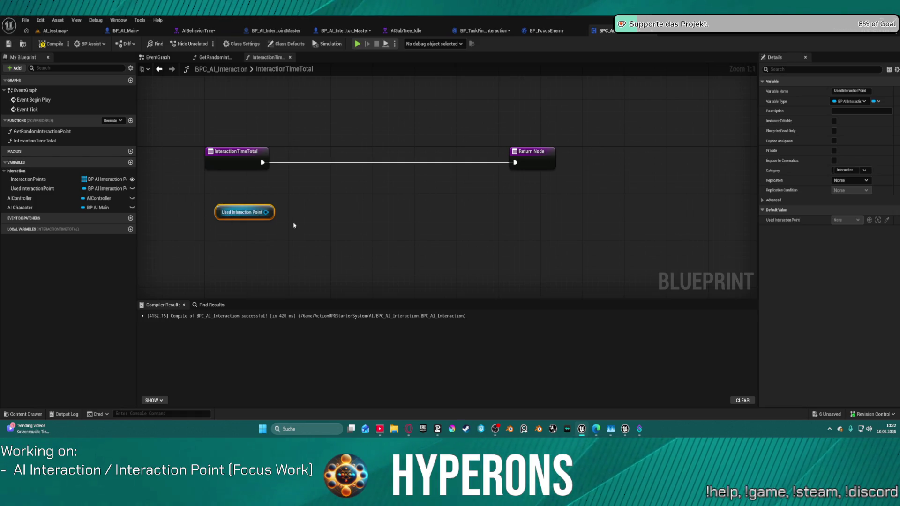
Select BPC_AI_Interaction's InteractionTimeTotal function, then switch to the BP_TaskFindInteraction event graph.
{"action": "left_click", "coordinate": [29, 141]}
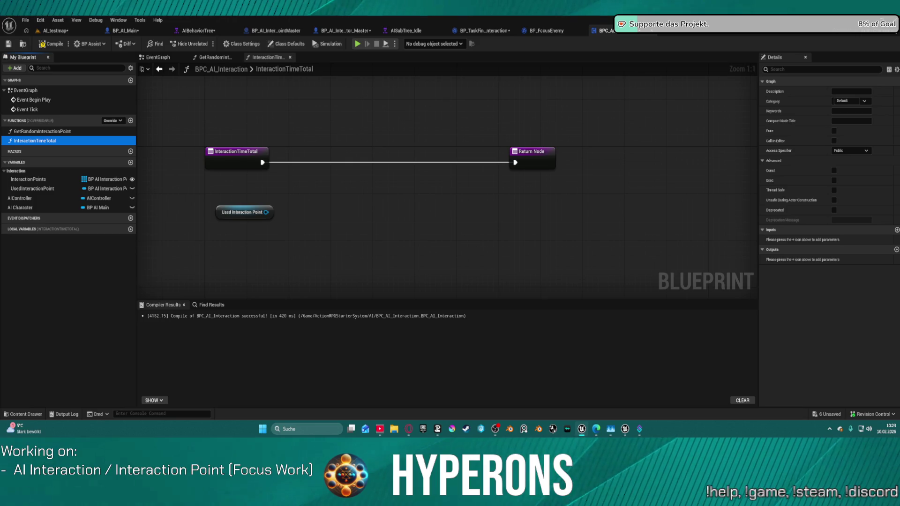
{"action": "left_click", "coordinate": [545, 32]}
{"action": "left_click", "coordinate": [486, 31]}
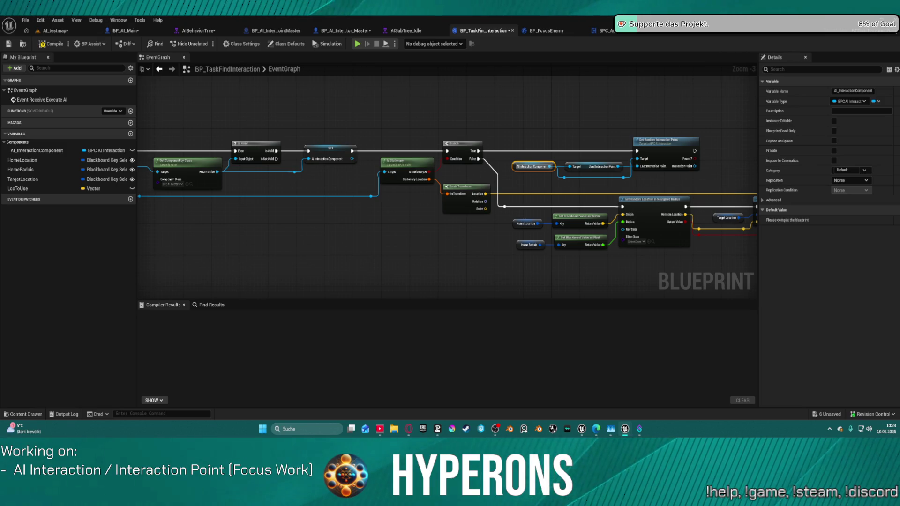
Wire Get Random Interaction Point's Found? output into the Branch Condition pin.
{"action": "key", "text": "alt+Tab"}
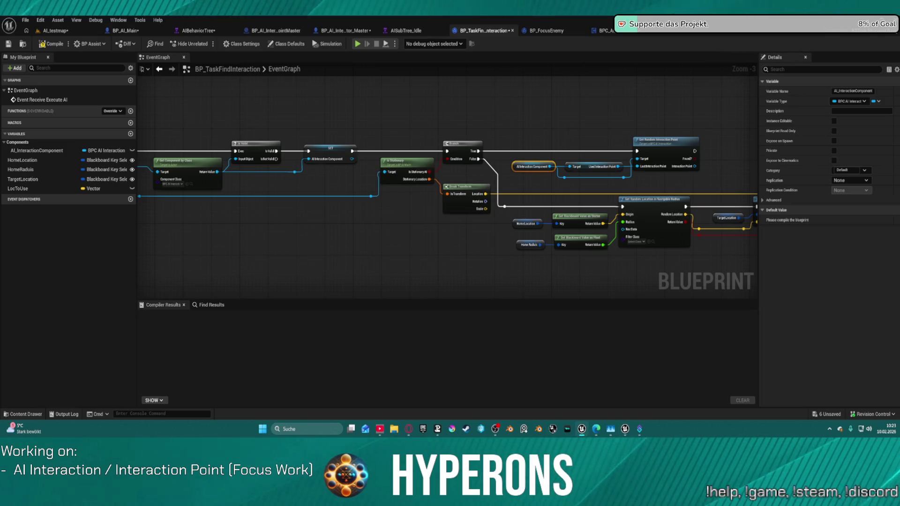
{"action": "left_click_drag", "start_coordinate": [597, 140], "coordinate": [389, 131]}
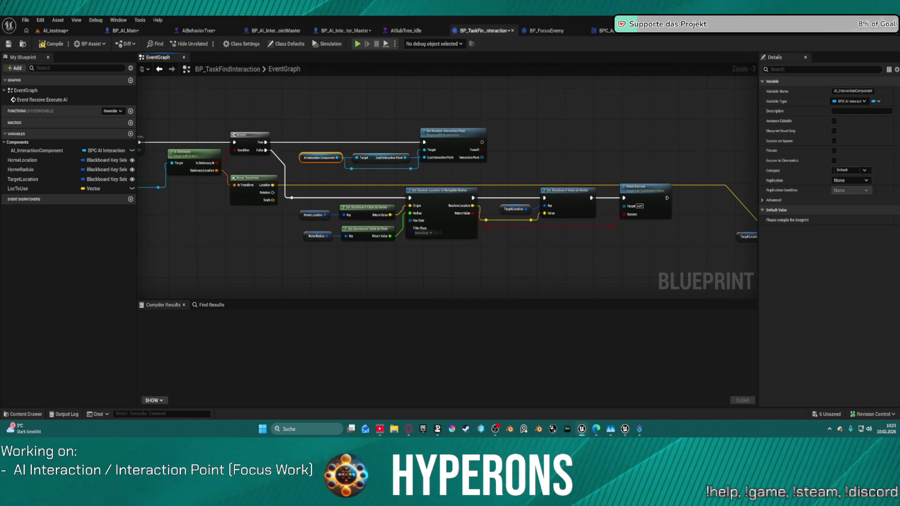
{"action": "left_click", "coordinate": [506, 133]}
{"action": "mouse_move", "coordinate": [477, 150]}
{"action": "left_mouse_down"}
{"action": "mouse_move", "coordinate": [513, 153]}
{"action": "mouse_move", "coordinate": [495, 141]}
{"action": "mouse_move", "coordinate": [482, 142]}
{"action": "mouse_move", "coordinate": [546, 156]}
{"action": "mouse_move", "coordinate": [581, 141]}
{"action": "mouse_move", "coordinate": [566, 161]}
{"action": "left_mouse_up"}
{"action": "key", "text": "Escape"}
Duplicate the AI Interaction Component getter further along the graph.
{"action": "left_click_drag", "start_coordinate": [485, 161], "coordinate": [348, 176]}
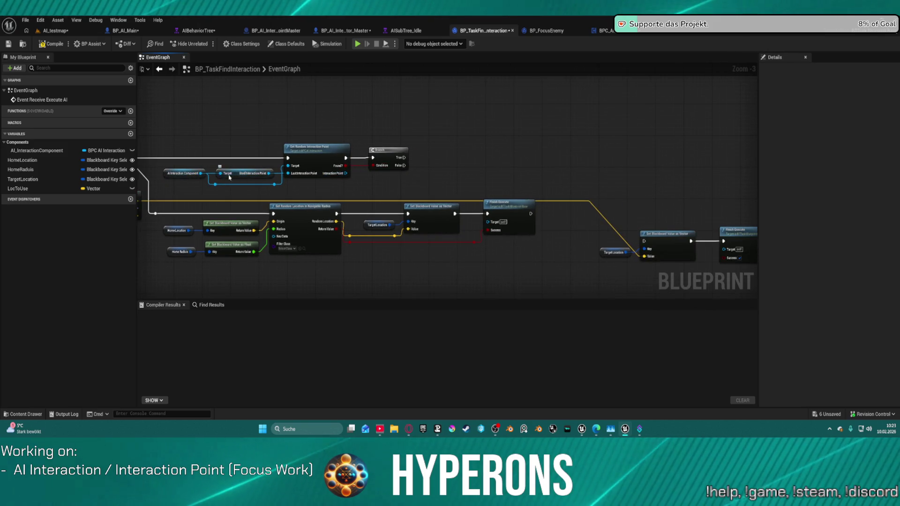
{"action": "left_click", "coordinate": [582, 429]}
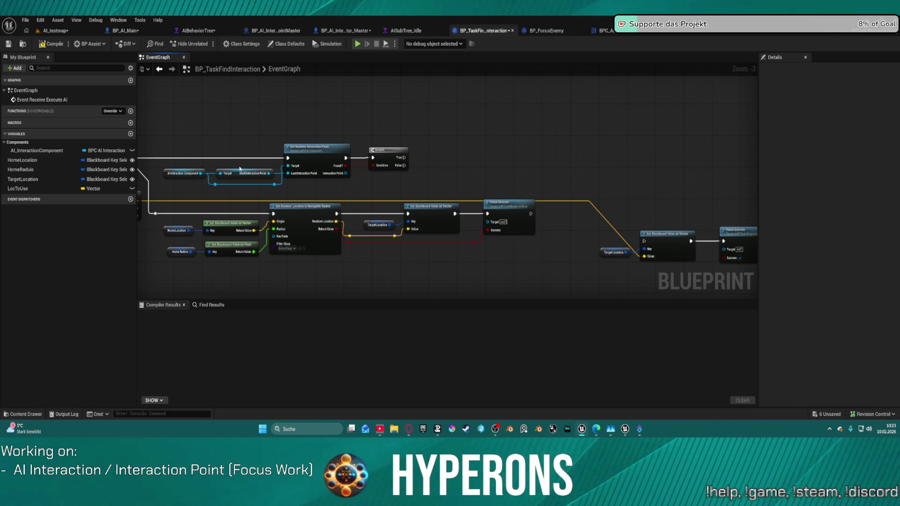
{"action": "left_click", "coordinate": [201, 172]}
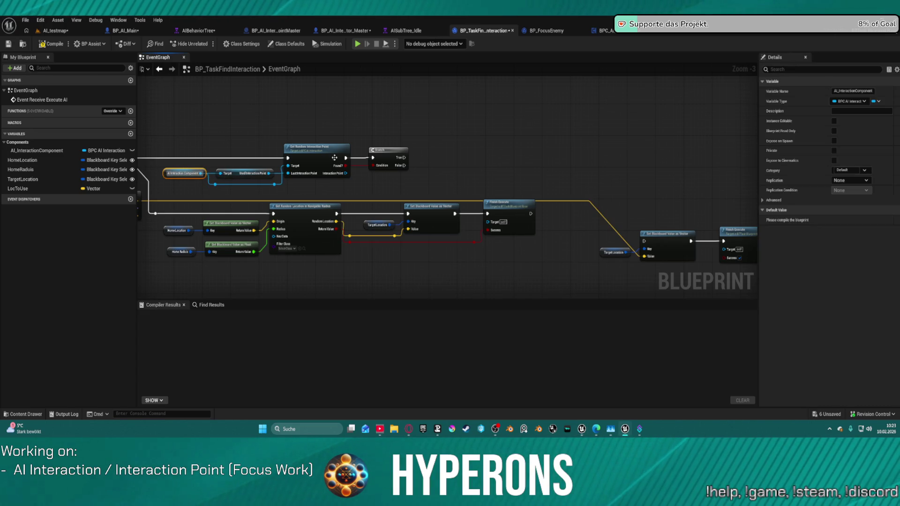
{"action": "key", "text": "ctrl+v"}
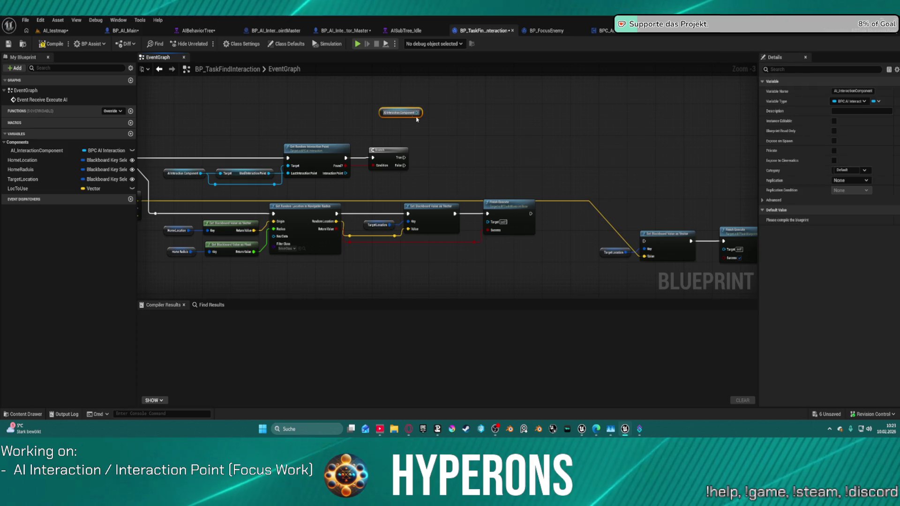
Add SET Used Interaction Point on the component, fed by the found Interaction Point.
{"action": "left_click_drag", "start_coordinate": [416, 114], "coordinate": [442, 148]}
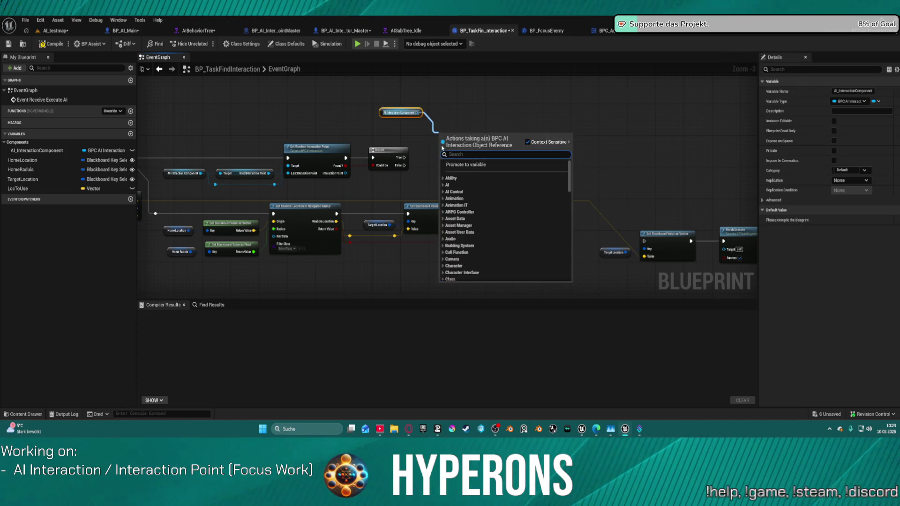
{"action": "type", "text": "set us"}
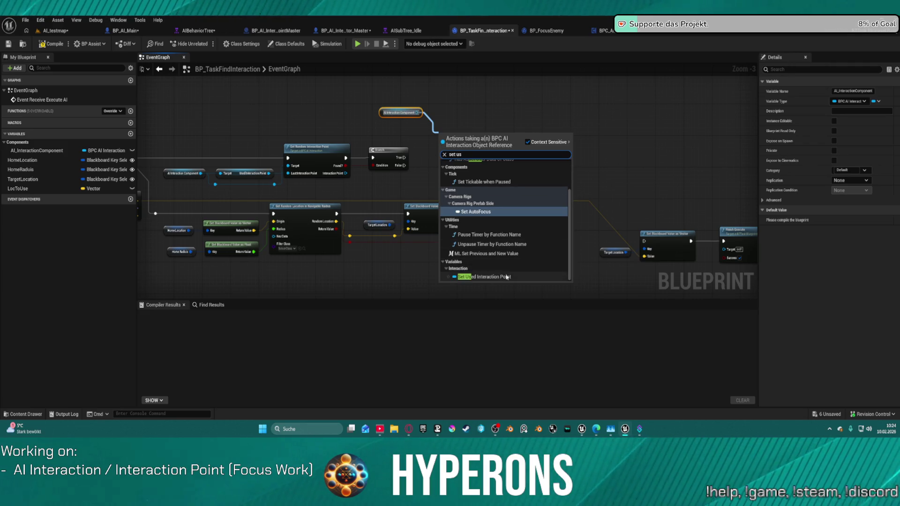
{"action": "left_click", "coordinate": [507, 277]}
{"action": "right_click", "coordinate": [408, 116]}
{"action": "mouse_move", "coordinate": [345, 173]}
{"action": "left_mouse_down"}
{"action": "mouse_move", "coordinate": [448, 148]}
{"action": "mouse_move", "coordinate": [416, 124]}
{"action": "mouse_move", "coordinate": [422, 99]}
{"action": "mouse_move", "coordinate": [416, 115]}
{"action": "left_mouse_up"}
{"action": "left_click", "coordinate": [387, 96]}
{"action": "mouse_move", "coordinate": [373, 146]}
{"action": "left_mouse_down"}
{"action": "mouse_move", "coordinate": [382, 179]}
{"action": "mouse_move", "coordinate": [347, 180]}
{"action": "mouse_move", "coordinate": [364, 219]}
{"action": "mouse_move", "coordinate": [372, 197]}
{"action": "mouse_move", "coordinate": [336, 184]}
{"action": "left_mouse_up"}
{"action": "mouse_move", "coordinate": [431, 196]}
{"action": "left_mouse_down"}
{"action": "mouse_move", "coordinate": [446, 181]}
{"action": "mouse_move", "coordinate": [344, 146]}
{"action": "mouse_move", "coordinate": [413, 175]}
{"action": "left_mouse_up"}
Follow it with a SET Occupied node set to true.
{"action": "left_click_drag", "start_coordinate": [358, 173], "coordinate": [395, 178]}
{"action": "type", "text": "set"}
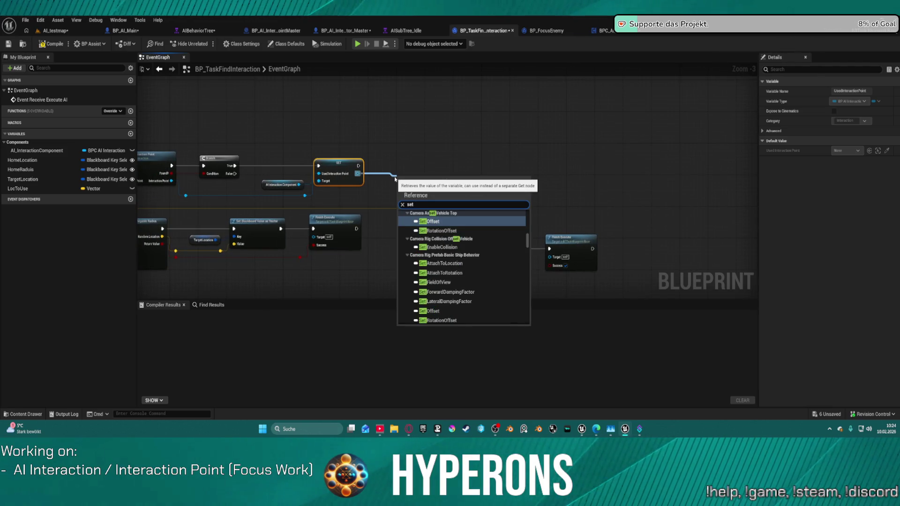
{"action": "type", "text": " occ"}
{"action": "key", "text": "Return"}
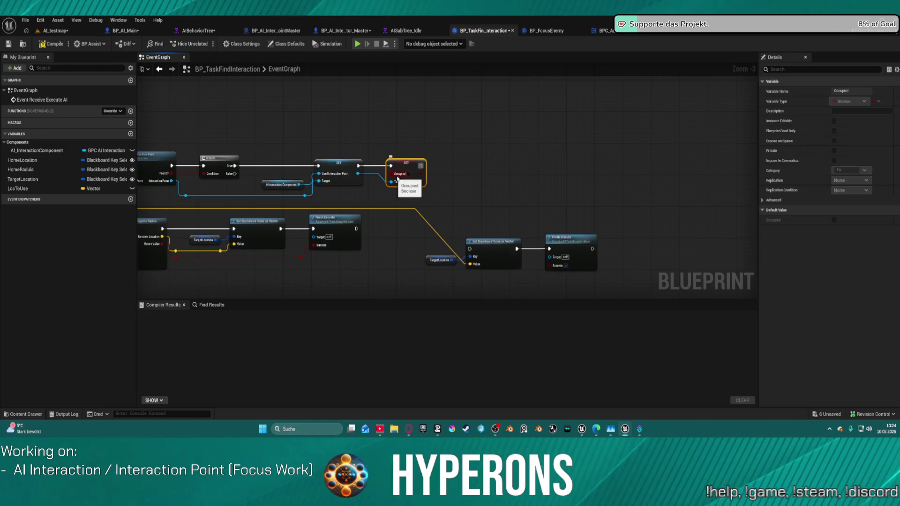
{"action": "left_click", "coordinate": [408, 174]}
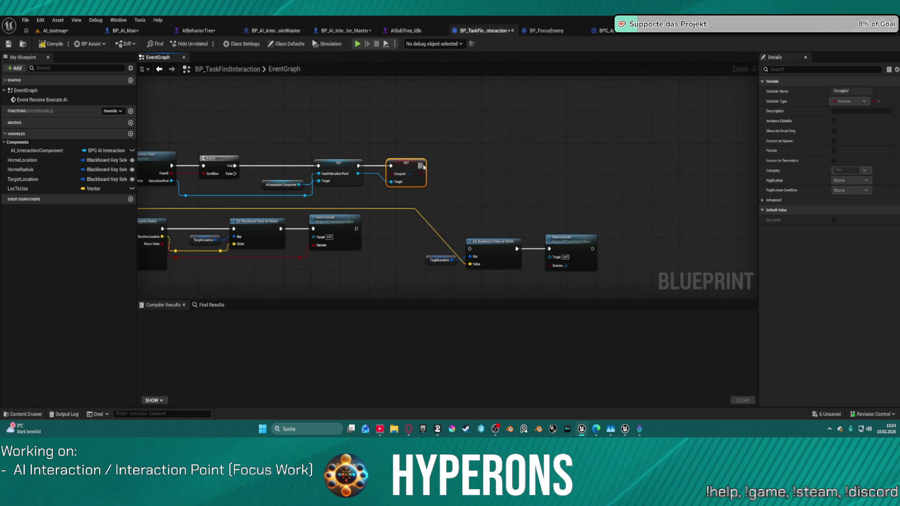
Add Find Path to Actor Synchronously after the Occupied setter.
{"action": "left_click_drag", "start_coordinate": [424, 166], "coordinate": [481, 166]}
{"action": "type", "text": "find"}
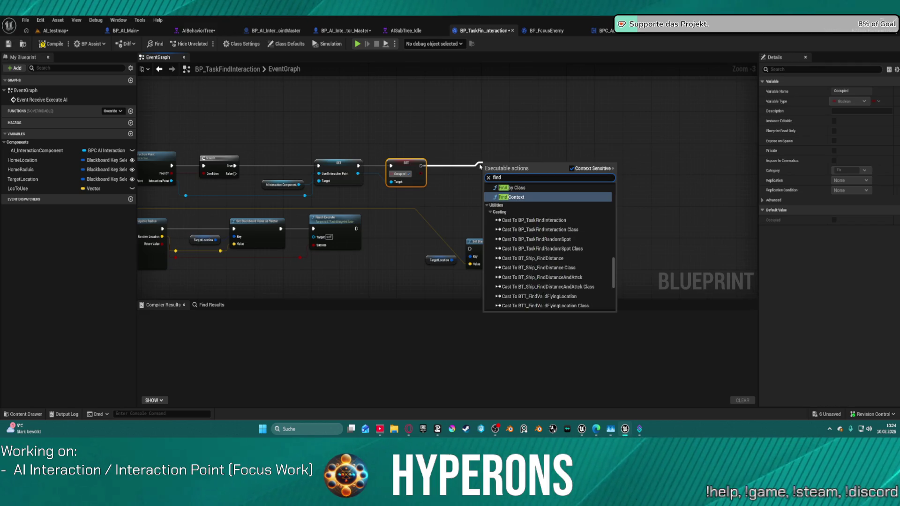
{"action": "type", "text": " path"}
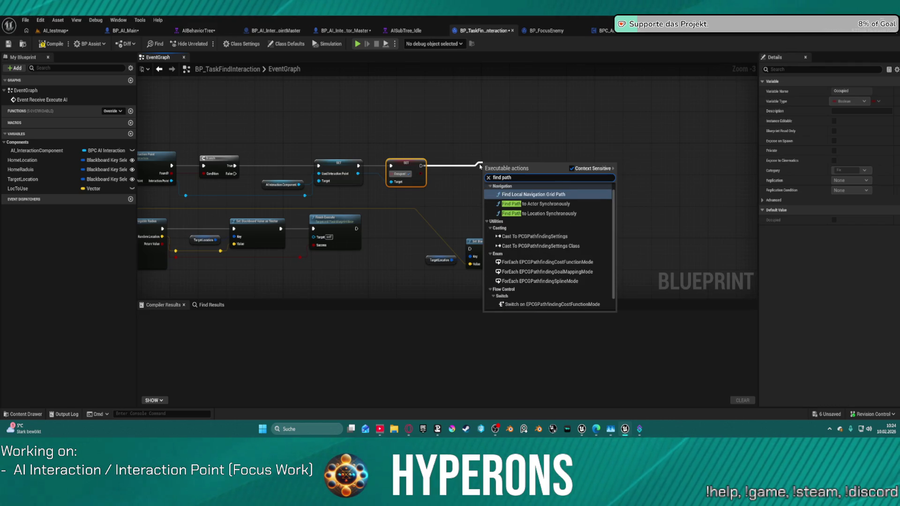
{"action": "left_click", "coordinate": [553, 208]}
Place another AI_InteractionComponent reference beside the Find Path to Actor Synchronously node.
{"action": "scroll", "coordinate": [485, 165], "scroll_direction": "up", "scroll_amount": 3}
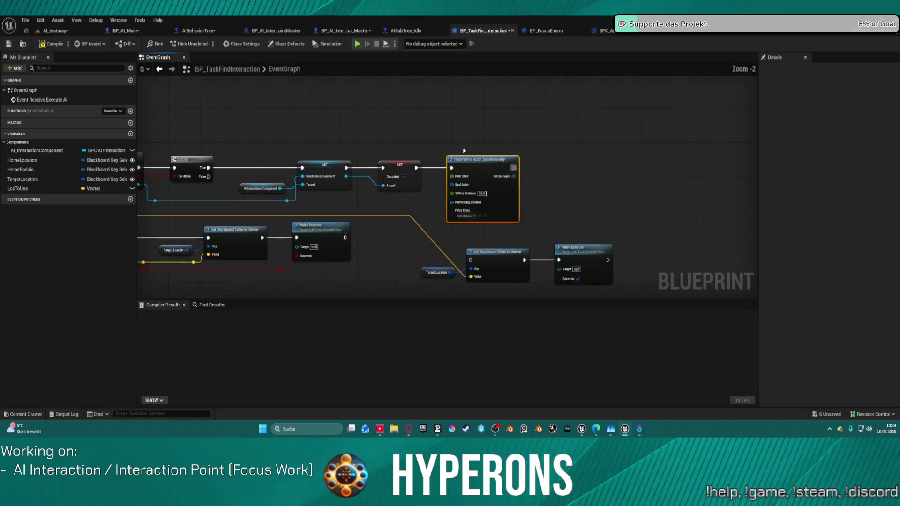
{"action": "left_click_drag", "start_coordinate": [482, 116], "coordinate": [492, 39]}
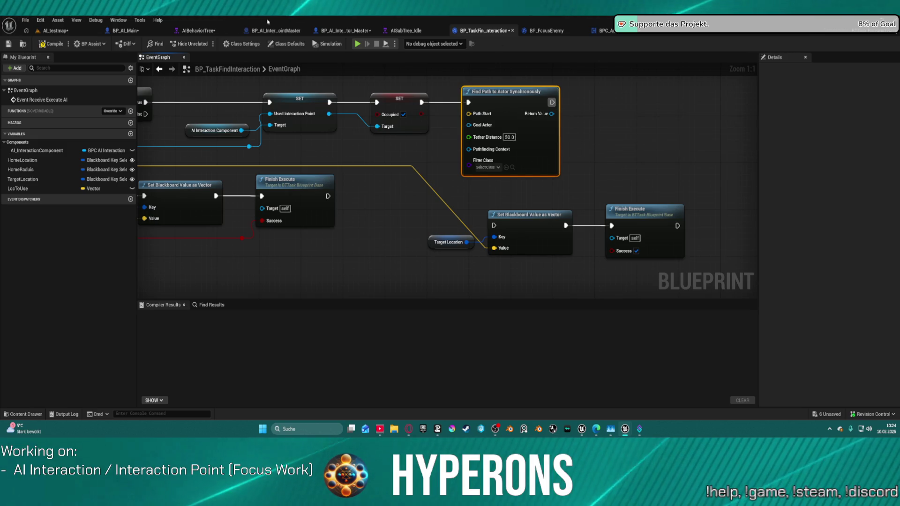
{"action": "mouse_move", "coordinate": [33, 150]}
{"action": "left_mouse_down"}
{"action": "mouse_move", "coordinate": [350, 142]}
{"action": "mouse_move", "coordinate": [417, 156]}
{"action": "left_mouse_up"}
{"action": "left_click", "coordinate": [361, 151]}
{"action": "type", "text": "a"}
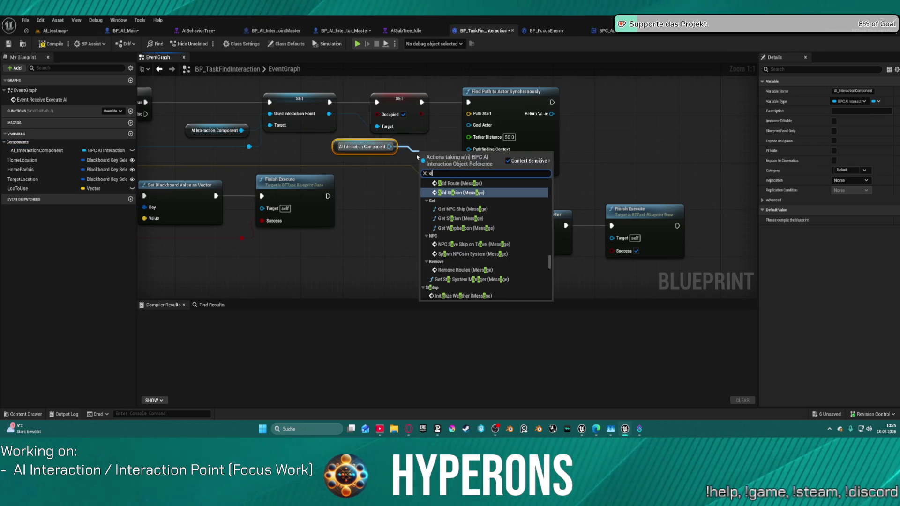
{"action": "type", "text": "cto"}
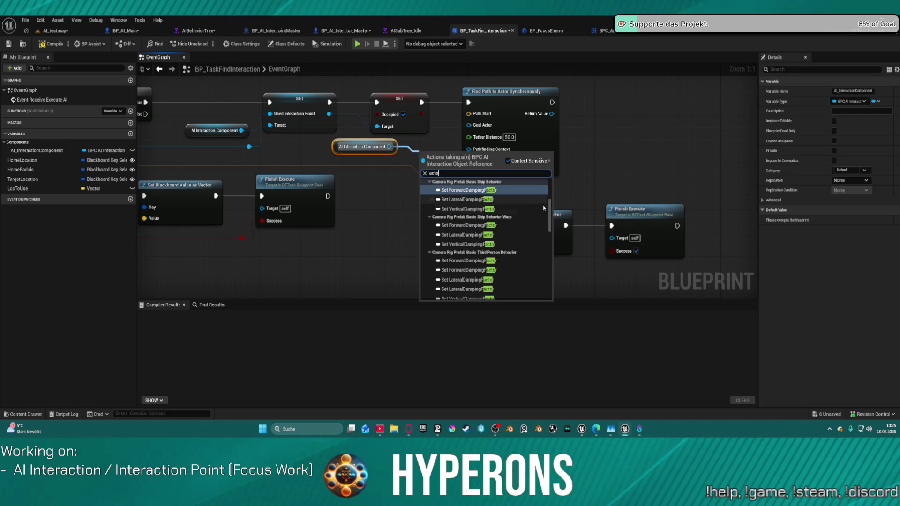
{"action": "scroll", "coordinate": [551, 211], "scroll_direction": "down", "scroll_amount": 8}
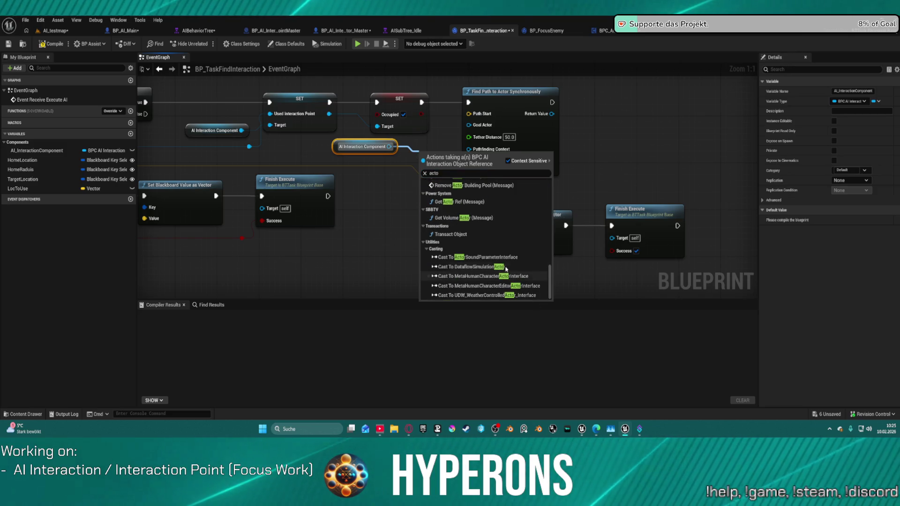
{"action": "scroll", "coordinate": [445, 187], "scroll_direction": "up", "scroll_amount": 3}
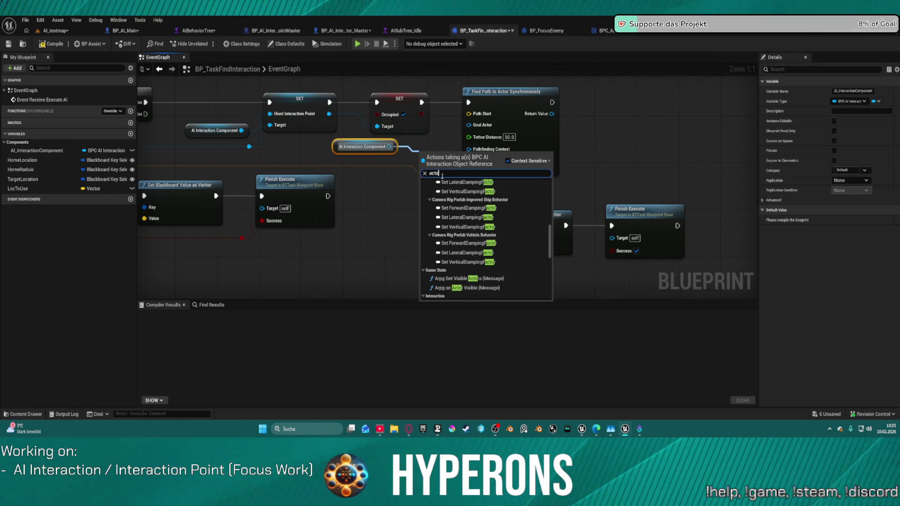
{"action": "key", "text": "BackSpace"}
Check the BP_FocusEnemy task graph, then return to BP_TaskFindInteraction's event graph.
{"action": "left_click", "coordinate": [602, 30]}
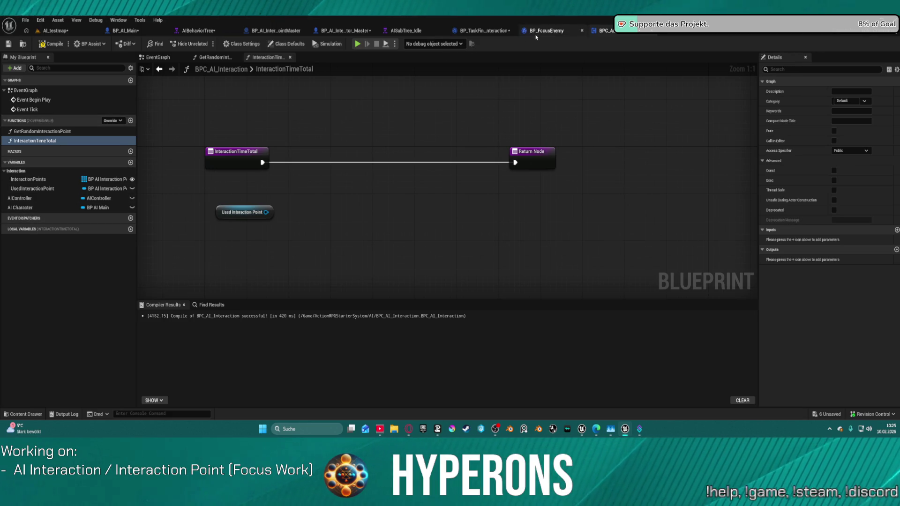
{"action": "left_click", "coordinate": [547, 30]}
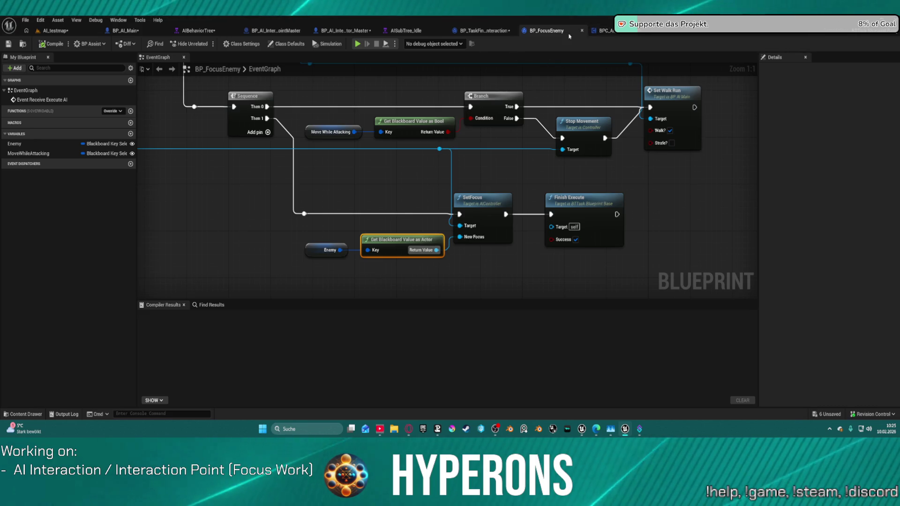
{"action": "left_click", "coordinate": [602, 31]}
{"action": "left_click", "coordinate": [500, 31]}
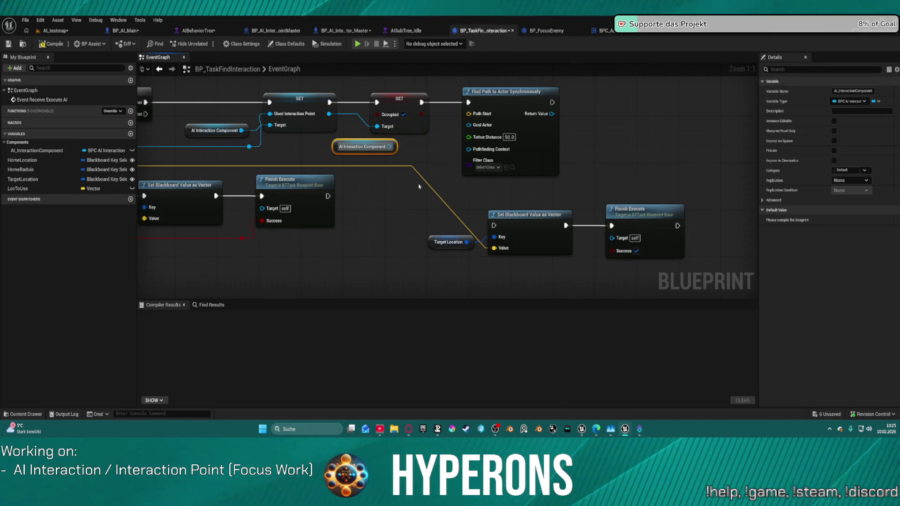
{"action": "left_click_drag", "start_coordinate": [390, 146], "coordinate": [424, 176]}
Add a Get AI Character node and wire it as Find Path's Pathfinding Context.
{"action": "type", "text": "charac"}
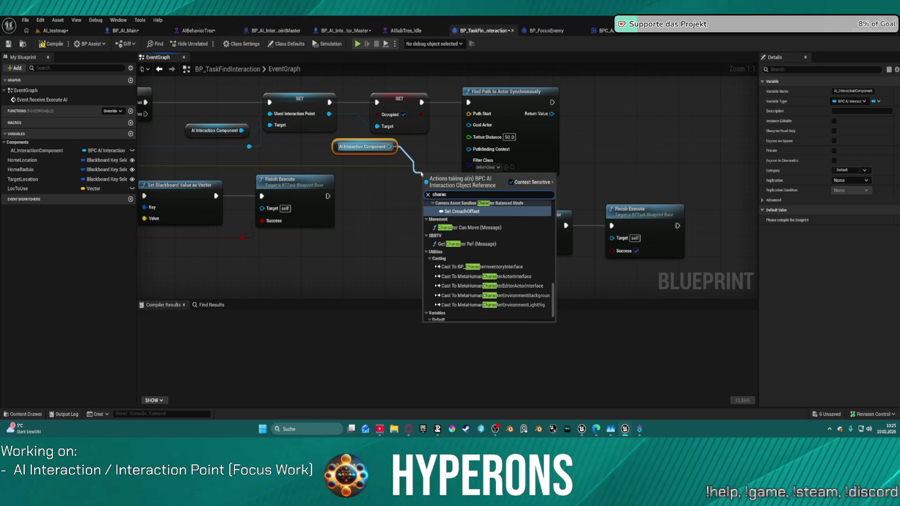
{"action": "type", "text": "ter"}
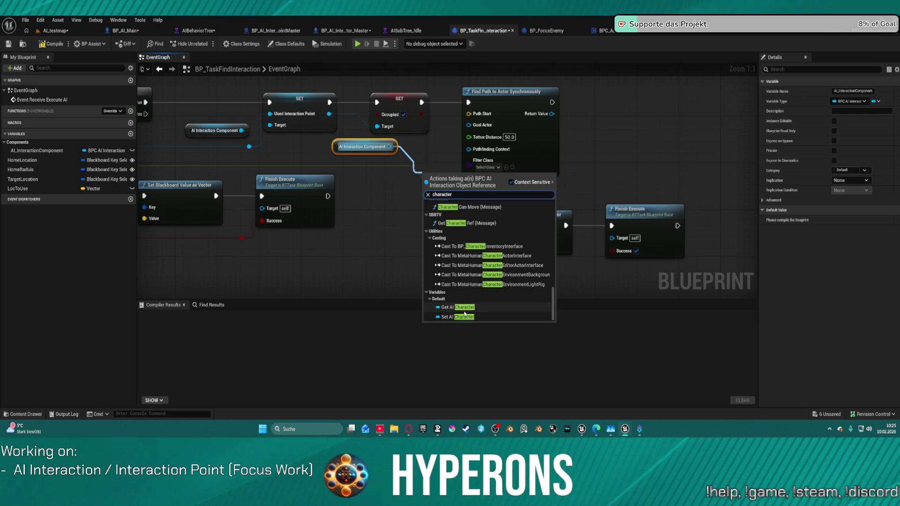
{"action": "left_click", "coordinate": [487, 317]}
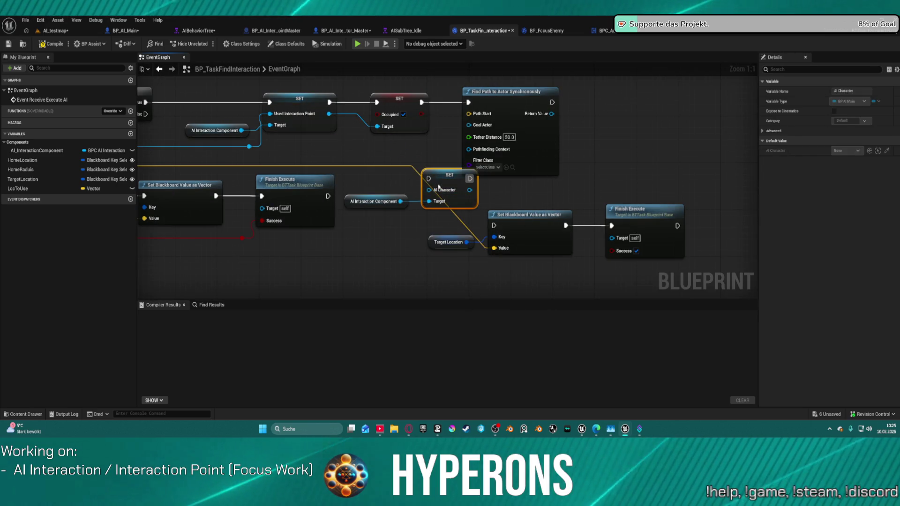
{"action": "key", "text": "Delete"}
{"action": "left_click_drag", "start_coordinate": [400, 202], "coordinate": [442, 204]}
{"action": "type", "text": "get chara"}
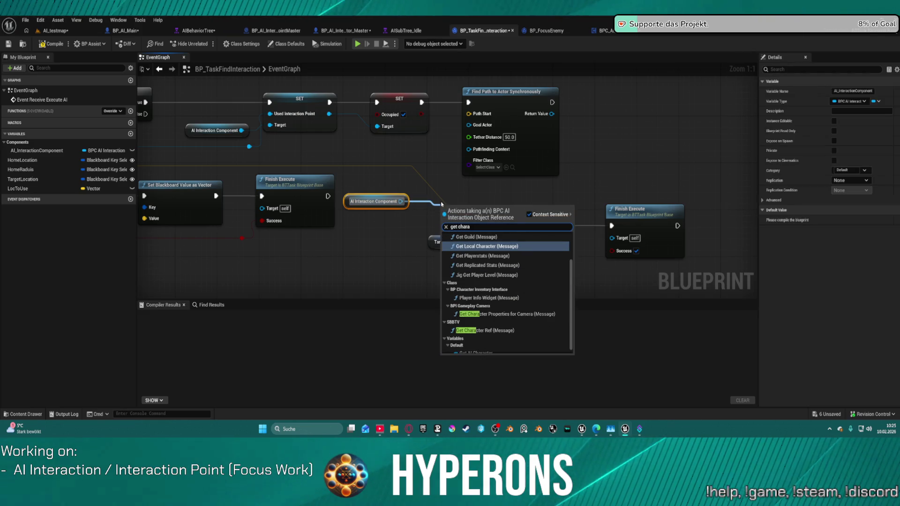
{"action": "scroll", "coordinate": [507, 291], "scroll_direction": "down", "scroll_amount": 2}
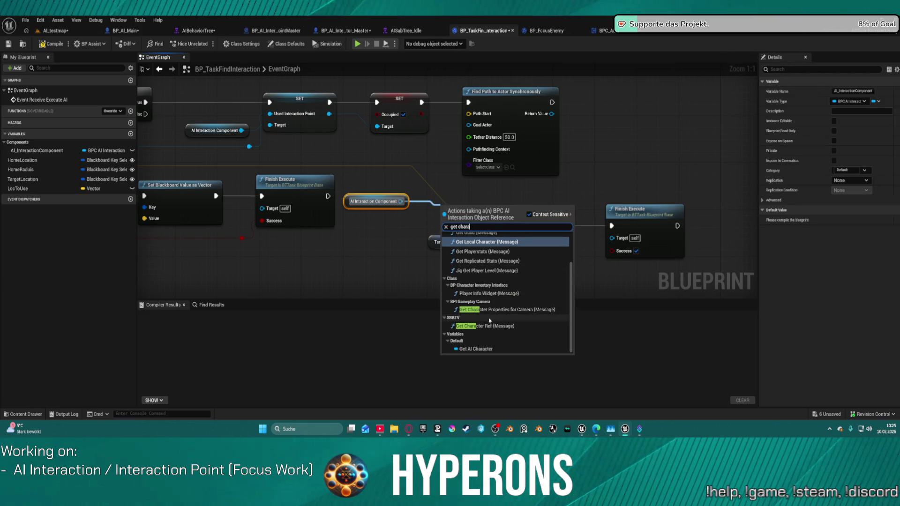
{"action": "left_click", "coordinate": [476, 347]}
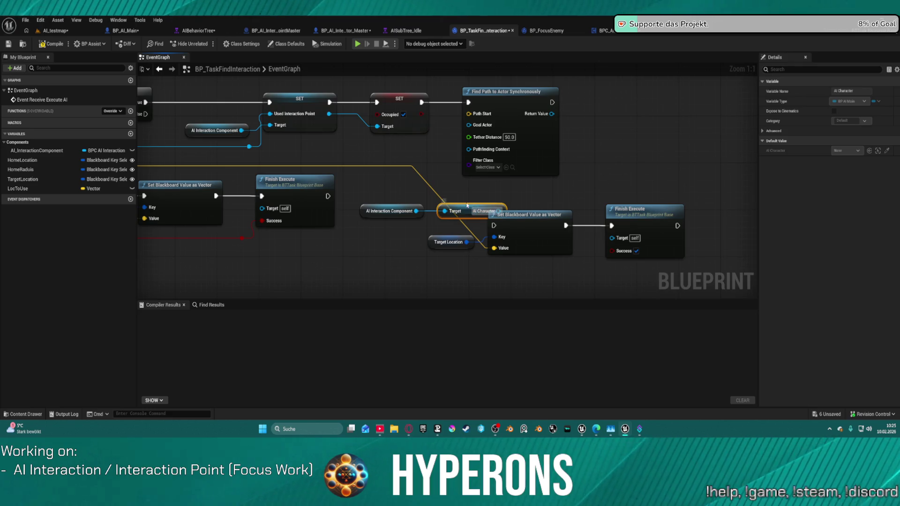
{"action": "left_click_drag", "start_coordinate": [471, 209], "coordinate": [396, 164]}
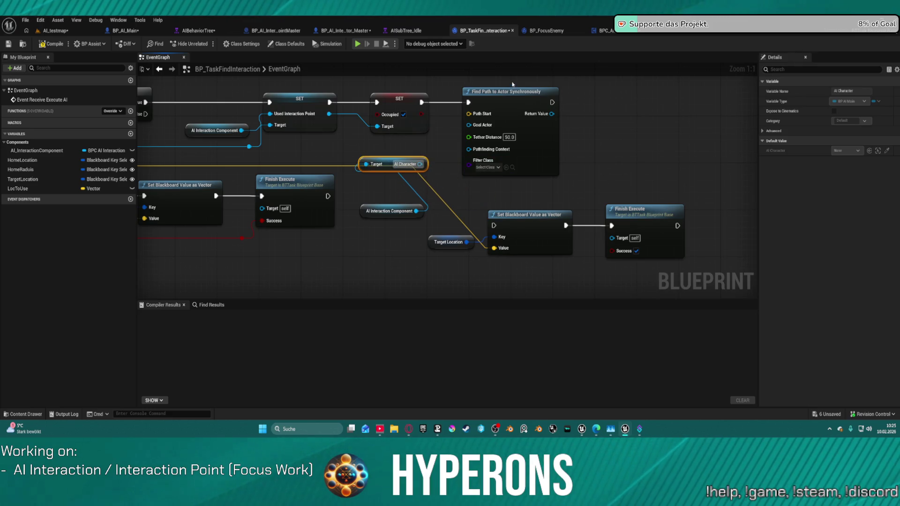
{"action": "left_click_drag", "start_coordinate": [420, 164], "coordinate": [468, 149]}
Feed the AI character's Get Actor Location into Path Start.
{"action": "left_click_drag", "start_coordinate": [531, 144], "coordinate": [644, 143]}
{"action": "mouse_move", "coordinate": [420, 164]}
{"action": "left_mouse_down"}
{"action": "mouse_move", "coordinate": [462, 151]}
{"action": "mouse_move", "coordinate": [454, 147]}
{"action": "left_mouse_up"}
{"action": "type", "text": "g"}
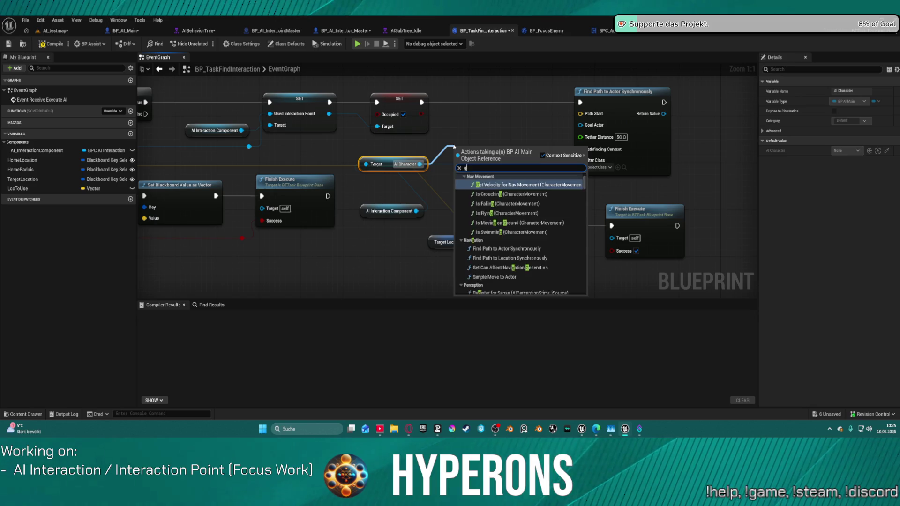
{"action": "type", "text": "et location"}
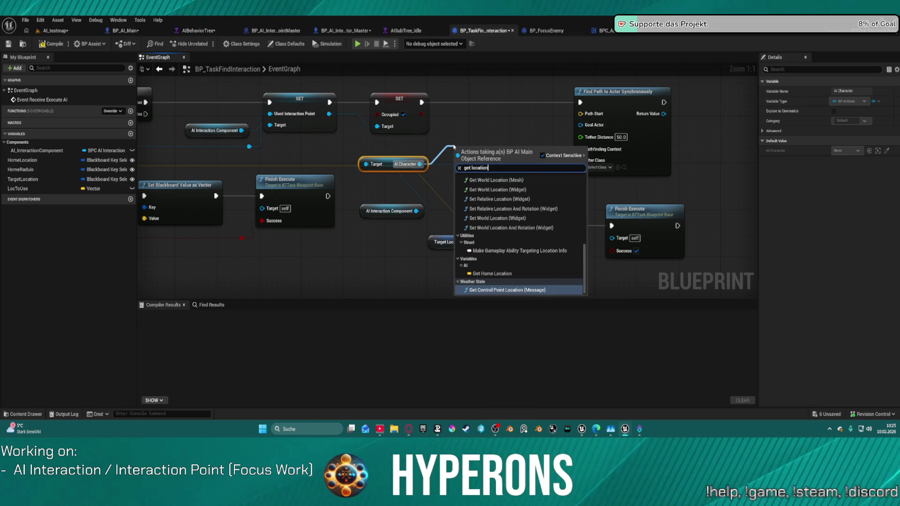
{"action": "scroll", "coordinate": [558, 253], "scroll_direction": "up", "scroll_amount": 5}
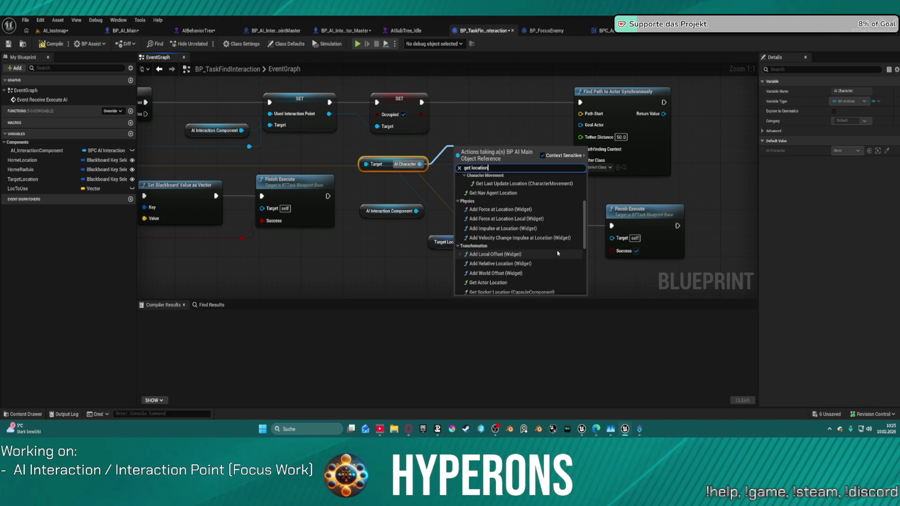
{"action": "left_click", "coordinate": [539, 260]}
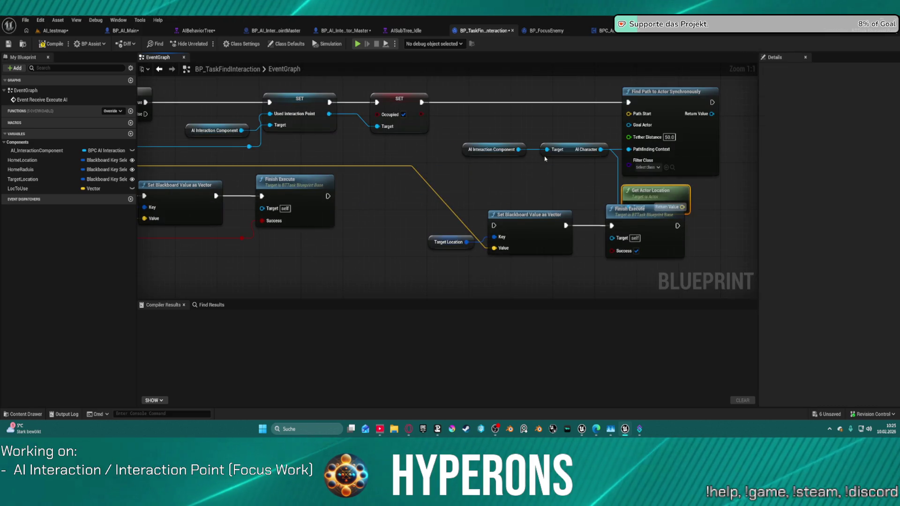
{"action": "mouse_move", "coordinate": [677, 196]}
{"action": "left_mouse_down"}
{"action": "mouse_move", "coordinate": [522, 104]}
{"action": "mouse_move", "coordinate": [509, 108]}
{"action": "mouse_move", "coordinate": [629, 114]}
{"action": "left_mouse_up"}
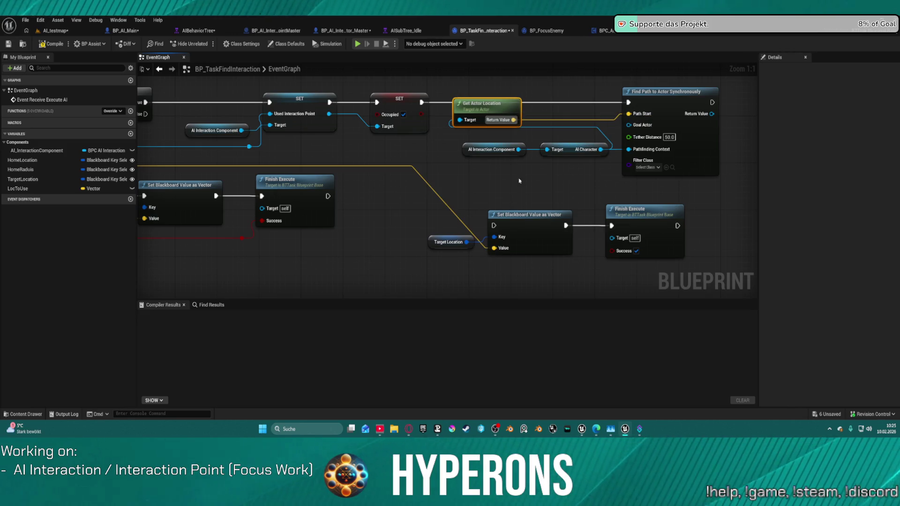
Plug the component's Used Interaction Point into Goal Actor.
{"action": "left_click_drag", "start_coordinate": [519, 149], "coordinate": [532, 176]}
{"action": "type", "text": "int"}
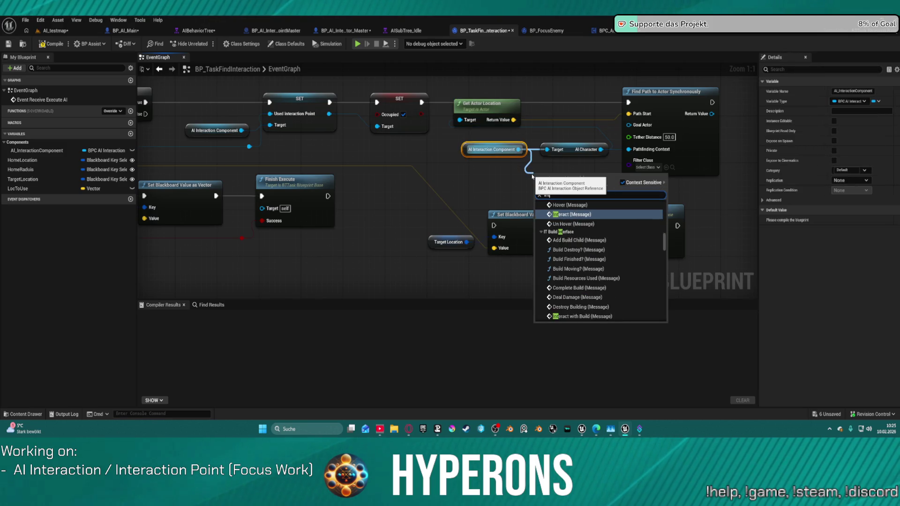
{"action": "type", "text": "er action"}
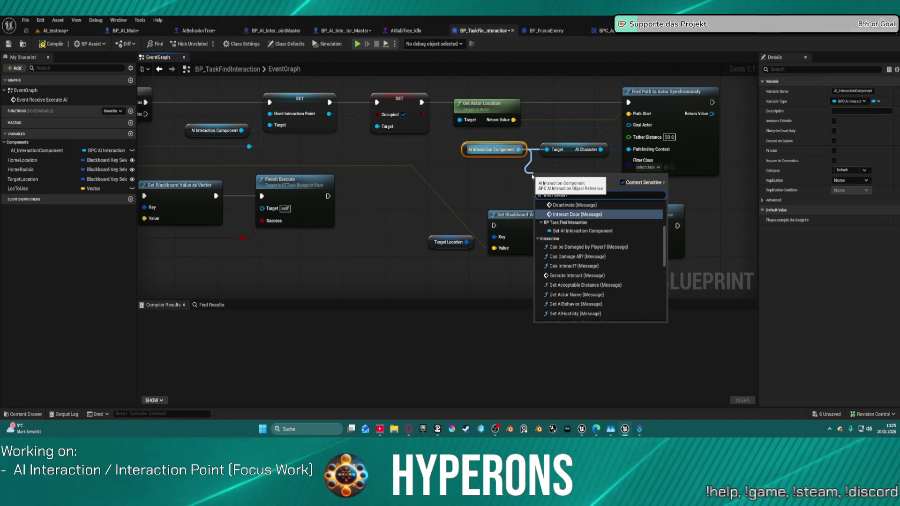
{"action": "scroll", "coordinate": [611, 265], "scroll_direction": "down", "scroll_amount": 8}
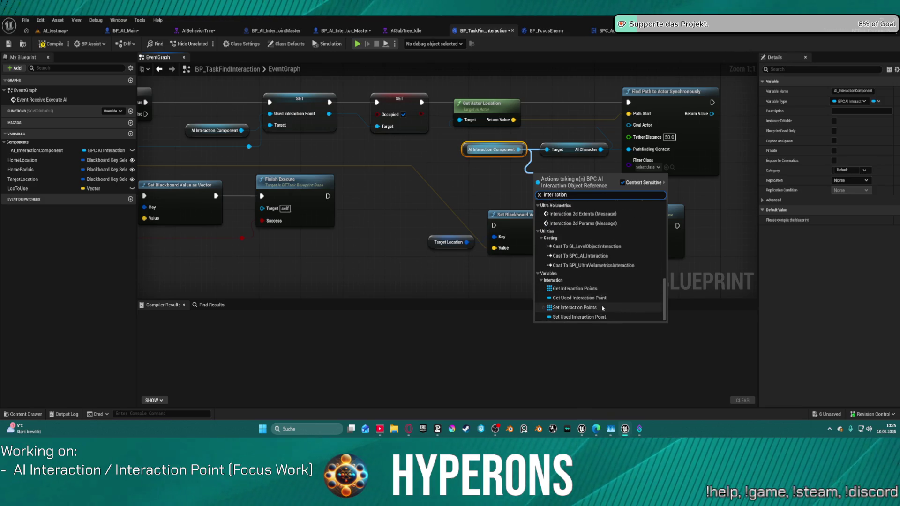
{"action": "left_click", "coordinate": [588, 298]}
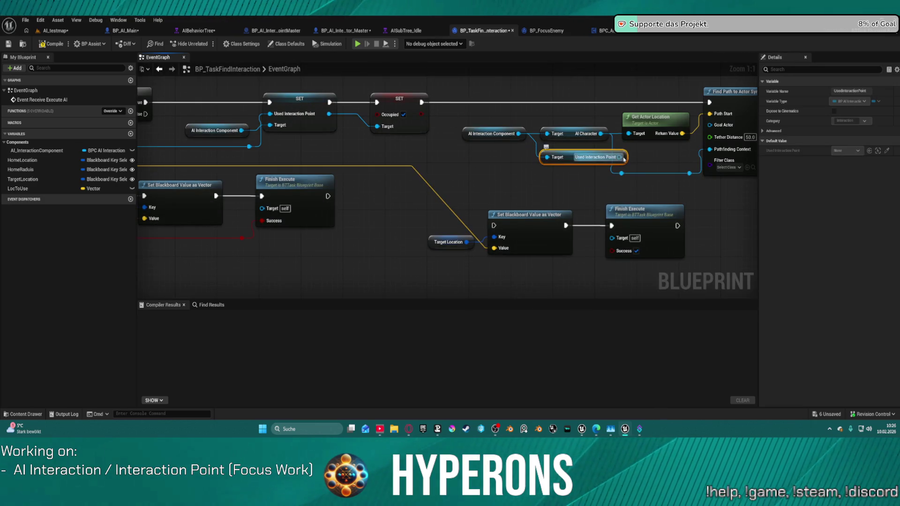
{"action": "left_click_drag", "start_coordinate": [619, 157], "coordinate": [710, 125]}
Add an Is Partial check on the returned navigation path.
{"action": "left_click_drag", "start_coordinate": [683, 215], "coordinate": [569, 173]}
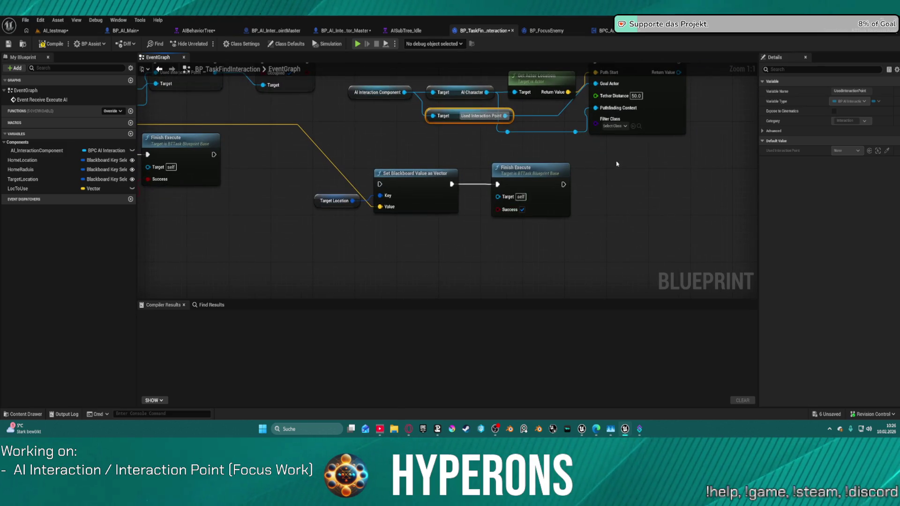
{"action": "left_click_drag", "start_coordinate": [706, 97], "coordinate": [670, 215]}
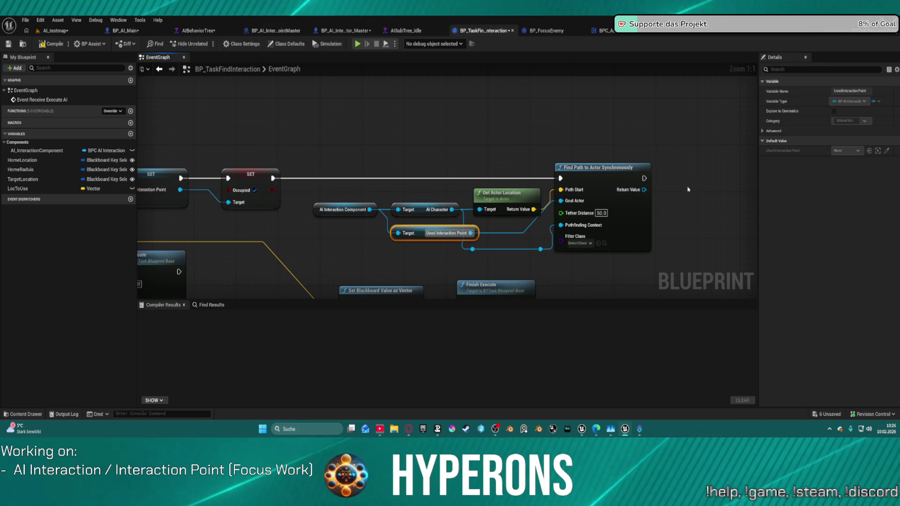
{"action": "left_click_drag", "start_coordinate": [655, 189], "coordinate": [460, 166]}
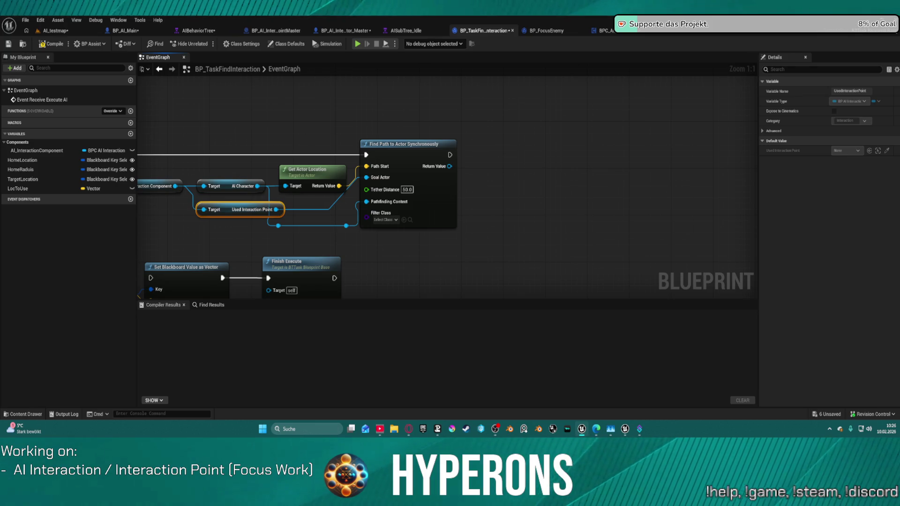
{"action": "left_click_drag", "start_coordinate": [449, 167], "coordinate": [488, 188]}
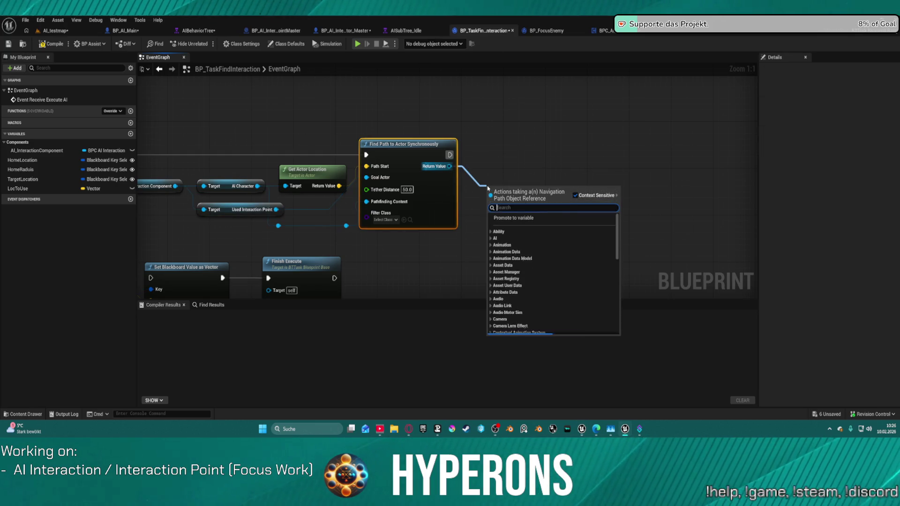
{"action": "type", "text": "is par"}
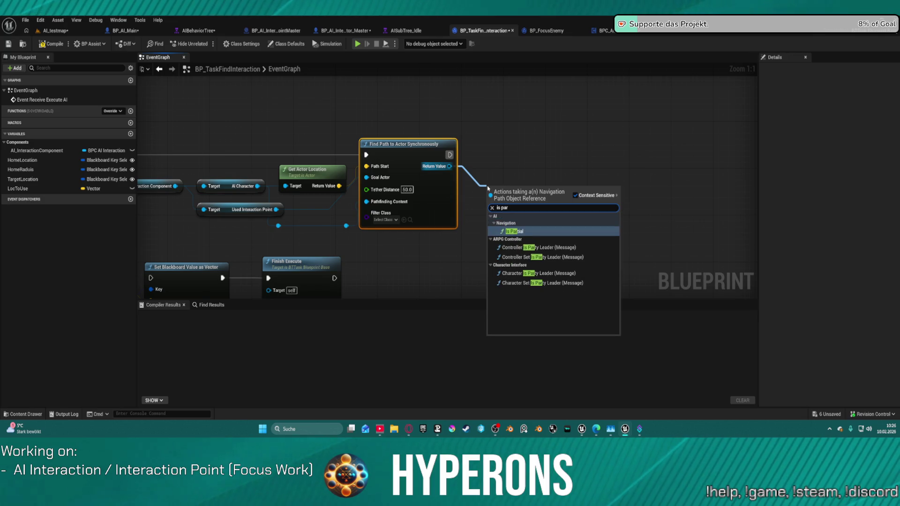
{"action": "left_click", "coordinate": [516, 231]}
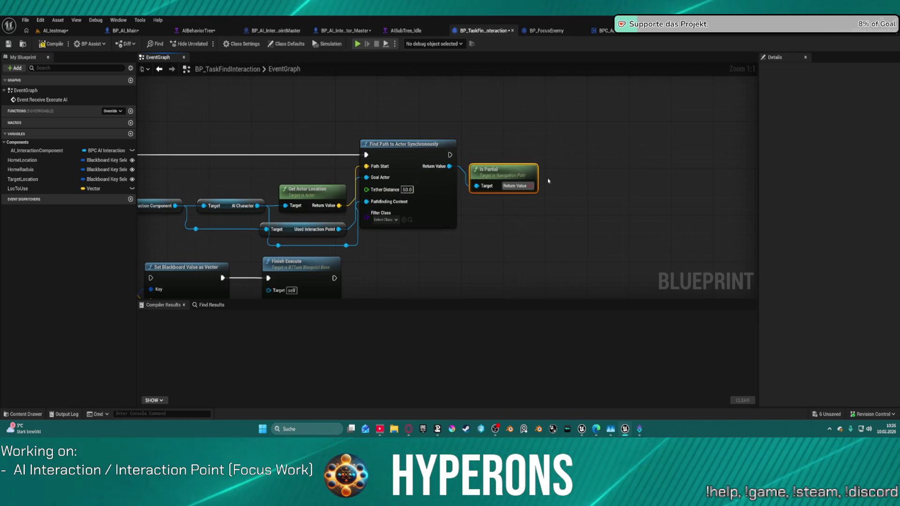
Branch on Is Partial after Find Path, then close the AIBehaviorTree editor.
{"action": "left_click", "coordinate": [565, 164]}
{"action": "mouse_move", "coordinate": [571, 188]}
{"action": "left_mouse_down"}
{"action": "mouse_move", "coordinate": [531, 186]}
{"action": "mouse_move", "coordinate": [450, 155]}
{"action": "left_mouse_up"}
{"action": "left_click_drag", "start_coordinate": [703, 147], "coordinate": [329, 119]}
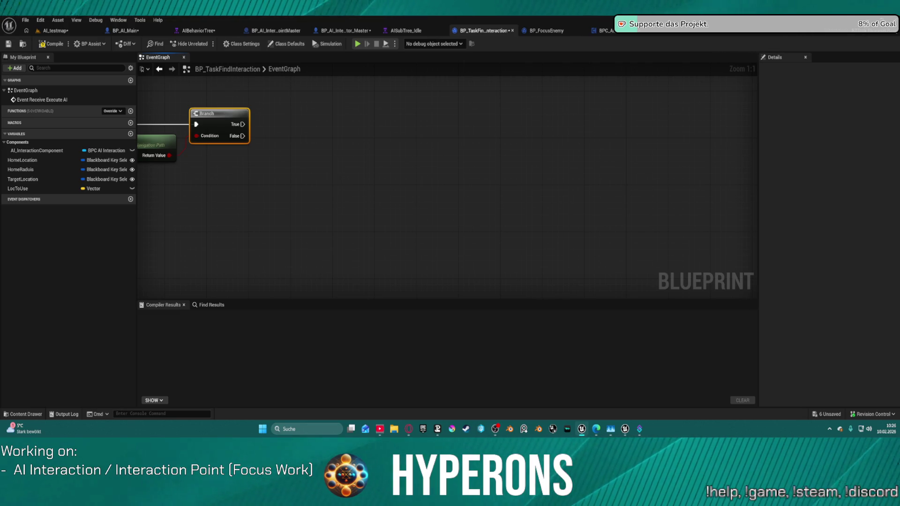
{"action": "mouse_move", "coordinate": [318, 98]}
{"action": "left_mouse_down"}
{"action": "mouse_move", "coordinate": [314, 120]}
{"action": "mouse_move", "coordinate": [434, 127]}
{"action": "left_mouse_up"}
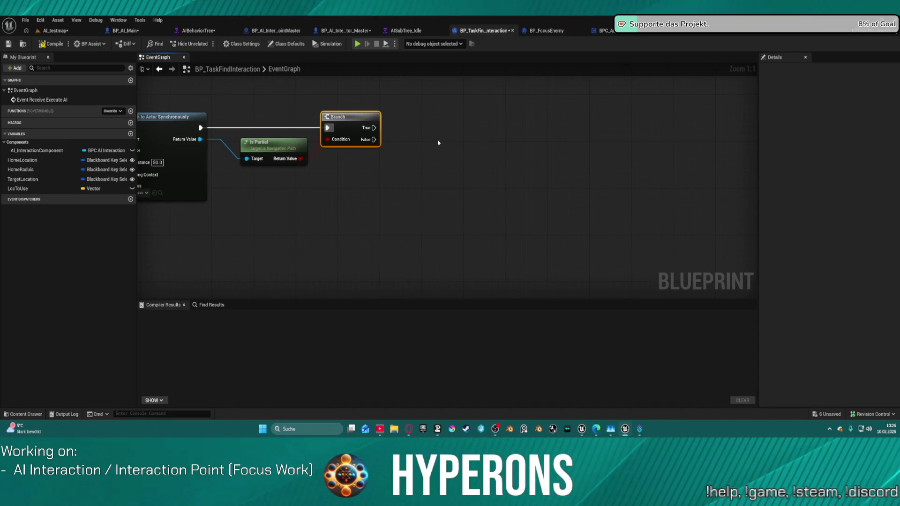
{"action": "left_click", "coordinate": [219, 28]}
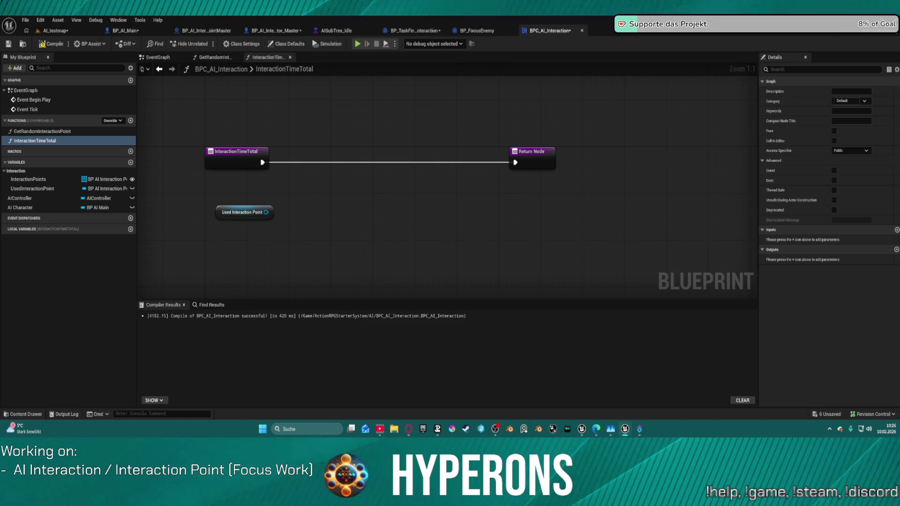
Switch back to the BP_TaskFindInteraction EventGraph with the new Branch.
{"action": "left_click", "coordinate": [423, 31]}
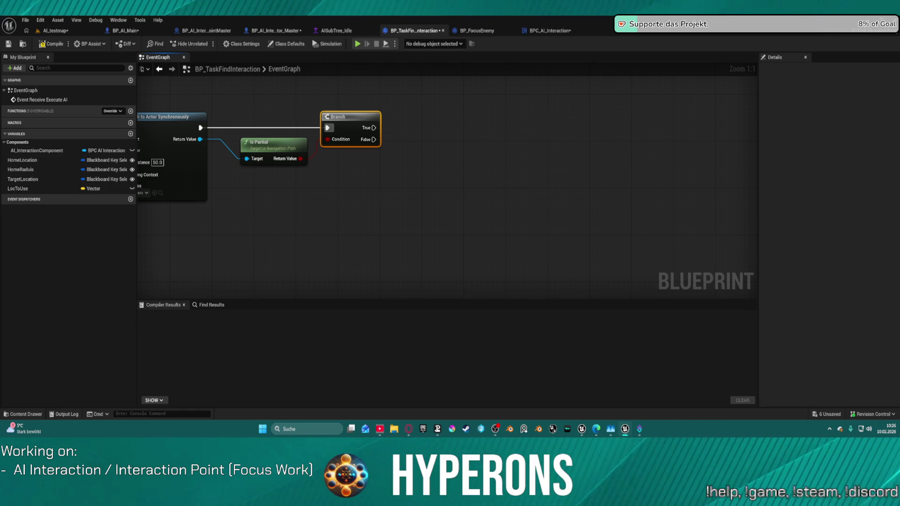
Place an AI_InteractionComponent getter and pull a Get AI Character node from it.
{"action": "left_click_drag", "start_coordinate": [374, 128], "coordinate": [541, 118]}
{"action": "type", "text": "set"}
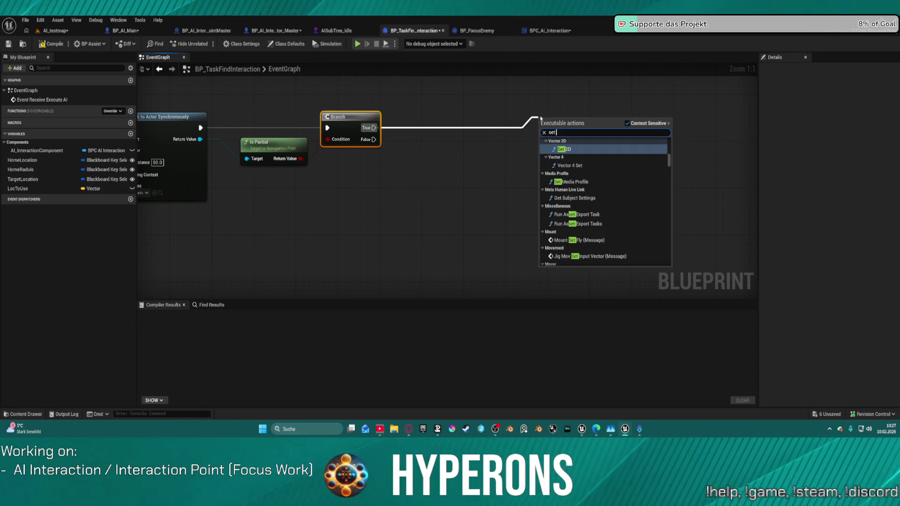
{"action": "left_click", "coordinate": [457, 157]}
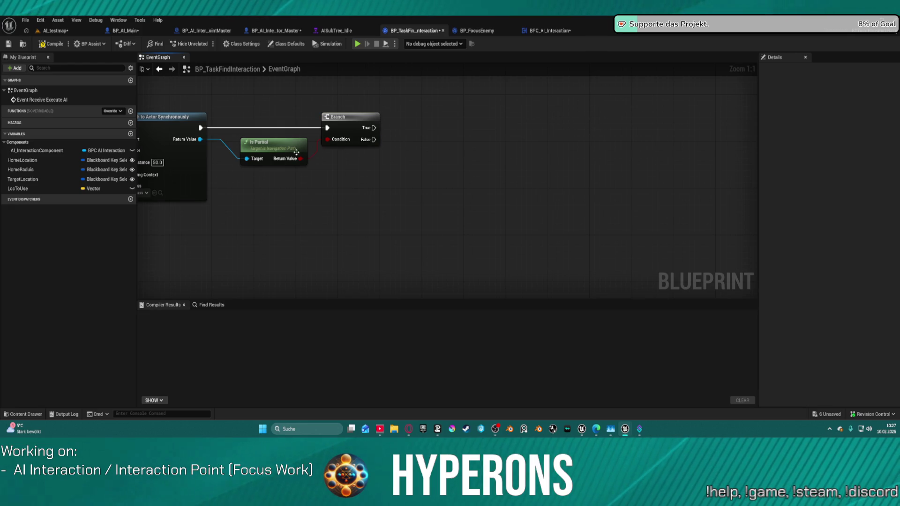
{"action": "mouse_move", "coordinate": [38, 150]}
{"action": "left_mouse_down"}
{"action": "mouse_move", "coordinate": [424, 181]}
{"action": "mouse_move", "coordinate": [413, 165]}
{"action": "left_mouse_up"}
{"action": "left_click", "coordinate": [443, 176]}
{"action": "left_click_drag", "start_coordinate": [468, 166], "coordinate": [513, 161]}
{"action": "type", "text": "get "}
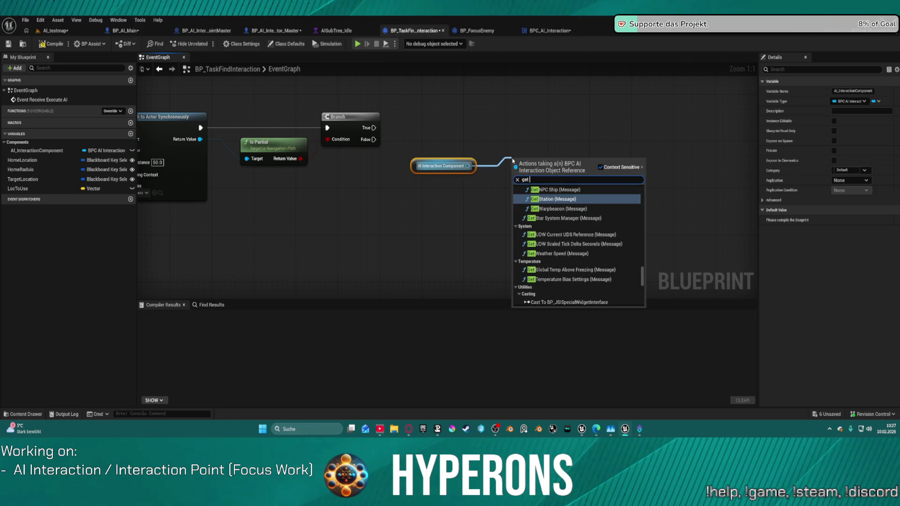
{"action": "type", "text": "ac"}
{"action": "key", "text": "BackSpace"}
{"action": "type", "text": "i c"}
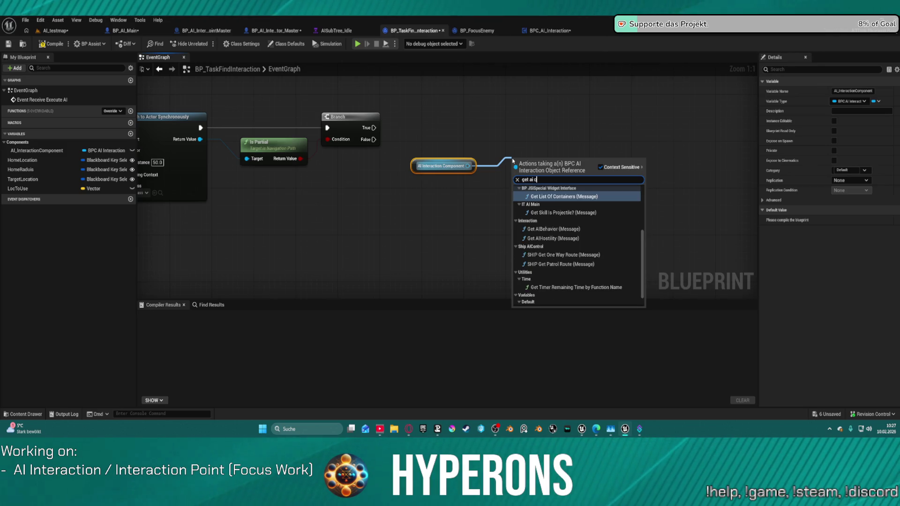
{"action": "type", "text": "ha"}
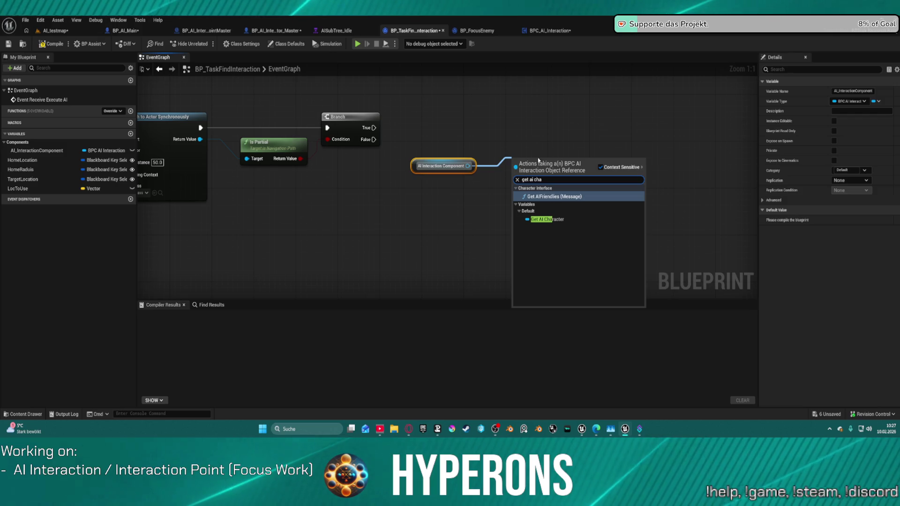
{"action": "left_click", "coordinate": [556, 220]}
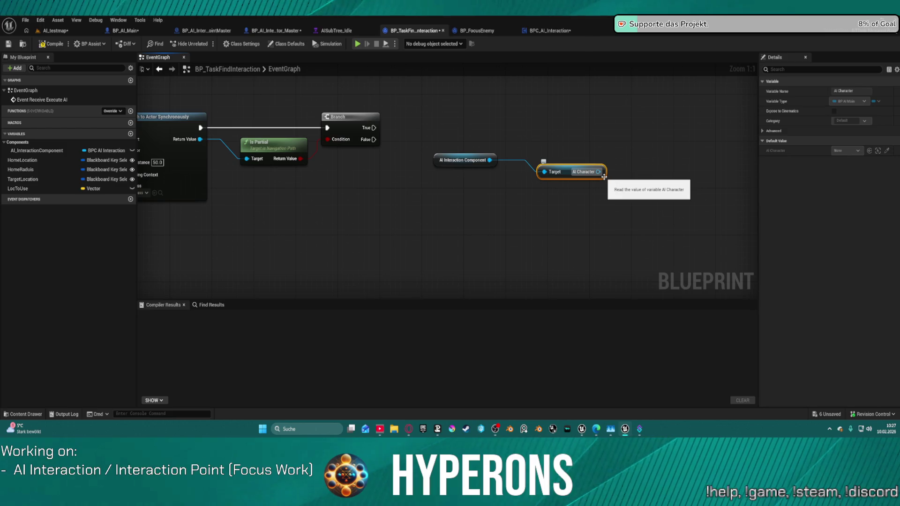
Add Get Blackboard and a Set Value as Vector node running after the Branch.
{"action": "left_click_drag", "start_coordinate": [598, 171], "coordinate": [657, 190]}
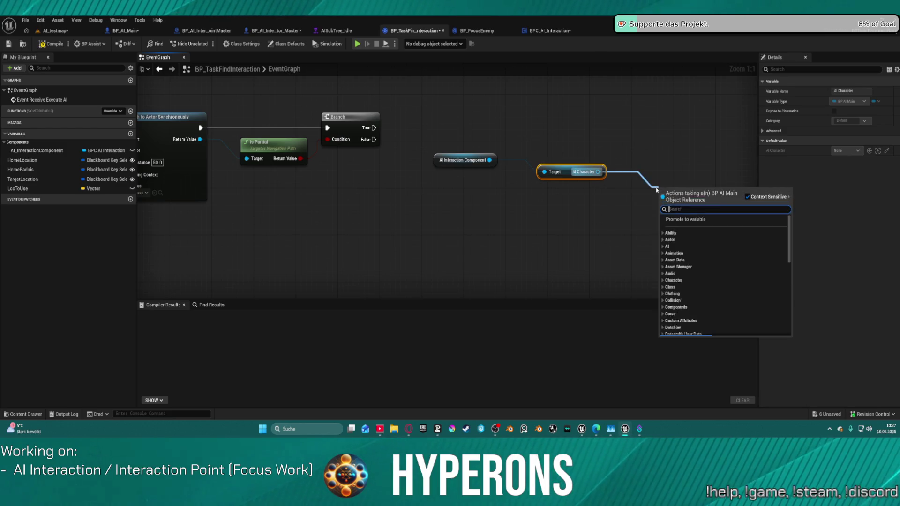
{"action": "type", "text": "blac"}
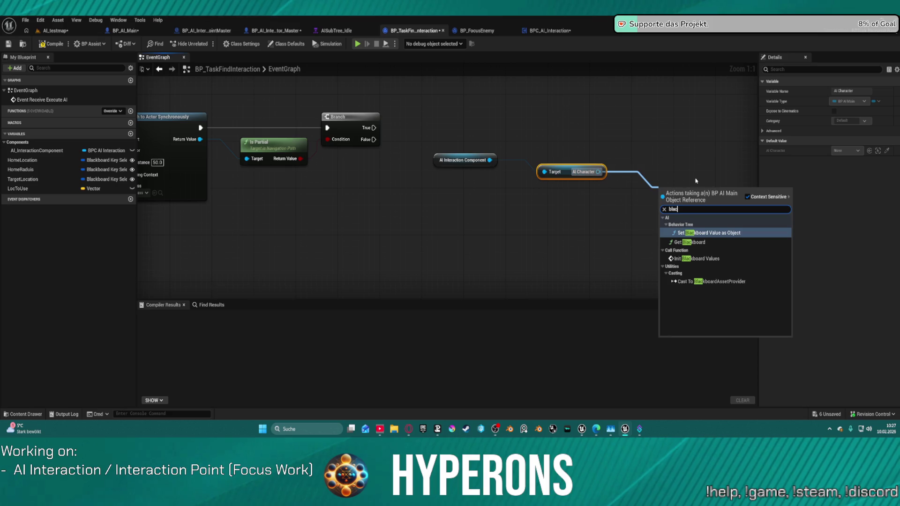
{"action": "left_click", "coordinate": [703, 242]}
{"action": "mouse_move", "coordinate": [509, 150]}
{"action": "left_mouse_down"}
{"action": "mouse_move", "coordinate": [680, 195]}
{"action": "mouse_move", "coordinate": [448, 195]}
{"action": "mouse_move", "coordinate": [517, 148]}
{"action": "left_mouse_up"}
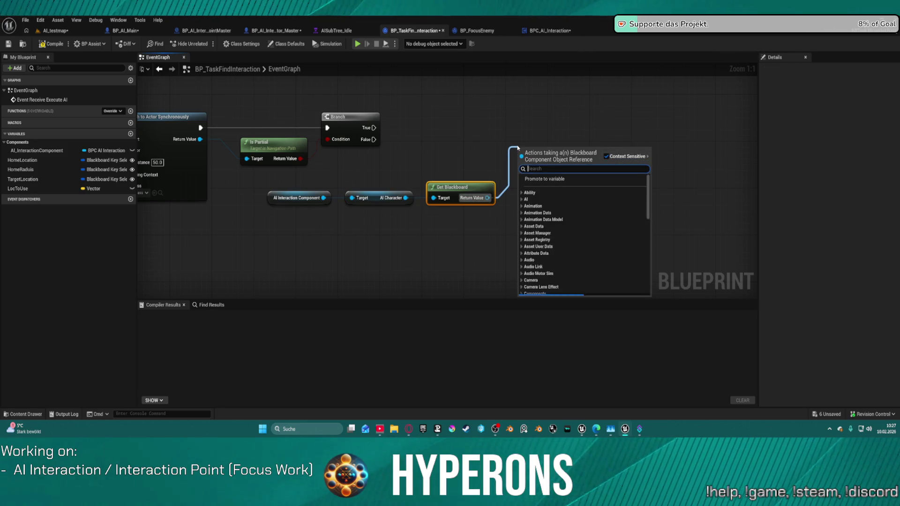
{"action": "type", "text": "set "}
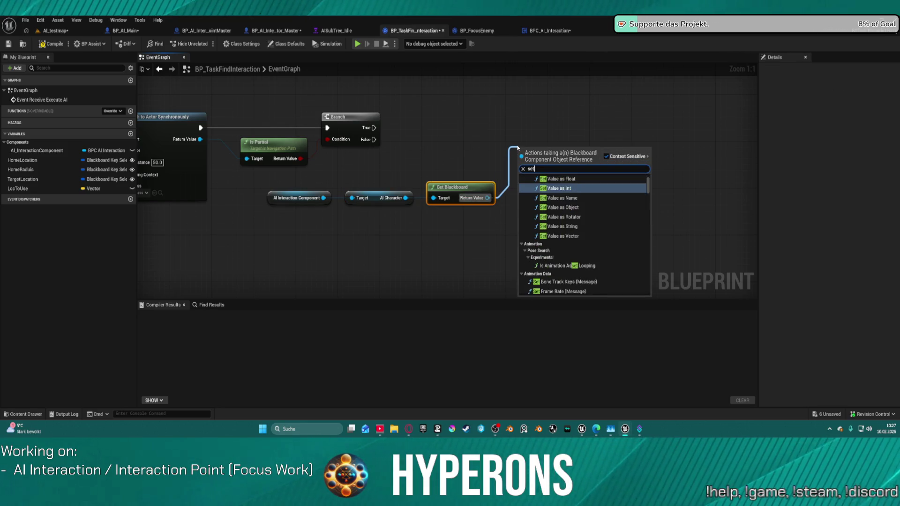
{"action": "type", "text": "value vec"}
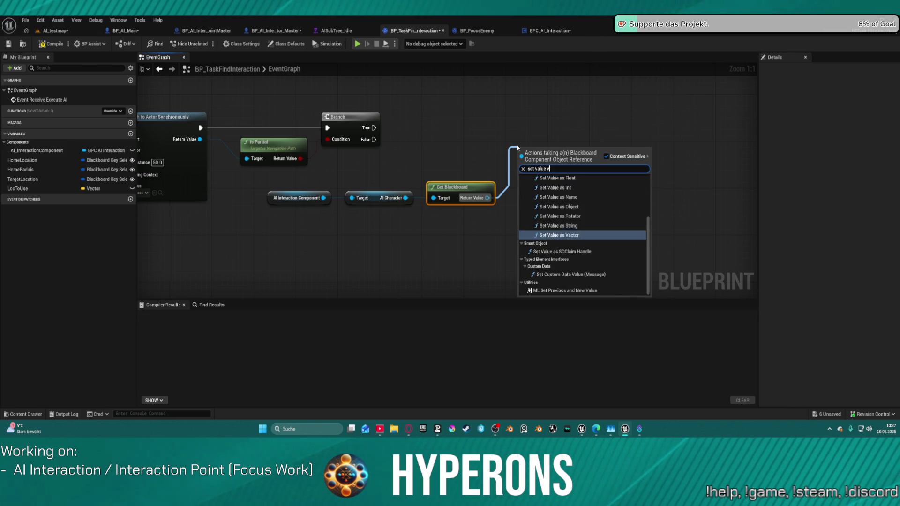
{"action": "key", "text": "Return"}
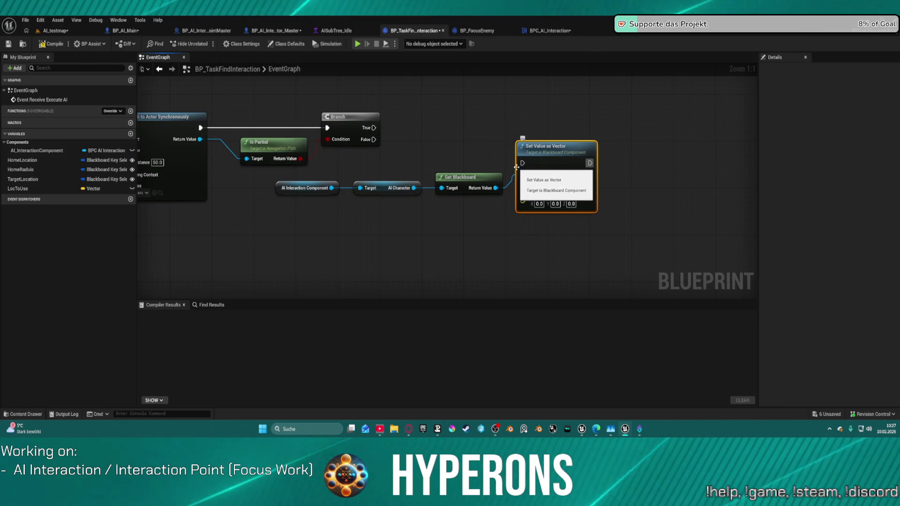
{"action": "left_click_drag", "start_coordinate": [521, 162], "coordinate": [373, 128]}
Feed a Make Literal Name 'TargetLocation' into Set Value as Vector's Key Name.
{"action": "left_click_drag", "start_coordinate": [523, 186], "coordinate": [498, 211]}
{"action": "type", "text": "make li"}
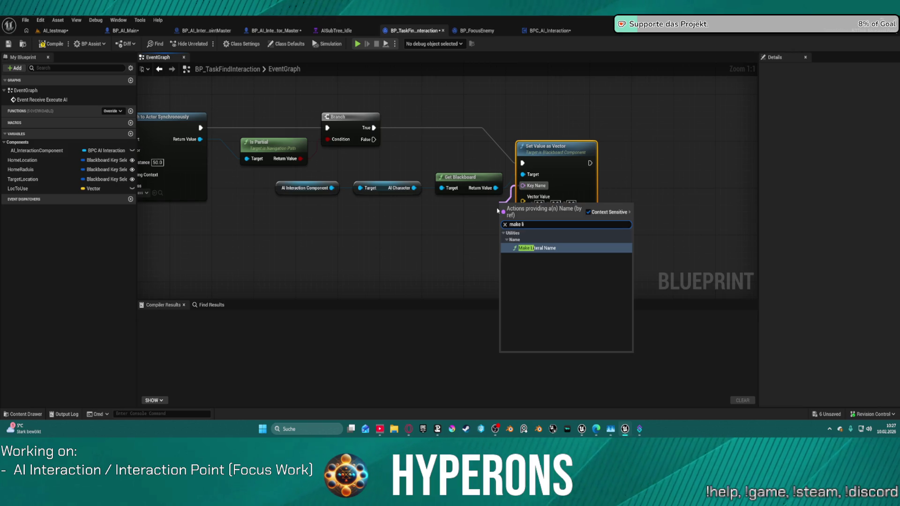
{"action": "key", "text": "Return"}
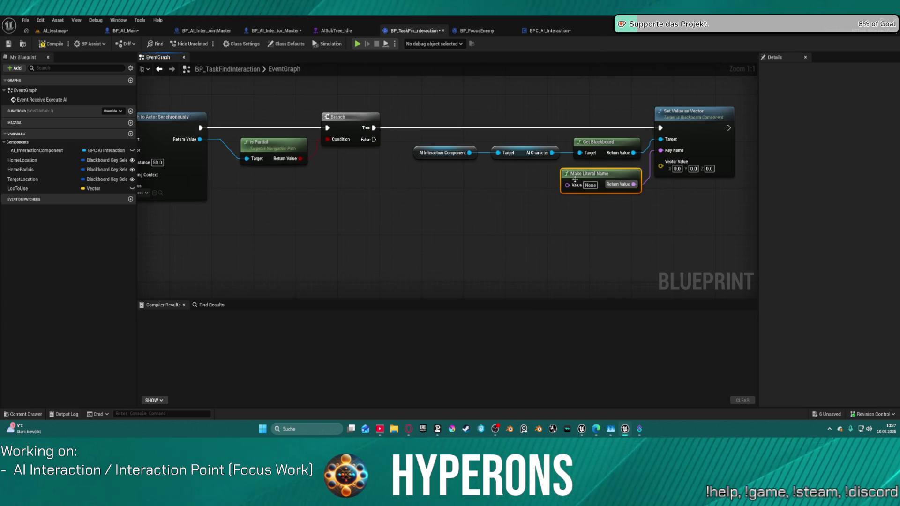
{"action": "left_click", "coordinate": [589, 185]}
{"action": "type", "text": "argetLocation"}
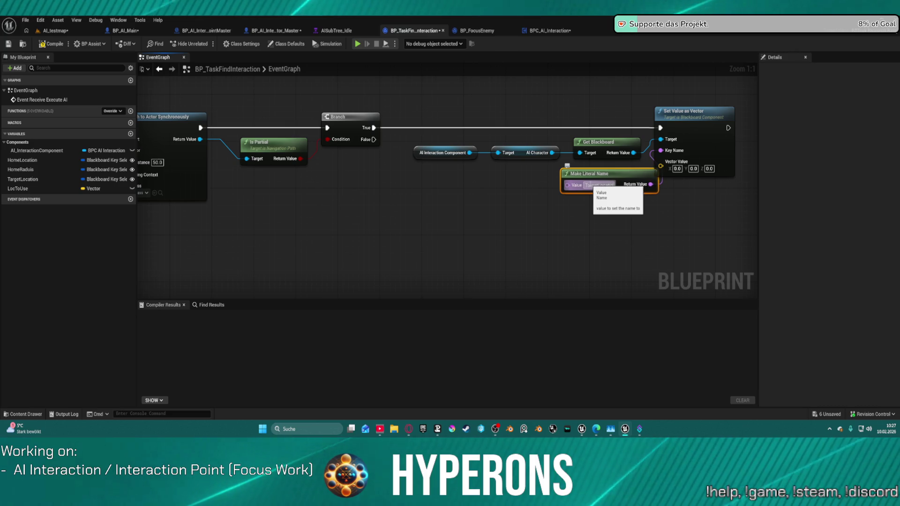
{"action": "key", "text": "Return"}
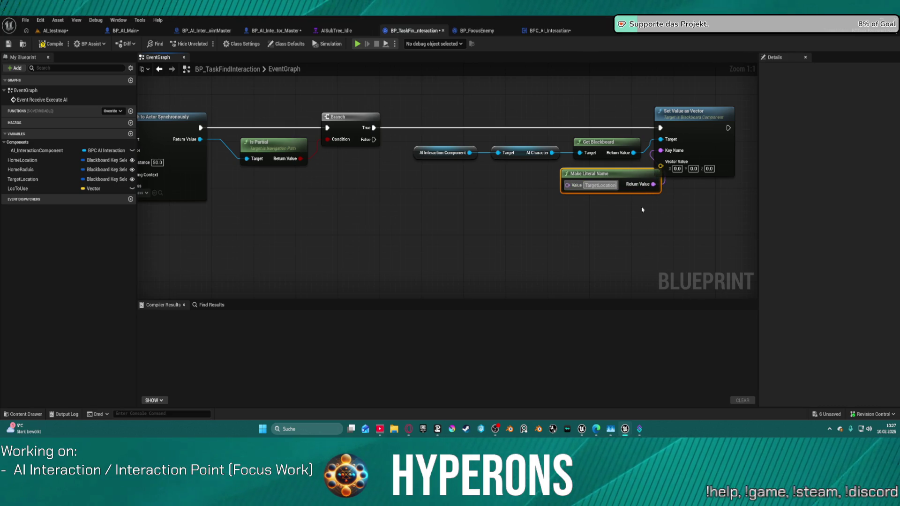
{"action": "left_click", "coordinate": [578, 211]}
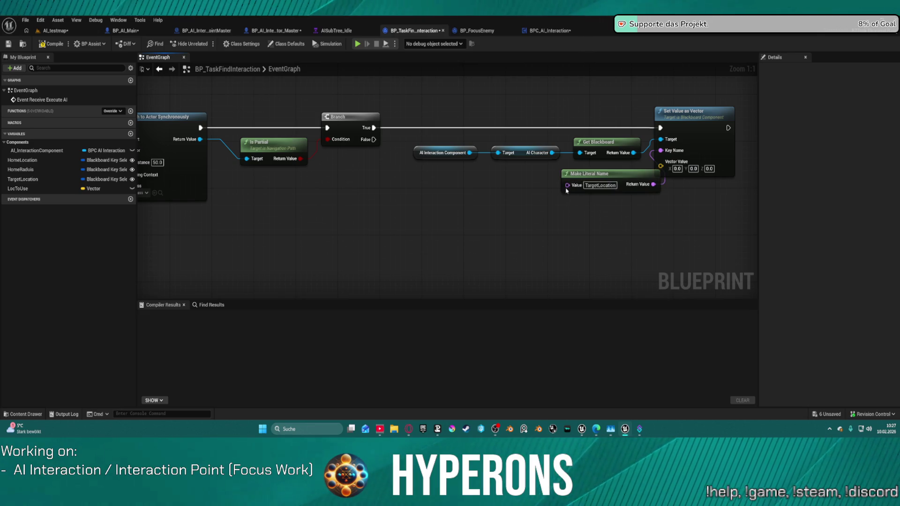
Supply Used Interaction Point's Get Actor Location as Vector Value and run it on False.
{"action": "left_click_drag", "start_coordinate": [470, 153], "coordinate": [494, 214]}
{"action": "type", "text": "us"}
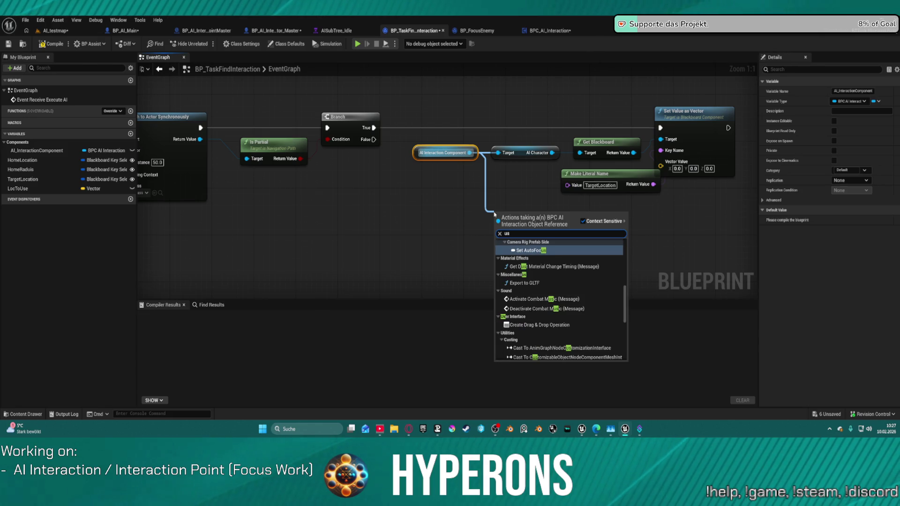
{"action": "type", "text": "e"}
{"action": "key", "text": "Return"}
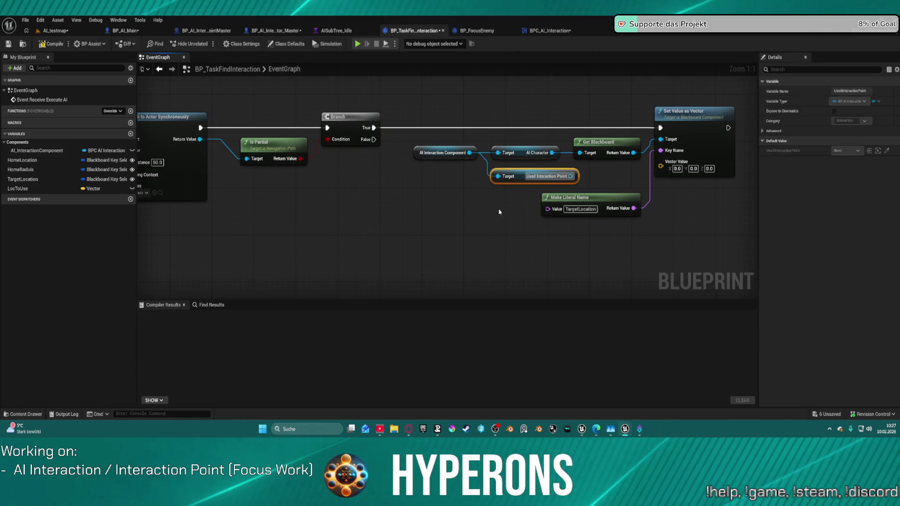
{"action": "left_click_drag", "start_coordinate": [570, 176], "coordinate": [464, 246]}
{"action": "type", "text": "get act"}
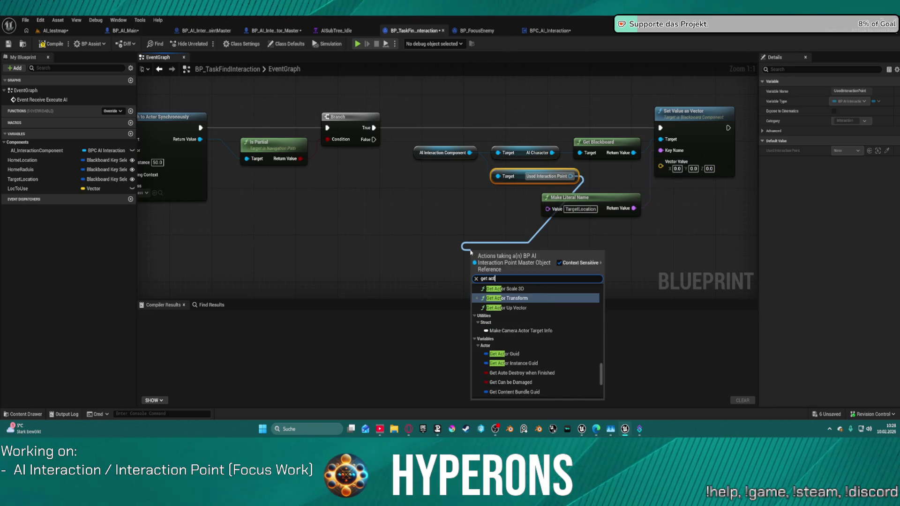
{"action": "type", "text": "or loca"}
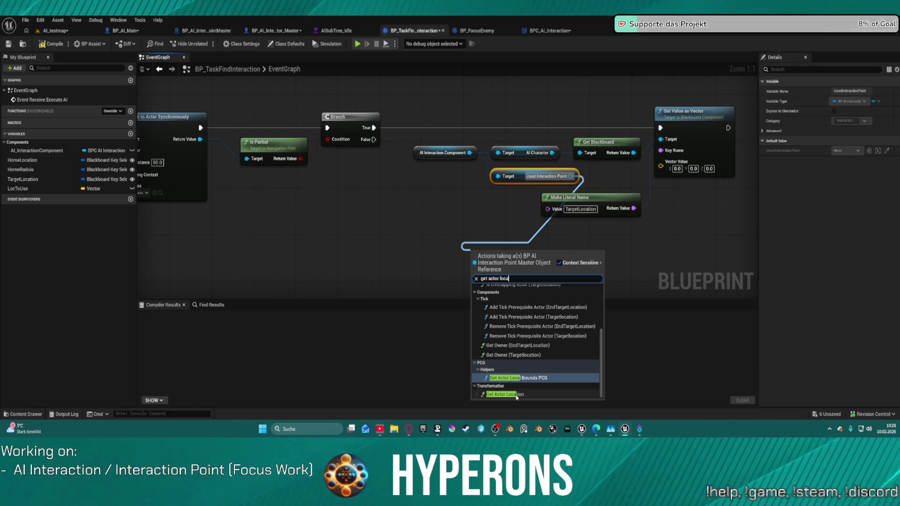
{"action": "left_click", "coordinate": [503, 394]}
{"action": "mouse_move", "coordinate": [652, 222]}
{"action": "left_mouse_down"}
{"action": "mouse_move", "coordinate": [671, 173]}
{"action": "mouse_move", "coordinate": [661, 162]}
{"action": "left_mouse_up"}
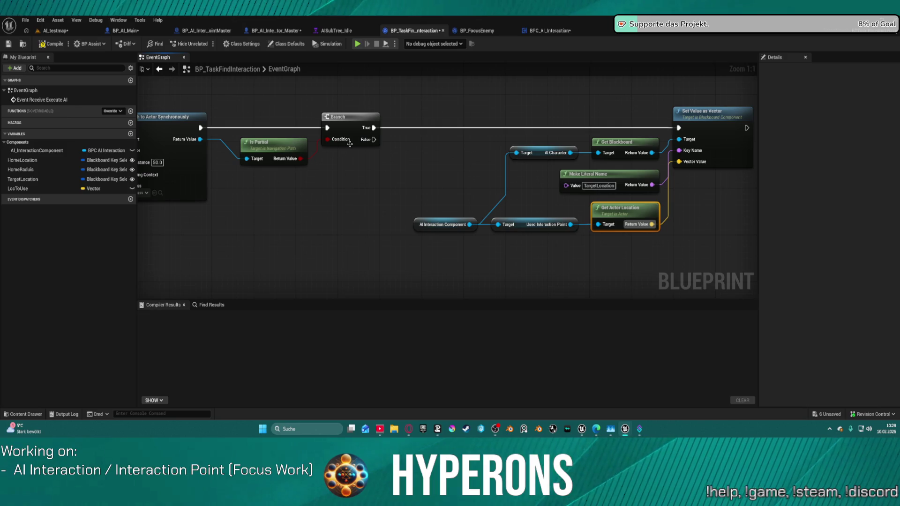
{"action": "left_click_drag", "start_coordinate": [373, 128], "coordinate": [374, 139]}
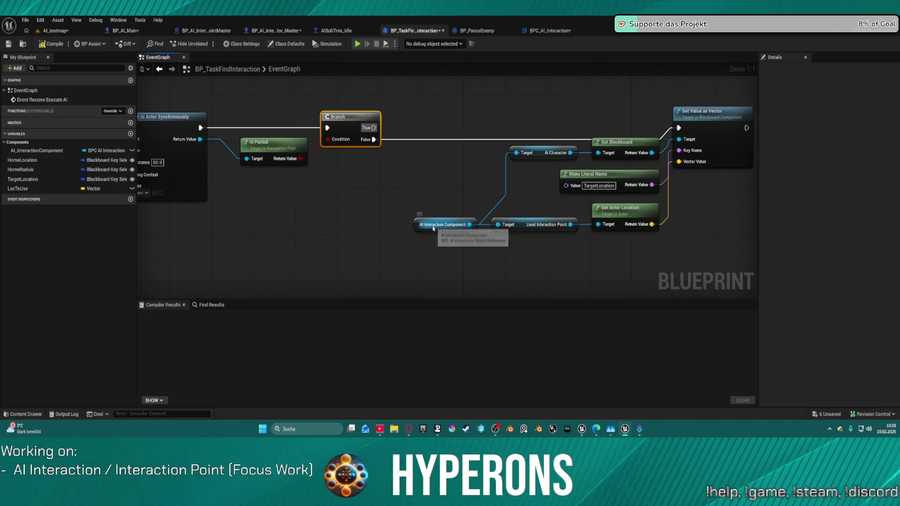
{"action": "left_click", "coordinate": [703, 111]}
Straighten the incoming wire and follow Set Value as Vector with Finish Execute.
{"action": "key", "text": "f"}
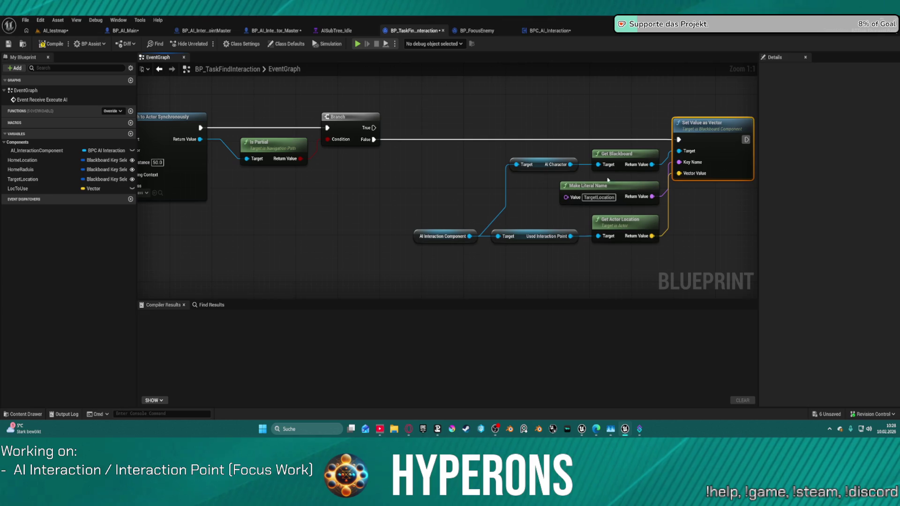
{"action": "left_click", "coordinate": [404, 147]}
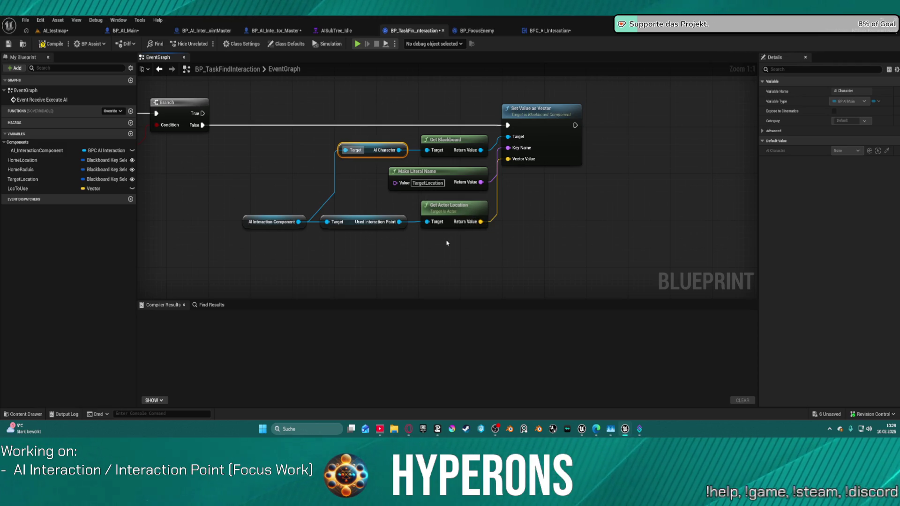
{"action": "scroll", "coordinate": [495, 241], "scroll_direction": "down", "scroll_amount": 4}
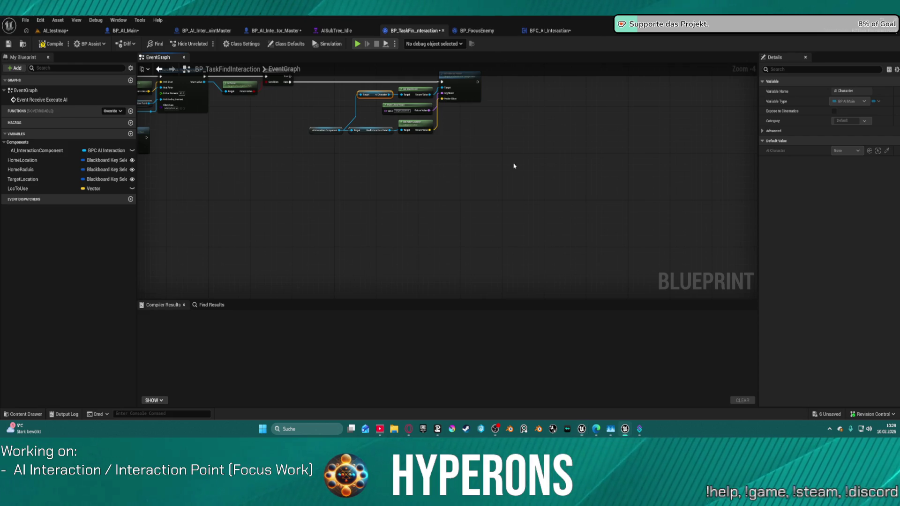
{"action": "scroll", "coordinate": [514, 165], "scroll_direction": "up", "scroll_amount": 4}
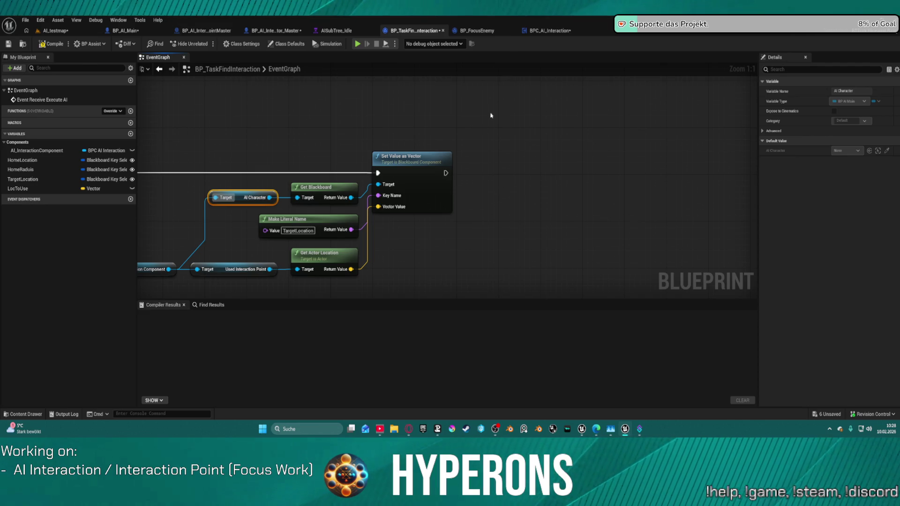
{"action": "scroll", "coordinate": [418, 165], "scroll_direction": "down", "scroll_amount": 10}
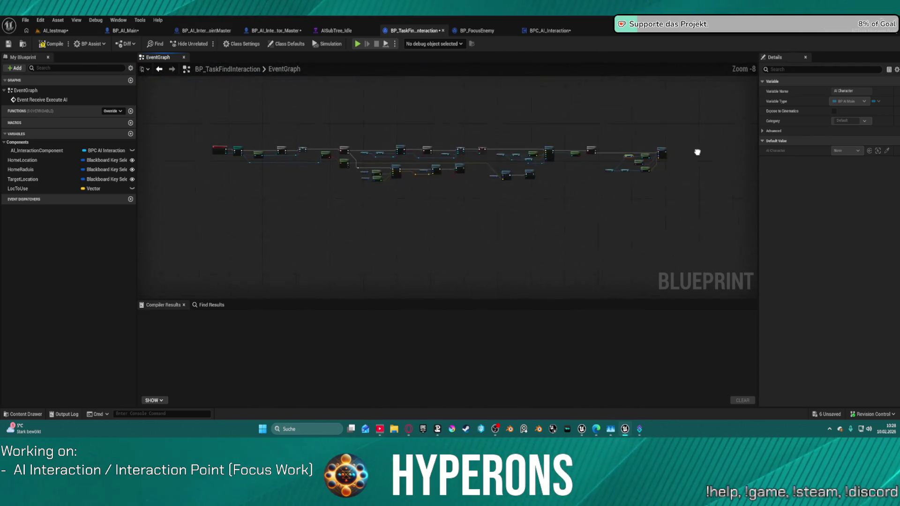
{"action": "scroll", "coordinate": [480, 202], "scroll_direction": "up", "scroll_amount": 4}
{"action": "left_click_drag", "start_coordinate": [467, 193], "coordinate": [508, 199]}
{"action": "type", "text": "fis"}
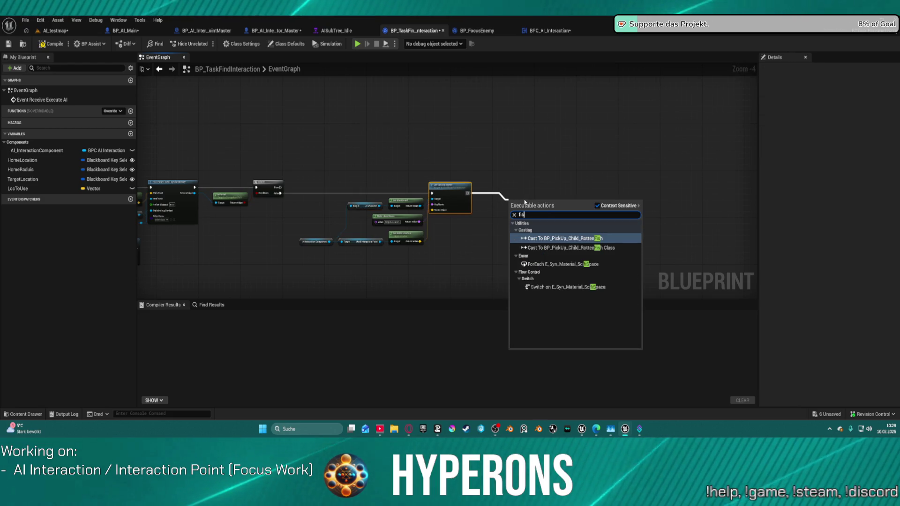
{"action": "key", "text": "BackSpace"}
{"action": "type", "text": "nis"}
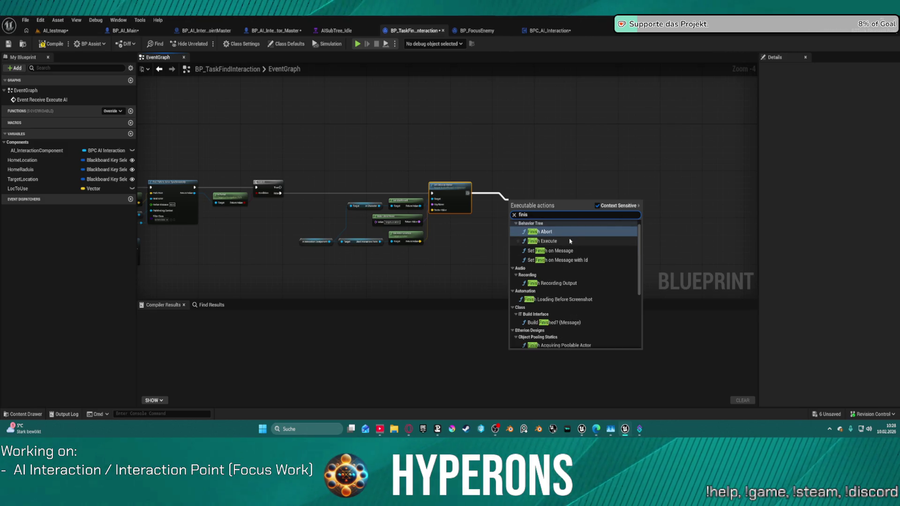
{"action": "left_click", "coordinate": [569, 242]}
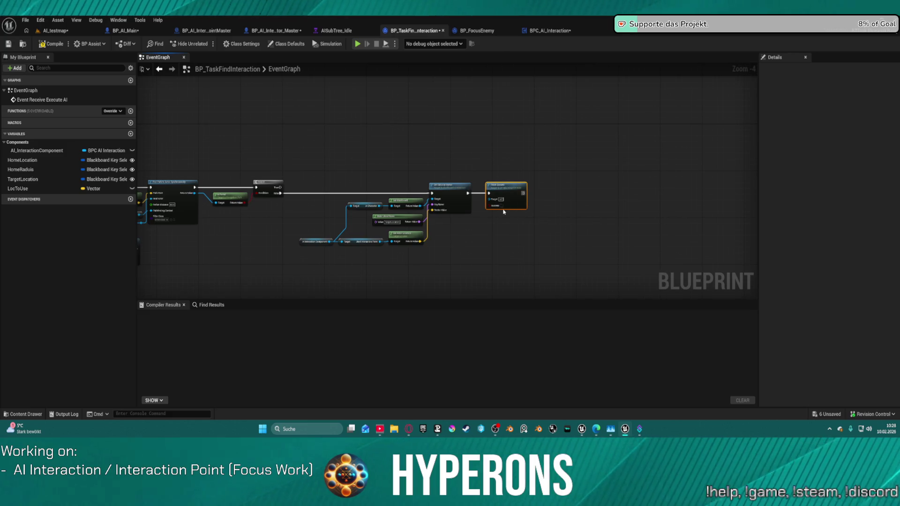
{"action": "left_click", "coordinate": [498, 237]}
Duplicate the AI Interaction Component and add a SET Used Interaction Point node wired from Branch True.
{"action": "scroll", "coordinate": [448, 188], "scroll_direction": "up", "scroll_amount": 3}
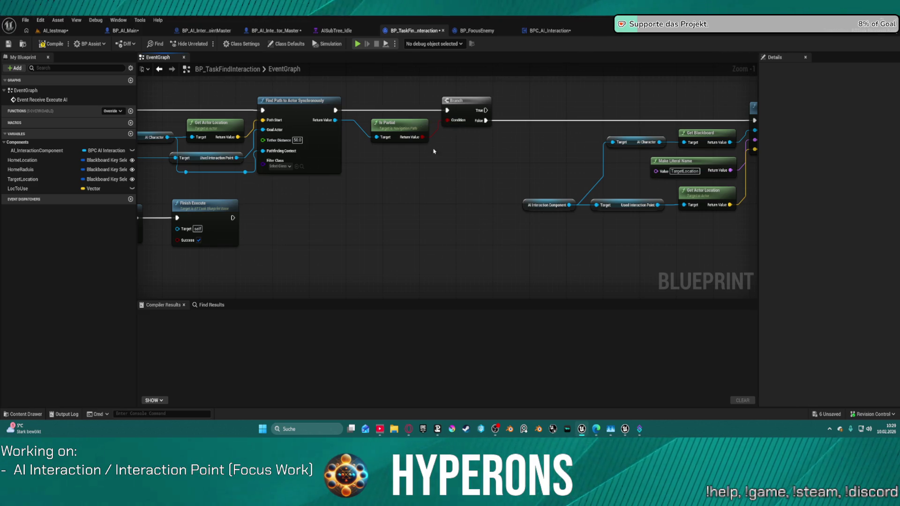
{"action": "left_click", "coordinate": [534, 206]}
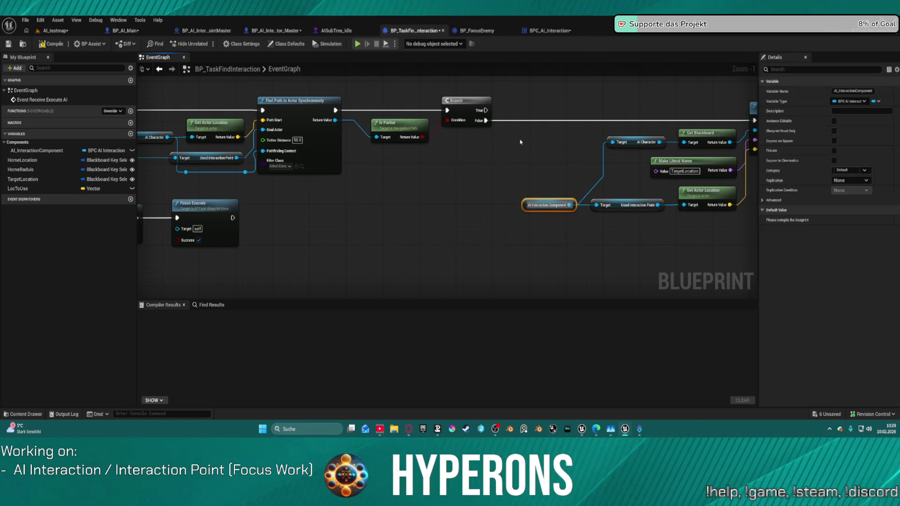
{"action": "key", "text": "ctrl+d"}
{"action": "left_click_drag", "start_coordinate": [513, 158], "coordinate": [557, 160]}
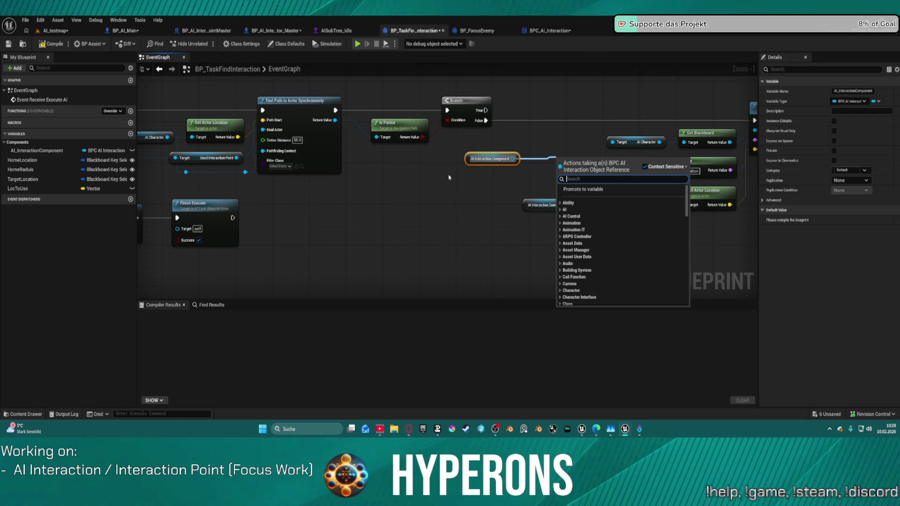
{"action": "type", "text": "us"}
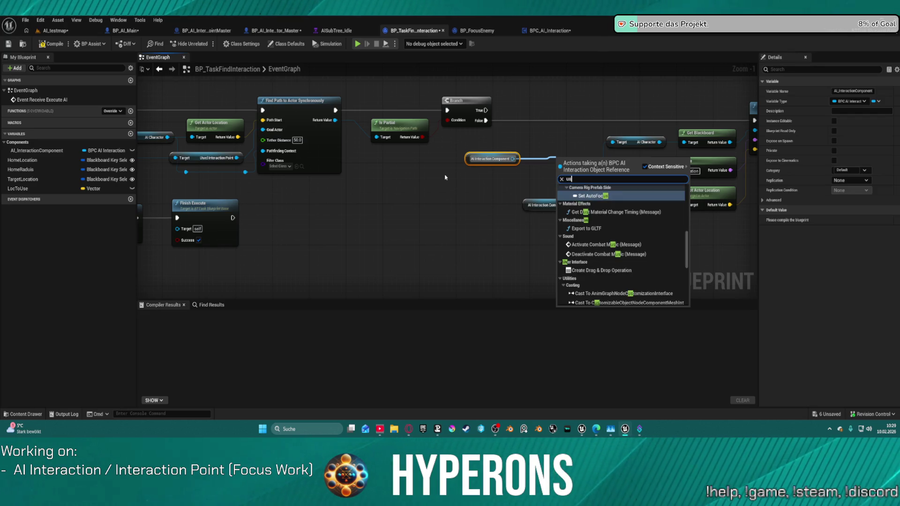
{"action": "type", "text": "et use"}
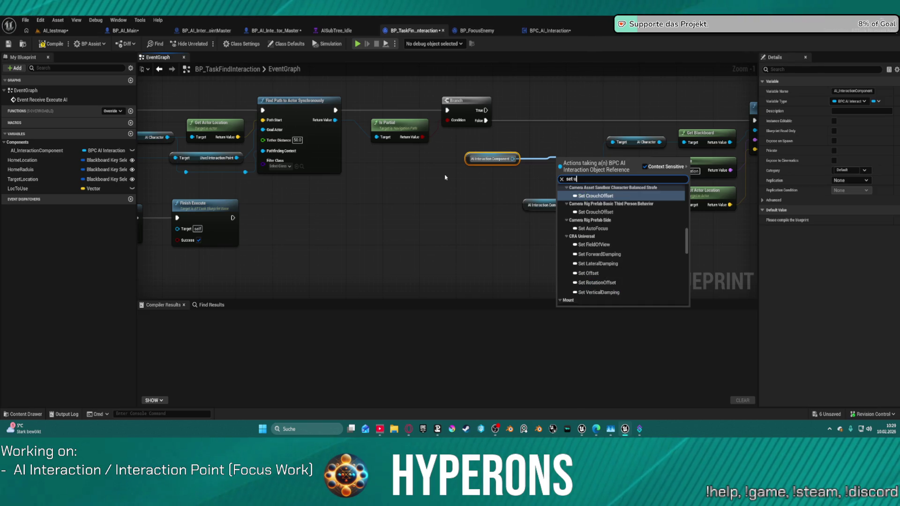
{"action": "key", "text": "Return"}
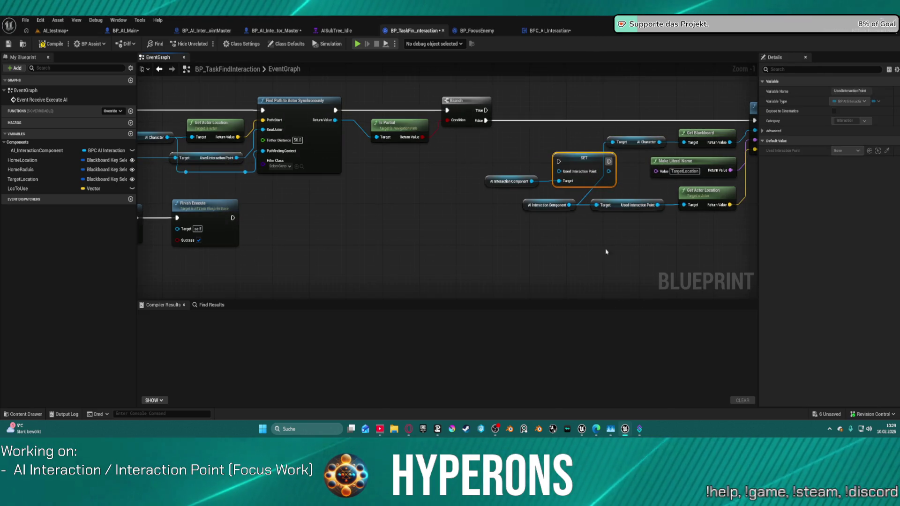
{"action": "mouse_move", "coordinate": [586, 179]}
{"action": "left_mouse_down"}
{"action": "mouse_move", "coordinate": [587, 113]}
{"action": "mouse_move", "coordinate": [446, 146]}
{"action": "mouse_move", "coordinate": [502, 195]}
{"action": "left_mouse_up"}
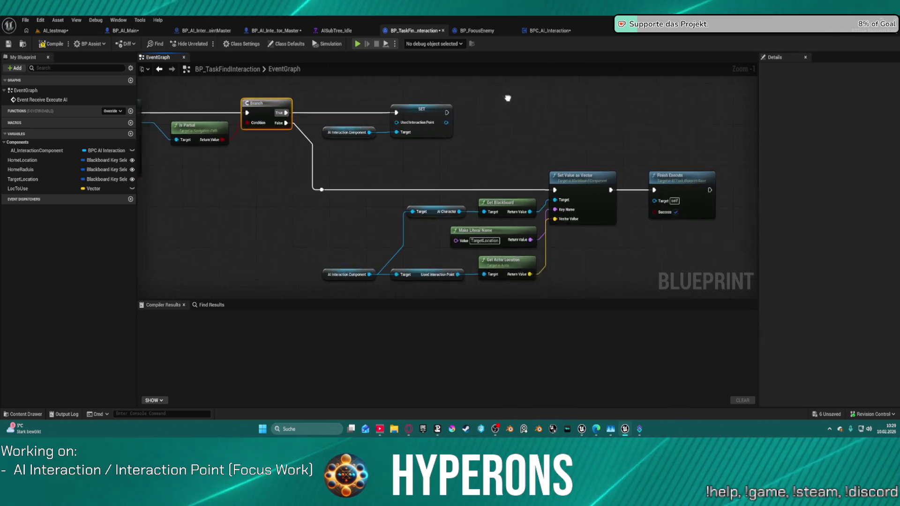
{"action": "left_click", "coordinate": [627, 185]}
Paste a second Finish Execute node and connect the SET node's output to it.
{"action": "key", "text": "ctrl+c"}
{"action": "key", "text": "ctrl+v"}
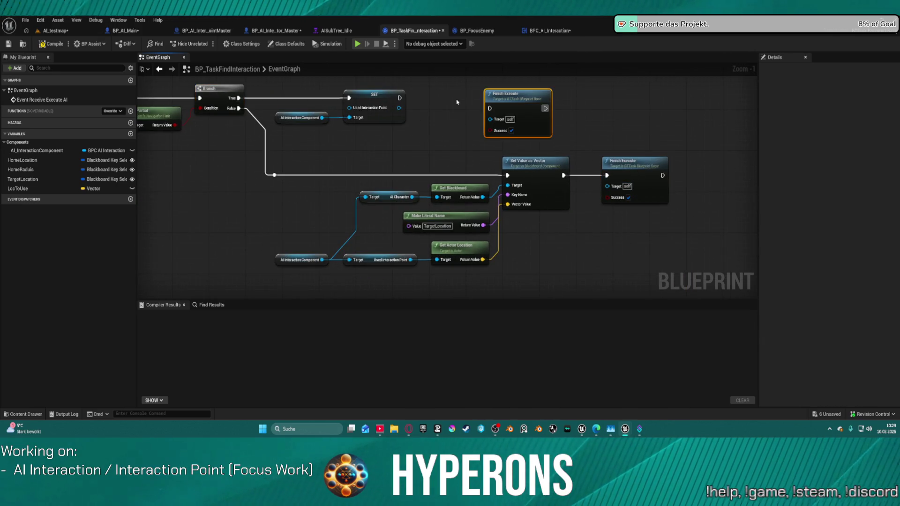
{"action": "left_click", "coordinate": [399, 98]}
{"action": "mouse_move", "coordinate": [399, 97]}
{"action": "left_mouse_down"}
{"action": "mouse_move", "coordinate": [501, 103]}
{"action": "mouse_move", "coordinate": [412, 110]}
{"action": "mouse_move", "coordinate": [476, 100]}
{"action": "mouse_move", "coordinate": [489, 110]}
{"action": "left_mouse_up"}
{"action": "left_click_drag", "start_coordinate": [408, 103], "coordinate": [491, 109]}
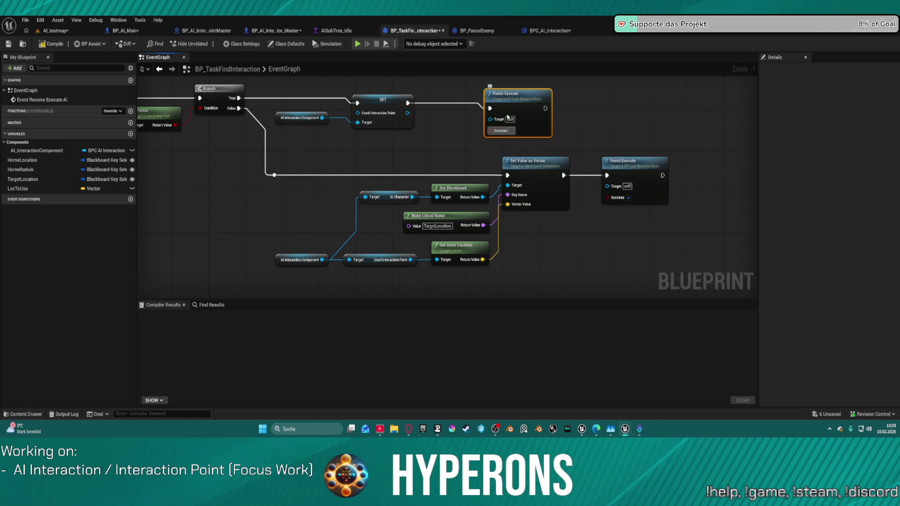
{"action": "mouse_move", "coordinate": [399, 170]}
{"action": "left_mouse_down"}
{"action": "mouse_move", "coordinate": [425, 137]}
{"action": "mouse_move", "coordinate": [467, 130]}
{"action": "mouse_move", "coordinate": [468, 164]}
{"action": "mouse_move", "coordinate": [343, 206]}
{"action": "left_mouse_up"}
Wrap the second Finish Execute in a comment titled 'info evtl Idlen Lassen'.
{"action": "key", "text": "c"}
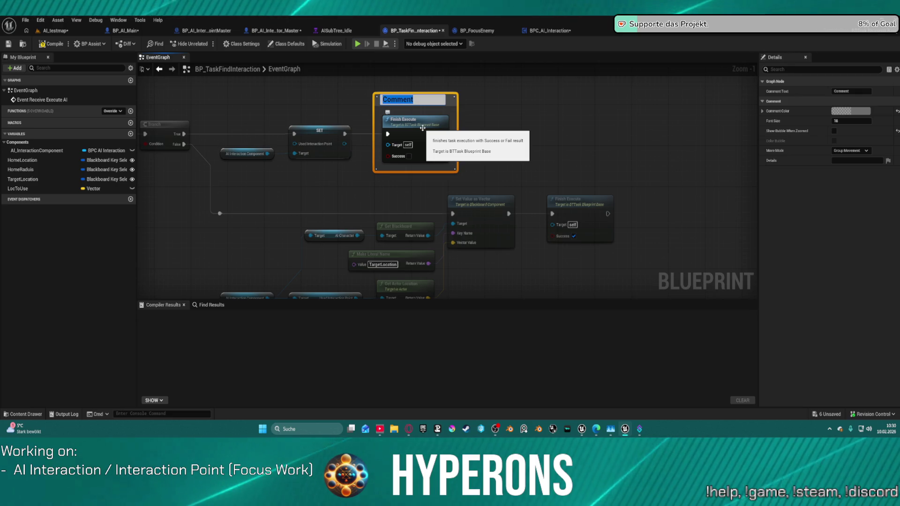
{"action": "type", "text": "evtl Idel"}
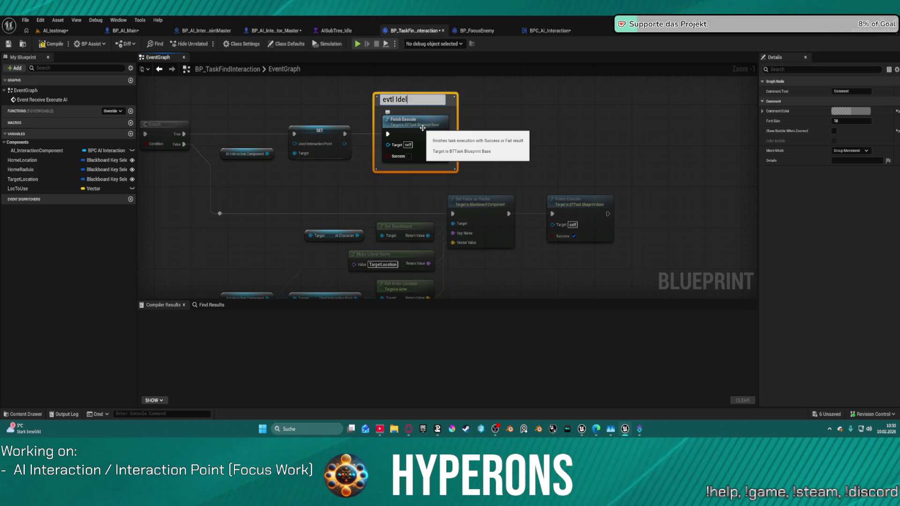
{"action": "key", "text": "BackSpace"}
{"action": "key", "text": "BackSpace"}
{"action": "type", "text": "len Lassen"}
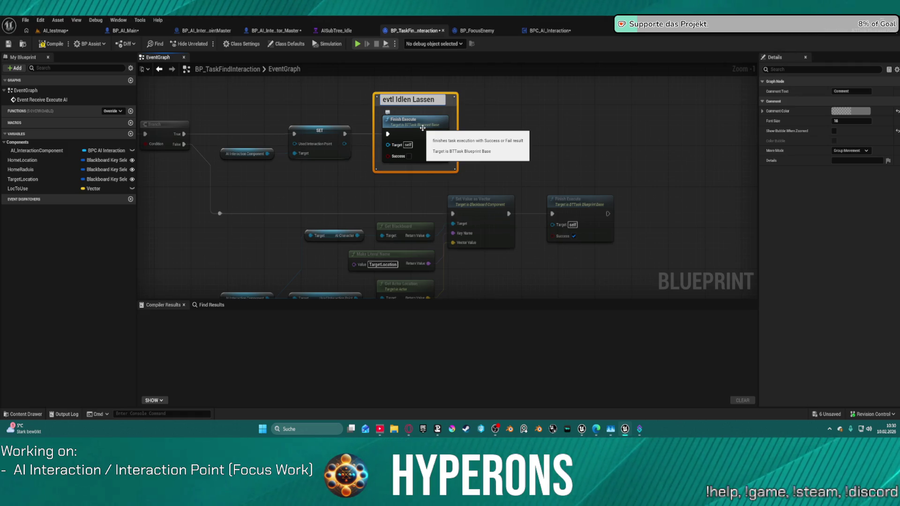
{"action": "type", "text": "info"}
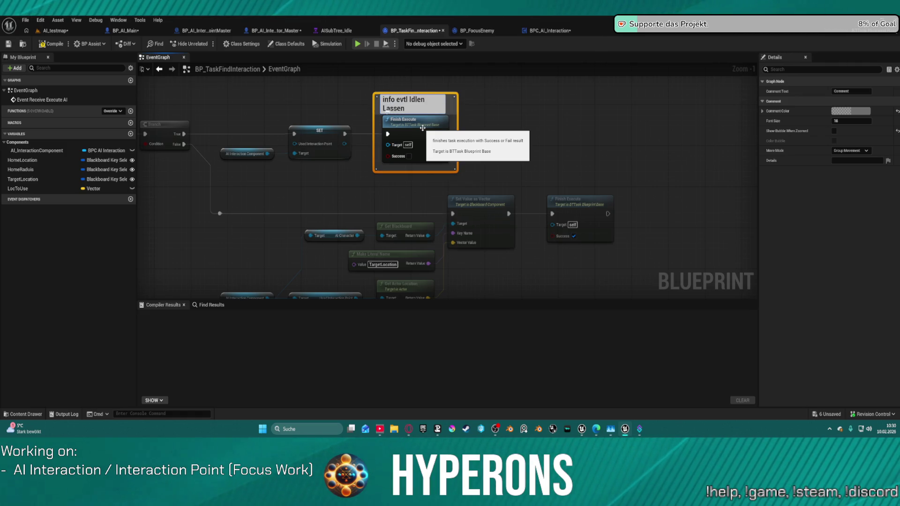
{"action": "key", "text": "Return"}
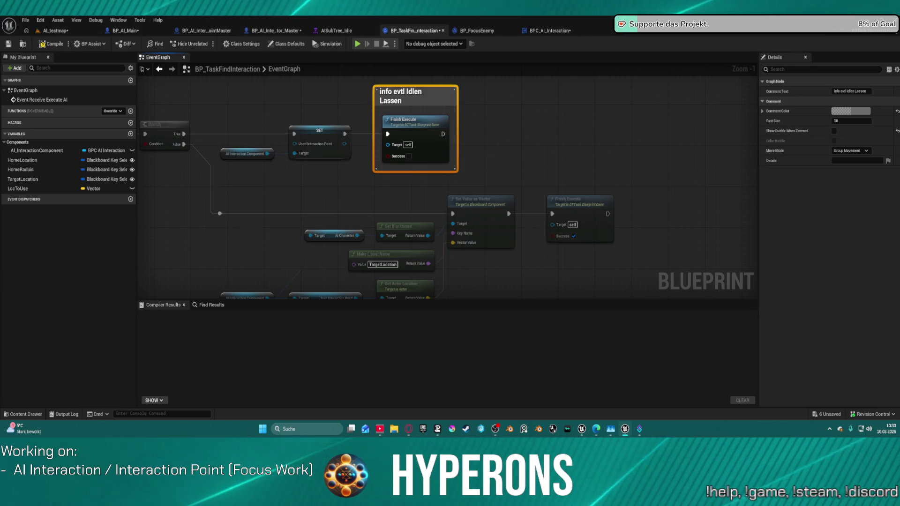
{"action": "left_click", "coordinate": [41, 21]}
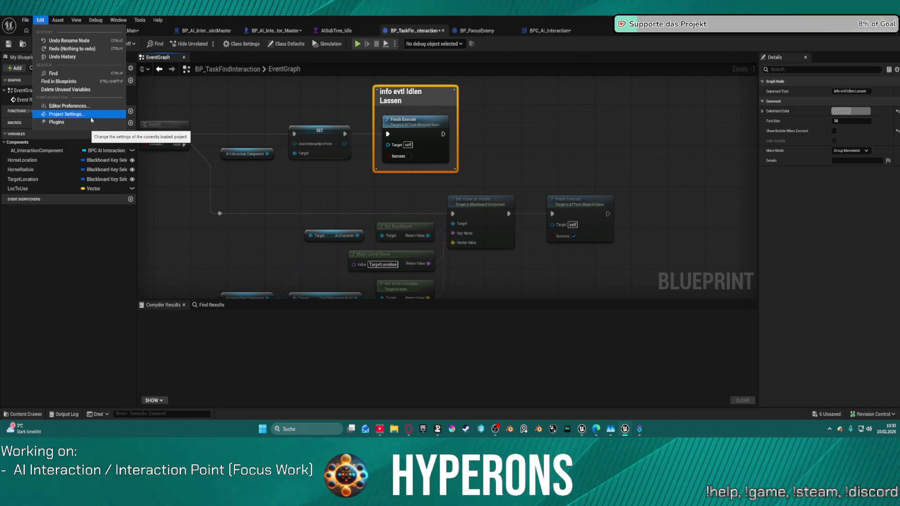
{"action": "left_click", "coordinate": [77, 116]}
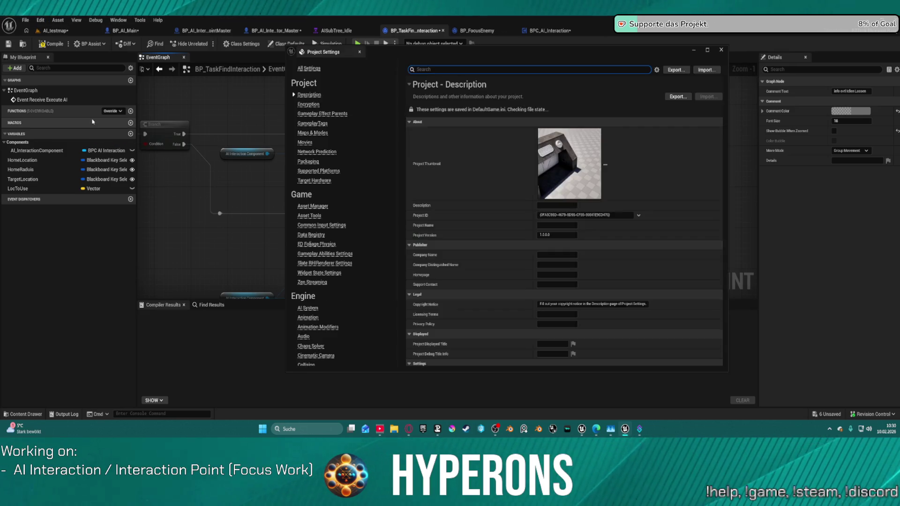
{"action": "scroll", "coordinate": [341, 222], "scroll_direction": "down", "scroll_amount": 5}
{"action": "scroll", "coordinate": [340, 222], "scroll_direction": "down", "scroll_amount": 15}
{"action": "scroll", "coordinate": [348, 261], "scroll_direction": "down", "scroll_amount": 20}
{"action": "scroll", "coordinate": [357, 288], "scroll_direction": "up", "scroll_amount": 20}
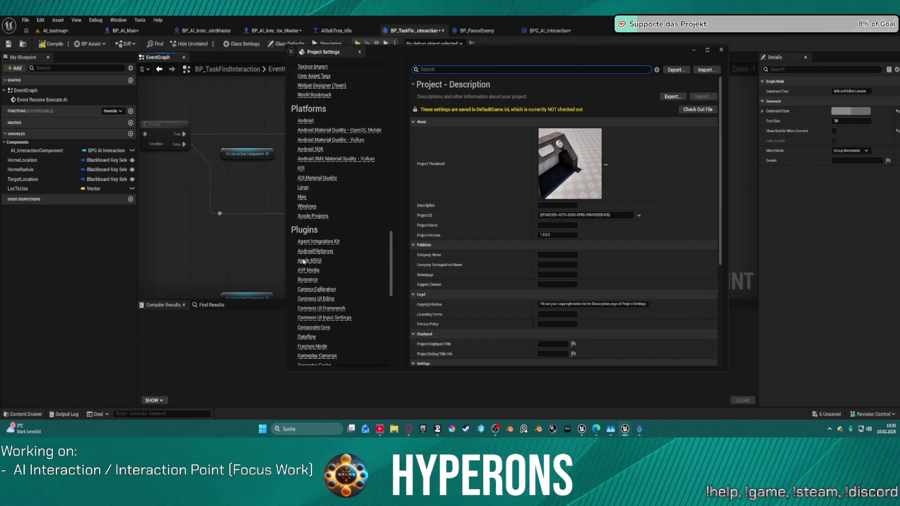
{"action": "scroll", "coordinate": [323, 332], "scroll_direction": "up", "scroll_amount": 8}
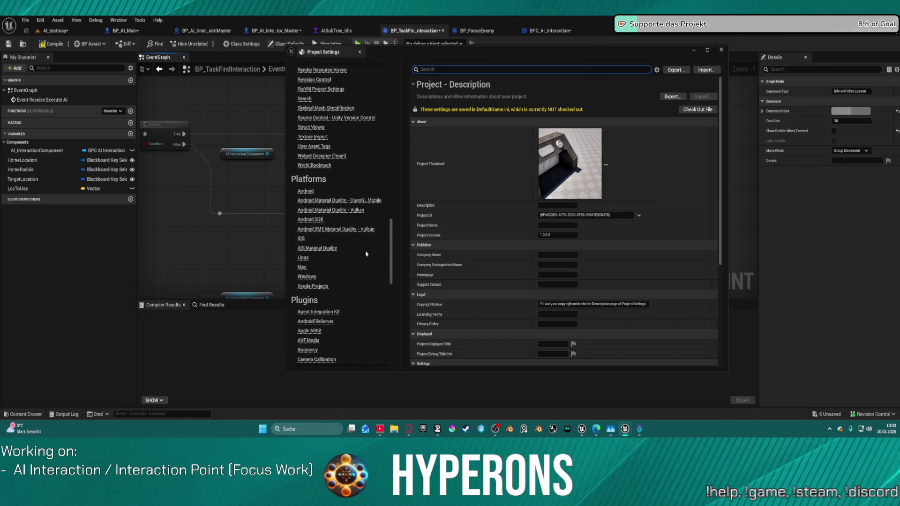
{"action": "left_click", "coordinate": [364, 54]}
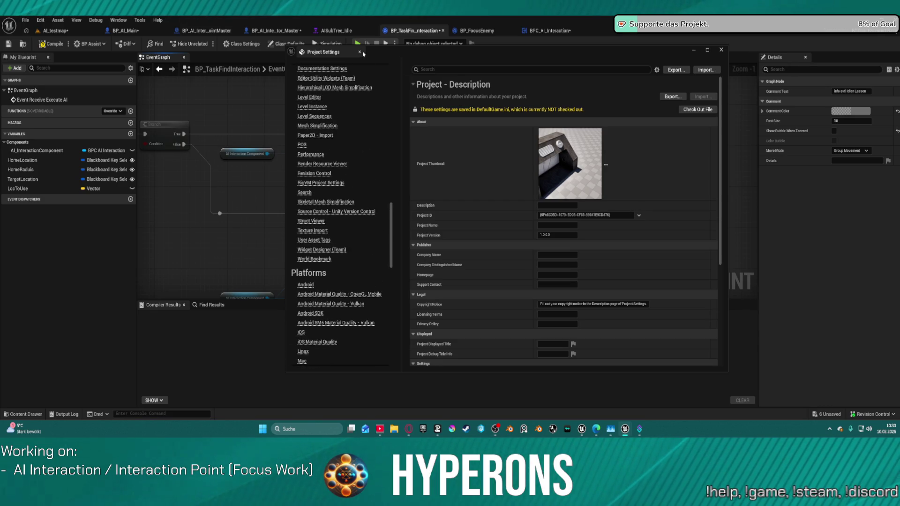
{"action": "left_click", "coordinate": [360, 52]}
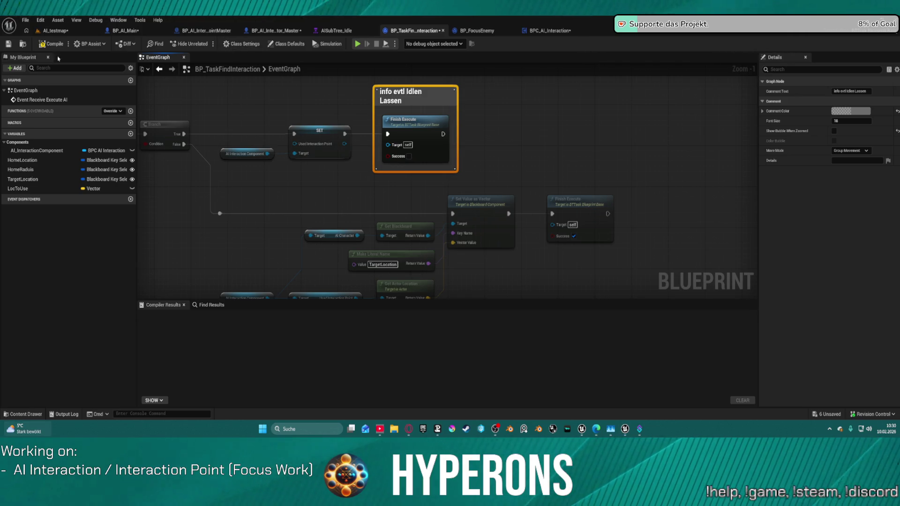
{"action": "left_click", "coordinate": [40, 20]}
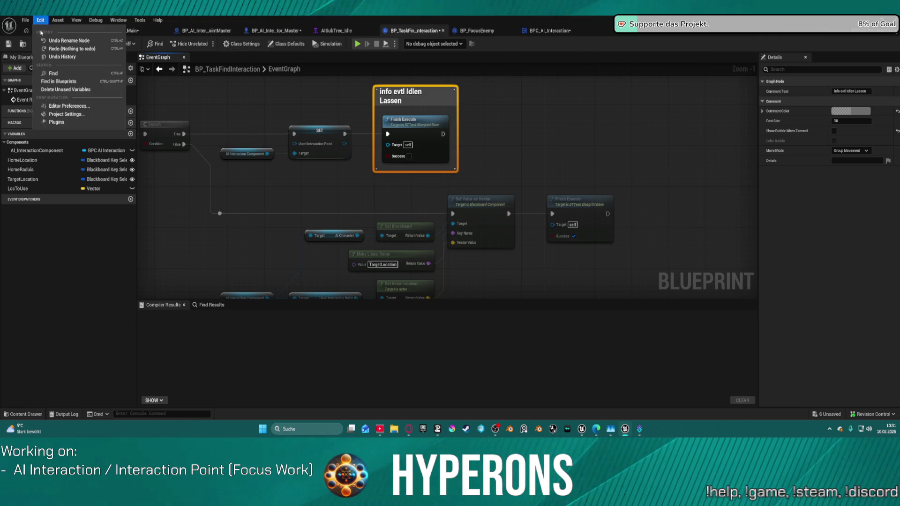
In Editor Preferences > Plugins > Auto Size Comments, change the Preset Styles [0] prefix to TODO.
{"action": "left_click", "coordinate": [71, 106]}
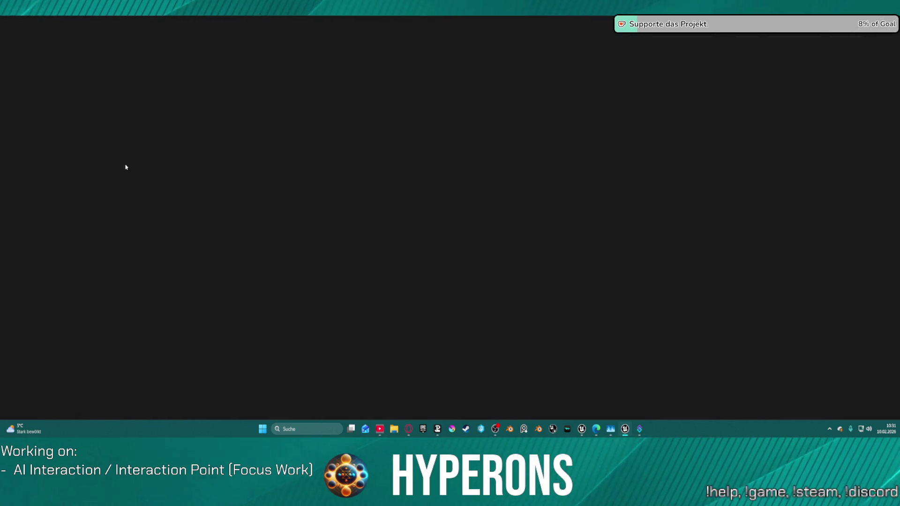
{"action": "scroll", "coordinate": [61, 281], "scroll_direction": "down", "scroll_amount": 15}
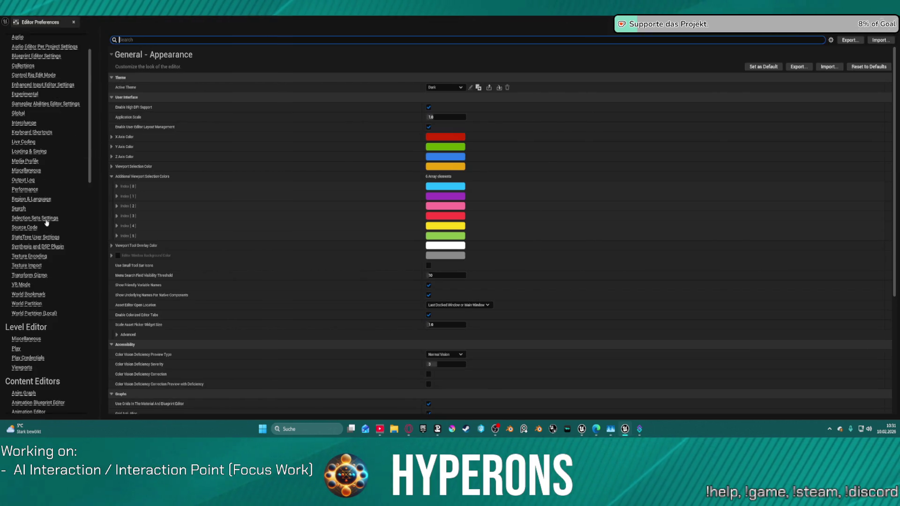
{"action": "scroll", "coordinate": [62, 281], "scroll_direction": "down", "scroll_amount": 3}
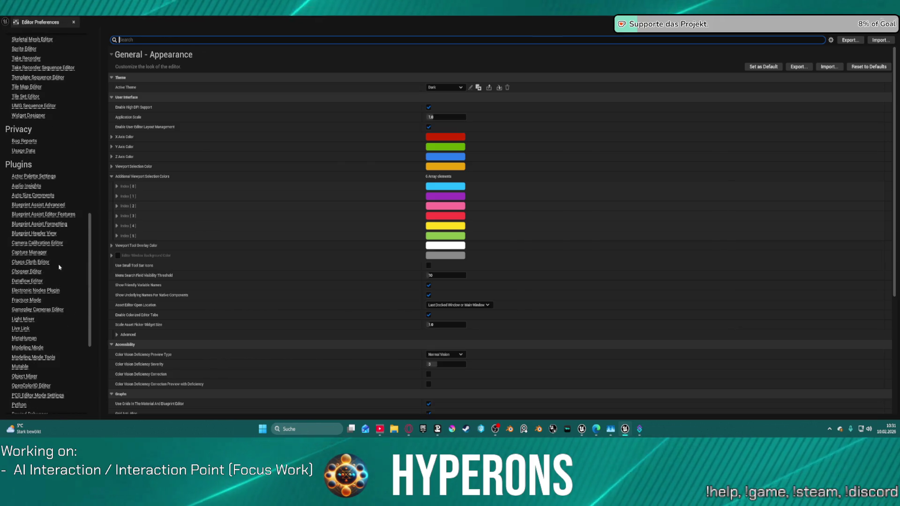
{"action": "left_click", "coordinate": [39, 196]}
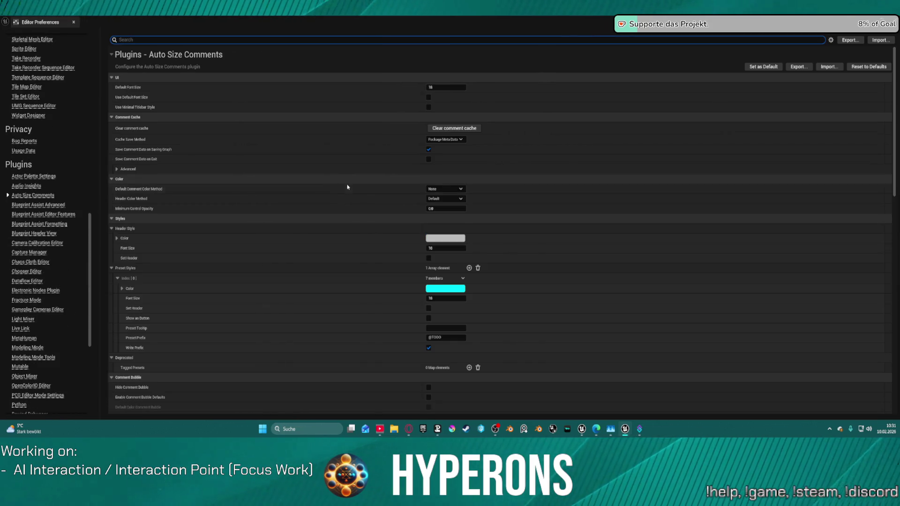
{"action": "scroll", "coordinate": [375, 234], "scroll_direction": "down", "scroll_amount": 3}
{"action": "scroll", "coordinate": [350, 254], "scroll_direction": "down", "scroll_amount": 1}
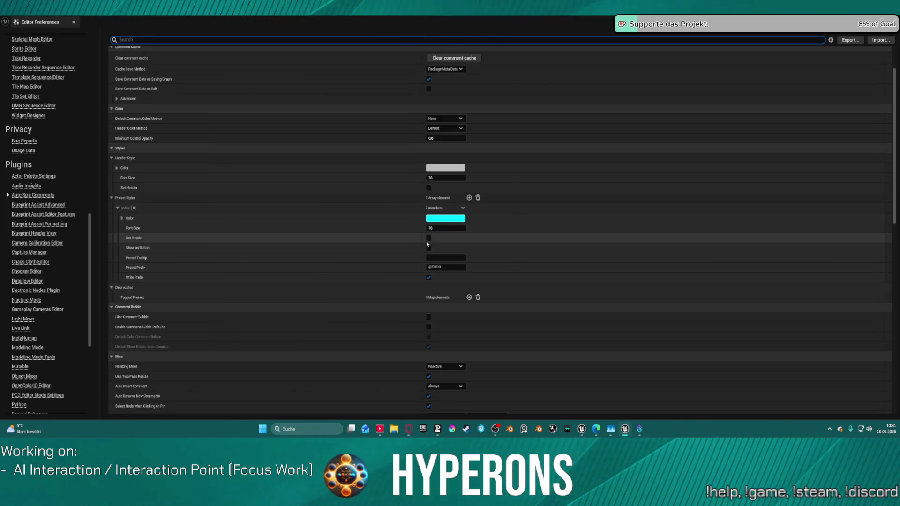
{"action": "left_click", "coordinate": [431, 267]}
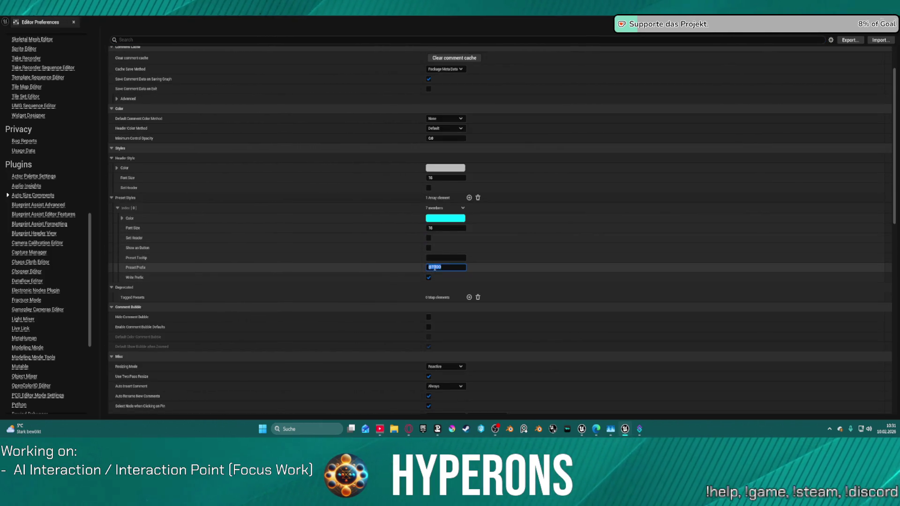
{"action": "left_click", "coordinate": [430, 267]}
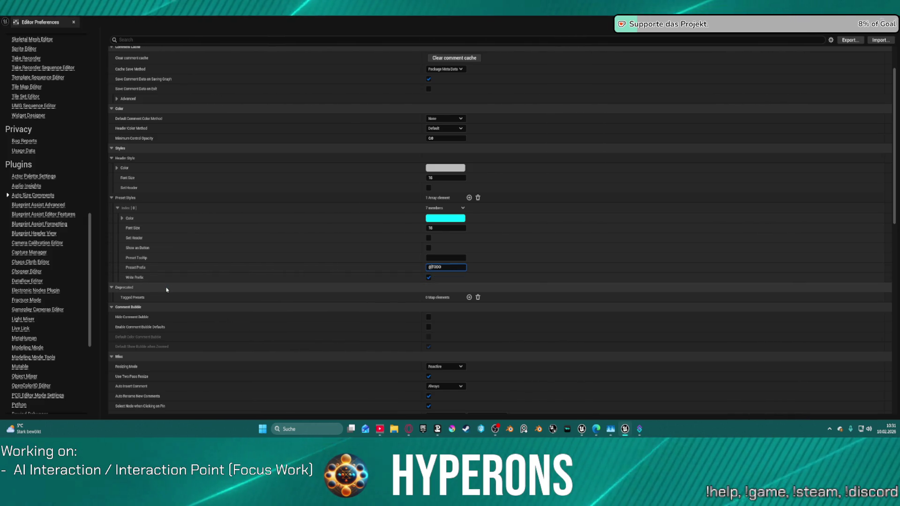
{"action": "scroll", "coordinate": [153, 238], "scroll_direction": "down", "scroll_amount": 3}
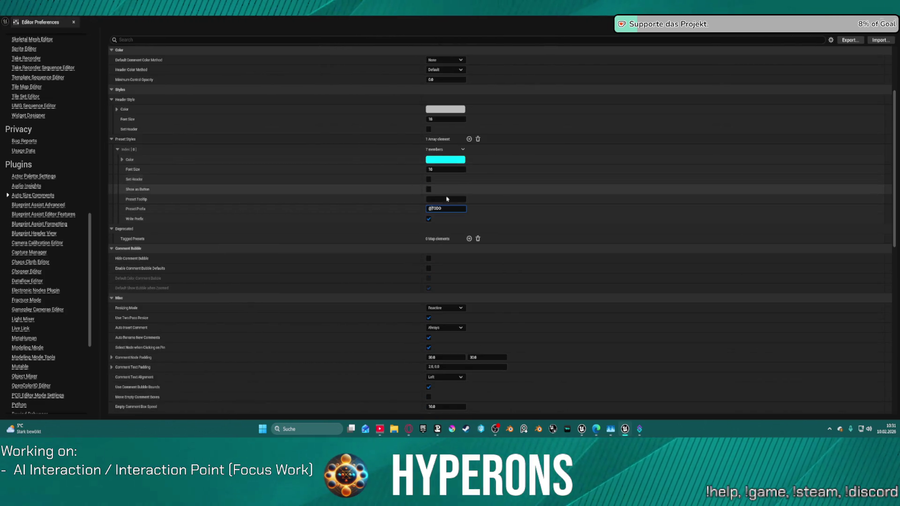
{"action": "key", "text": "BackSpace"}
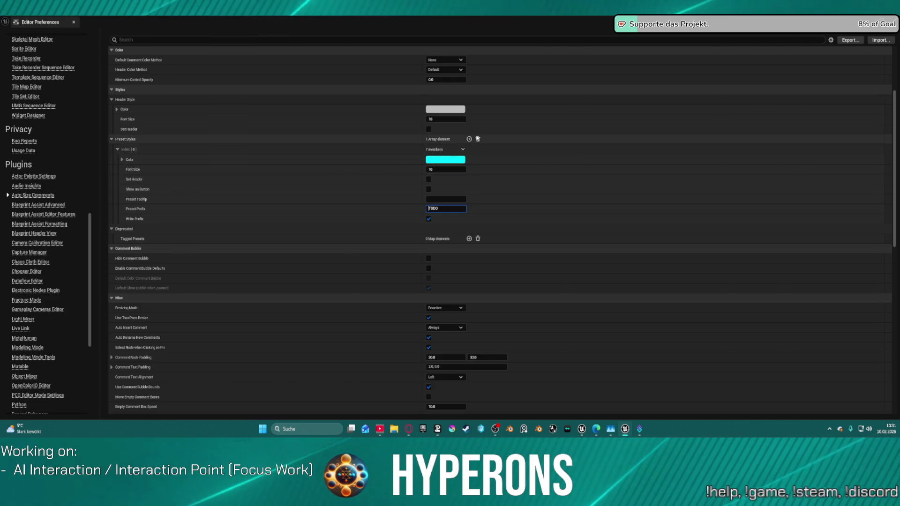
Add two comment presets and give the third font size 12, header style and prefix 'Info'.
{"action": "left_click", "coordinate": [470, 140]}
{"action": "left_click", "coordinate": [469, 139]}
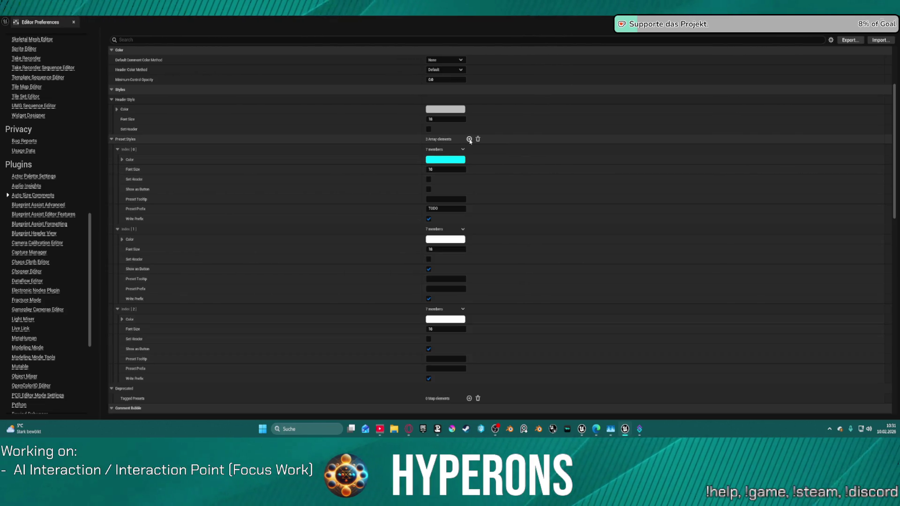
{"action": "left_click", "coordinate": [438, 328]}
{"action": "type", "text": "2"}
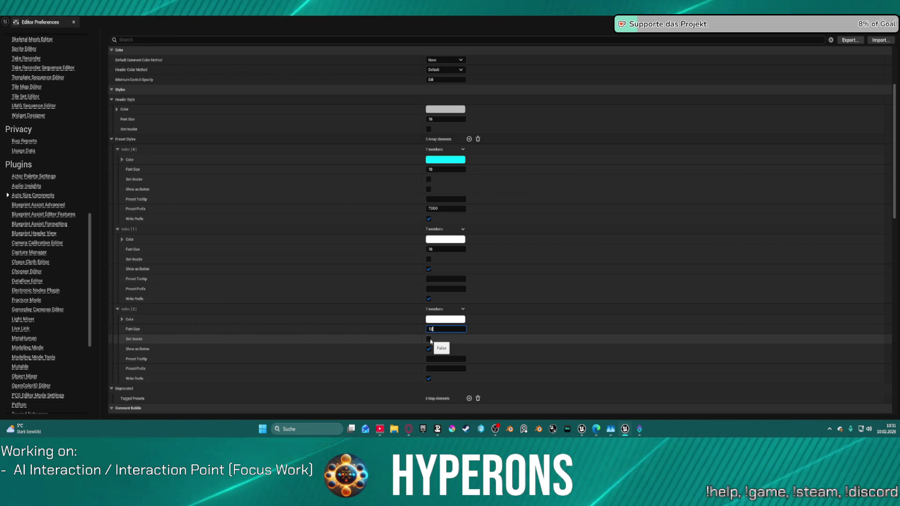
{"action": "left_click", "coordinate": [430, 340]}
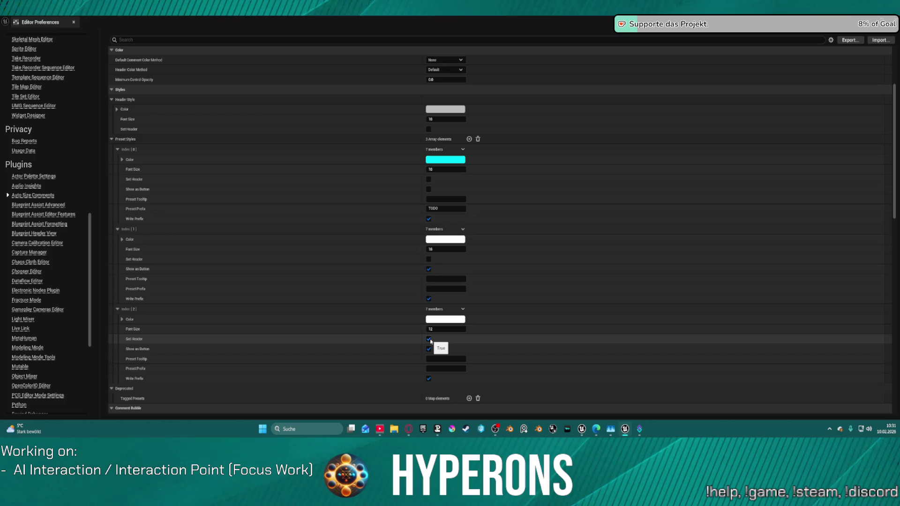
{"action": "left_click", "coordinate": [440, 369]}
{"action": "type", "text": "Info"}
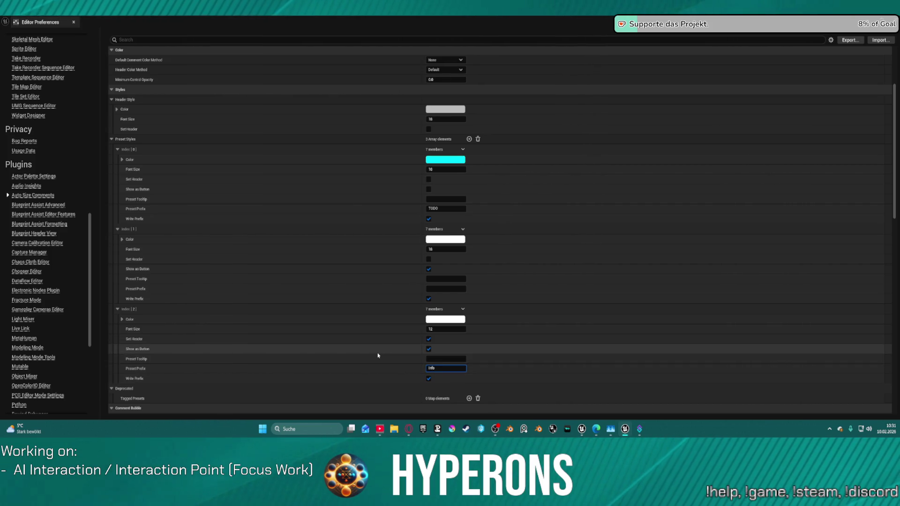
{"action": "key", "text": "Return"}
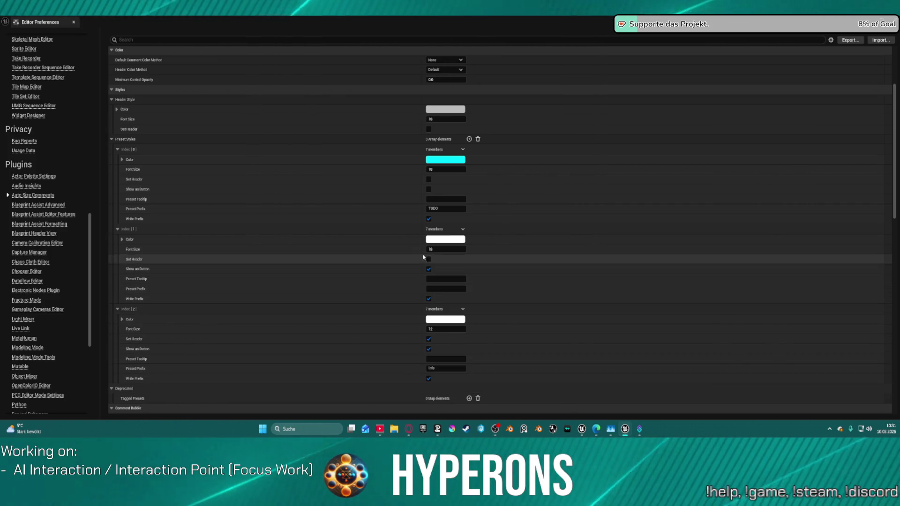
Make the second preset red with the prefix 'Bug' and close Editor Preferences.
{"action": "left_click", "coordinate": [441, 239]}
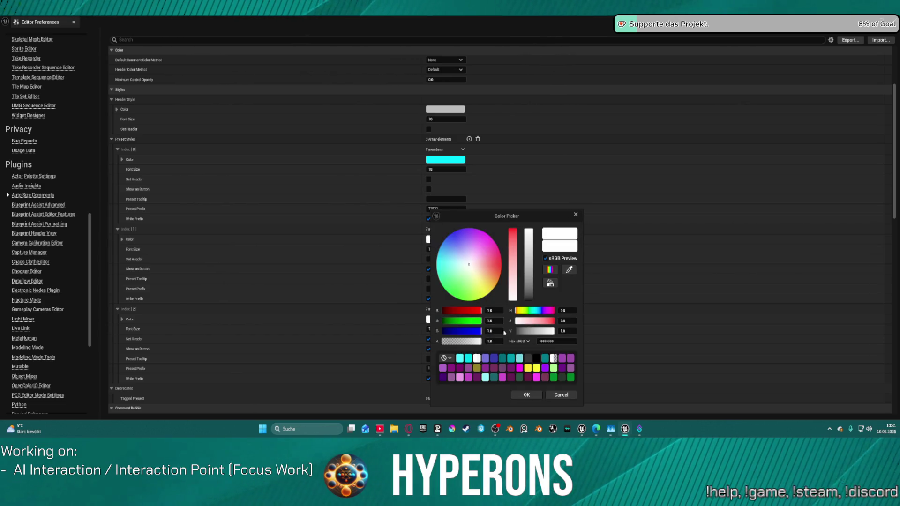
{"action": "left_click", "coordinate": [497, 246]}
{"action": "mouse_move", "coordinate": [498, 246]}
{"action": "left_mouse_down"}
{"action": "mouse_move", "coordinate": [490, 263]}
{"action": "mouse_move", "coordinate": [502, 264]}
{"action": "left_mouse_up"}
{"action": "left_click", "coordinate": [526, 395]}
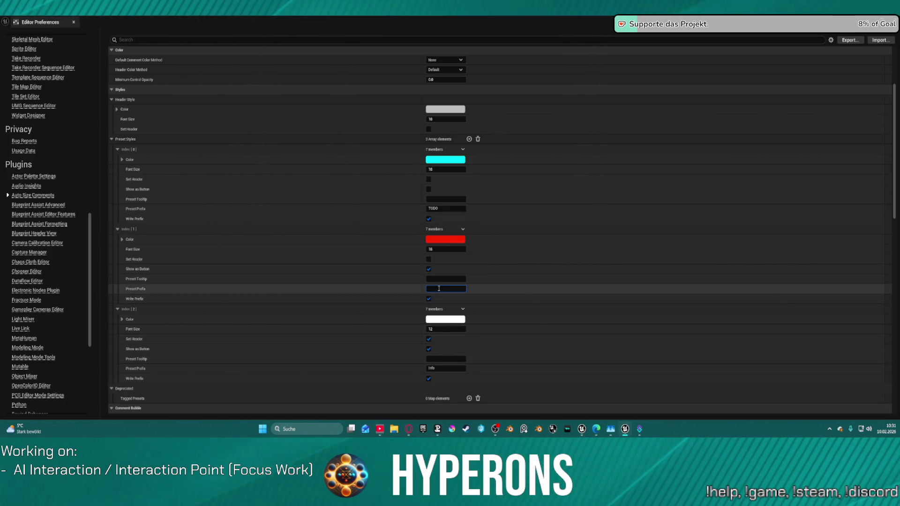
{"action": "type", "text": "Bug"}
{"action": "key", "text": "Return"}
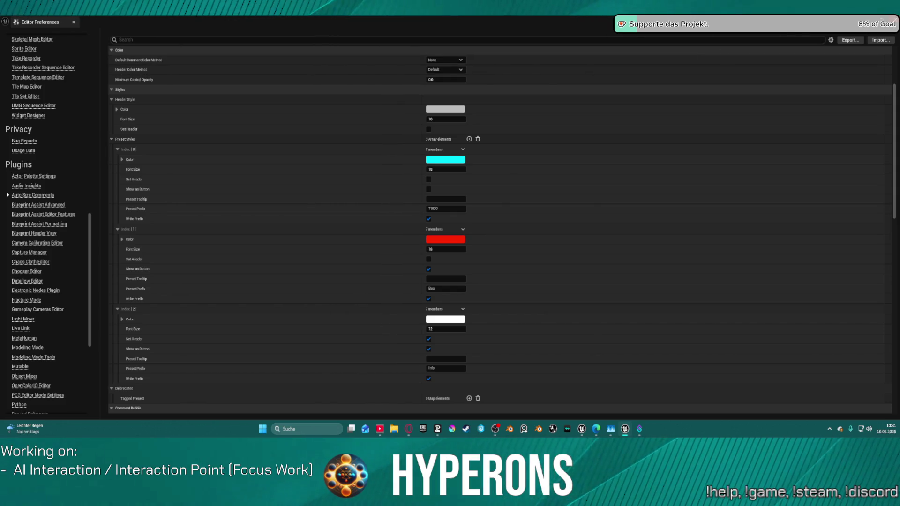
{"action": "left_click", "coordinate": [891, 22]}
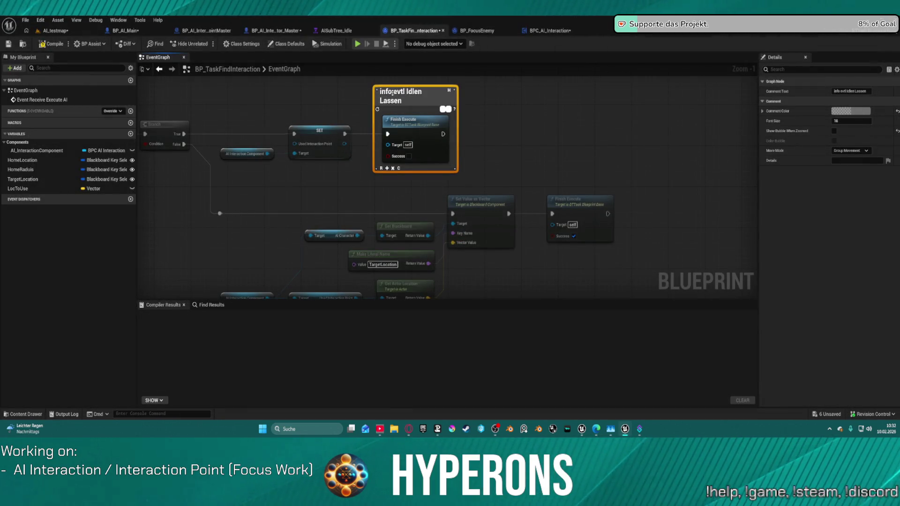
Capitalize the comment title to 'Info evtl Idlen Lassen' and reopen Editor Preferences.
{"action": "double_click", "coordinate": [390, 96]}
{"action": "left_click", "coordinate": [391, 92]}
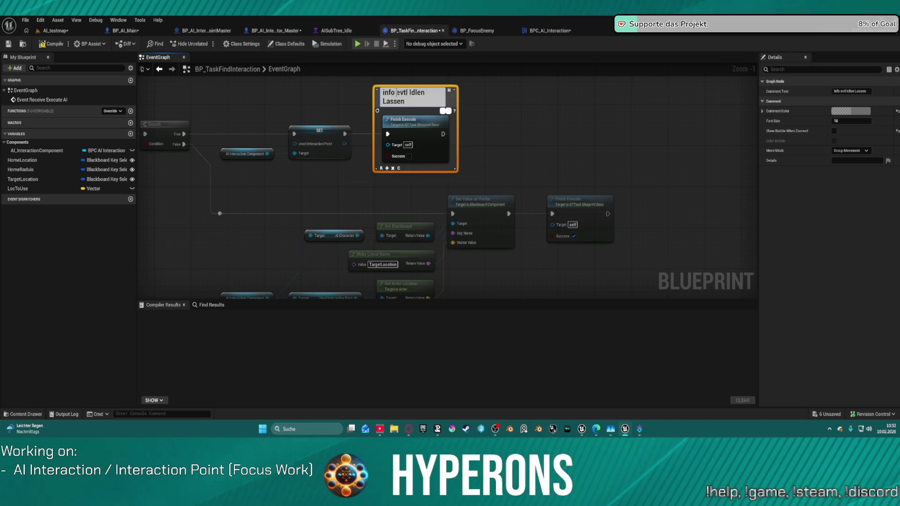
{"action": "key", "text": "Delete"}
{"action": "key", "text": "Delete"}
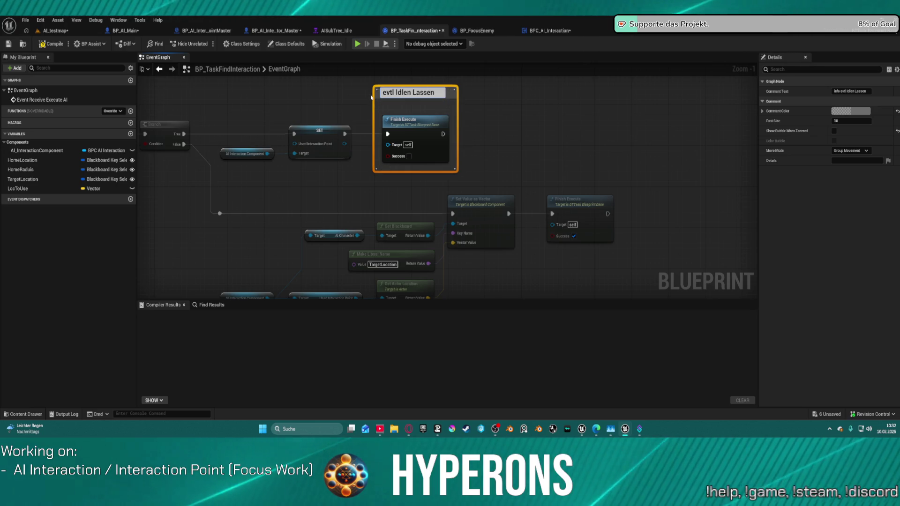
{"action": "type", "text": "Info"}
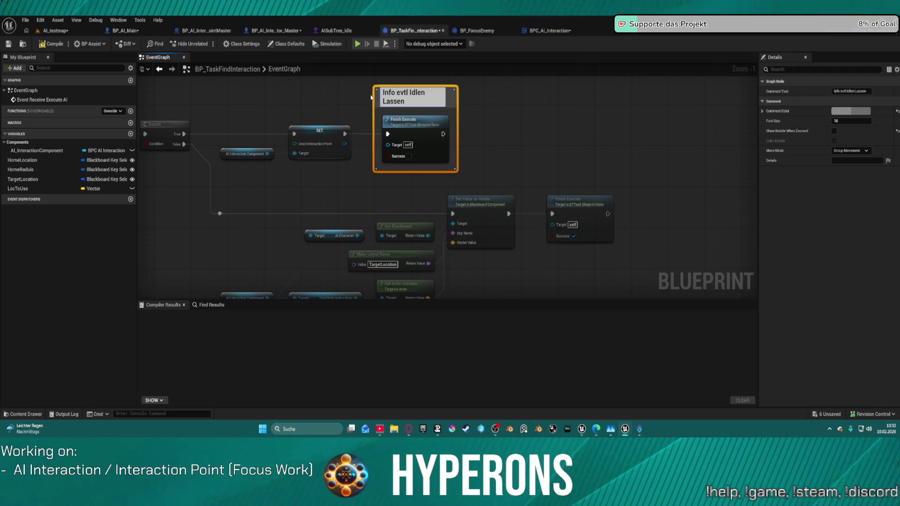
{"action": "key", "text": "Return"}
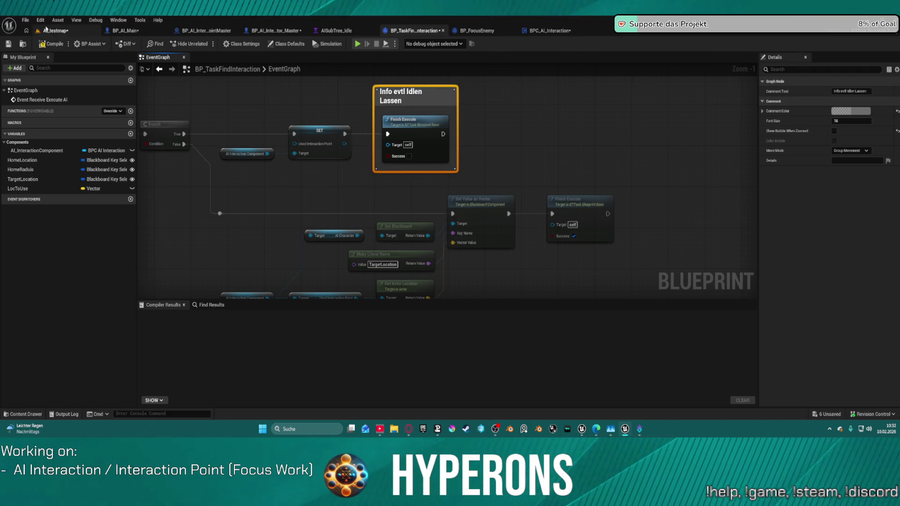
{"action": "left_click", "coordinate": [41, 20]}
{"action": "left_click", "coordinate": [67, 107]}
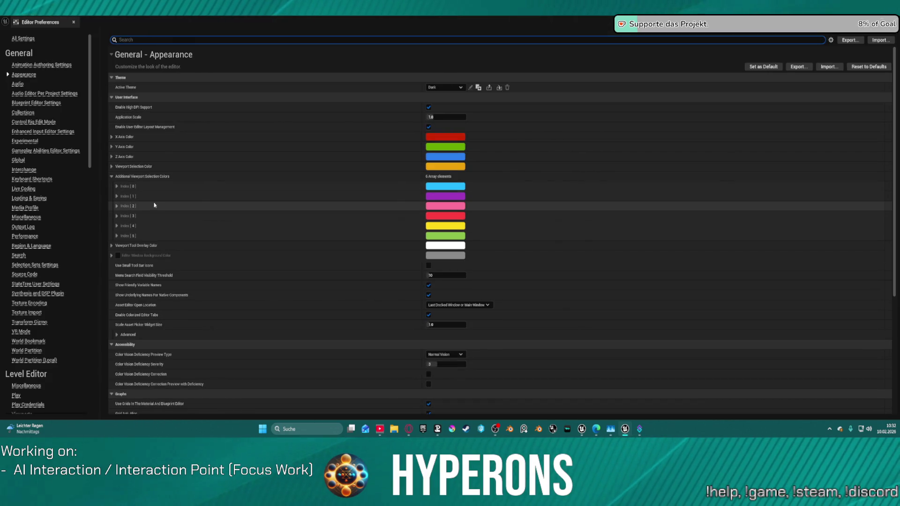
Scroll to Plugins > Auto Size Comments and review the TODO, Bug and Info preset prefixes.
{"action": "scroll", "coordinate": [26, 266], "scroll_direction": "down", "scroll_amount": 15}
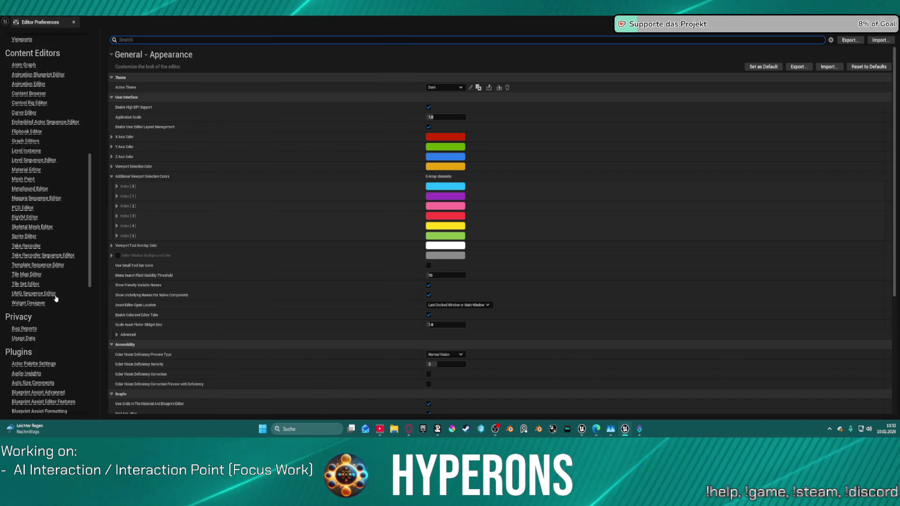
{"action": "left_click", "coordinate": [33, 277]}
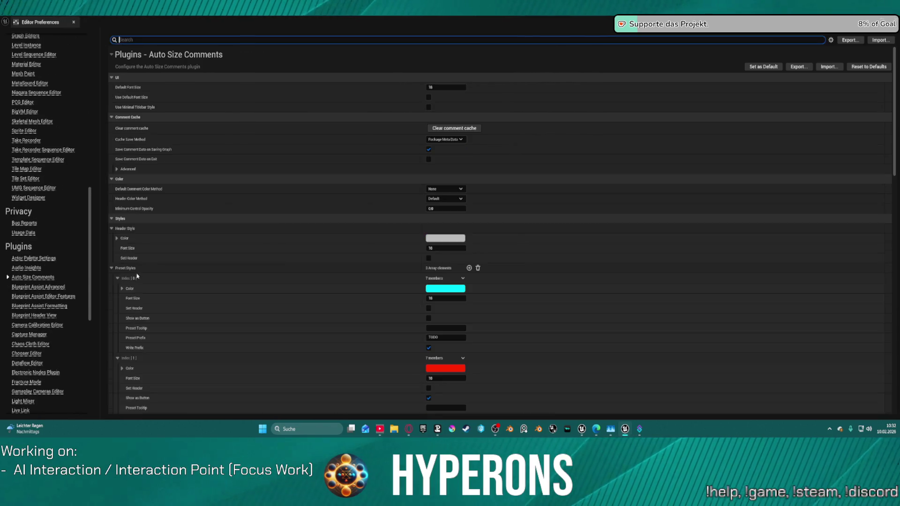
{"action": "scroll", "coordinate": [509, 310], "scroll_direction": "down", "scroll_amount": 3}
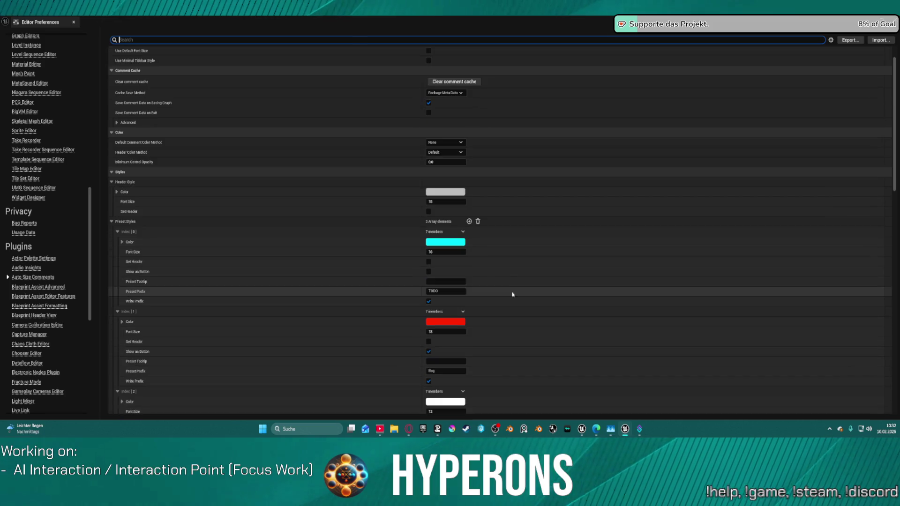
{"action": "scroll", "coordinate": [195, 213], "scroll_direction": "down", "scroll_amount": 7}
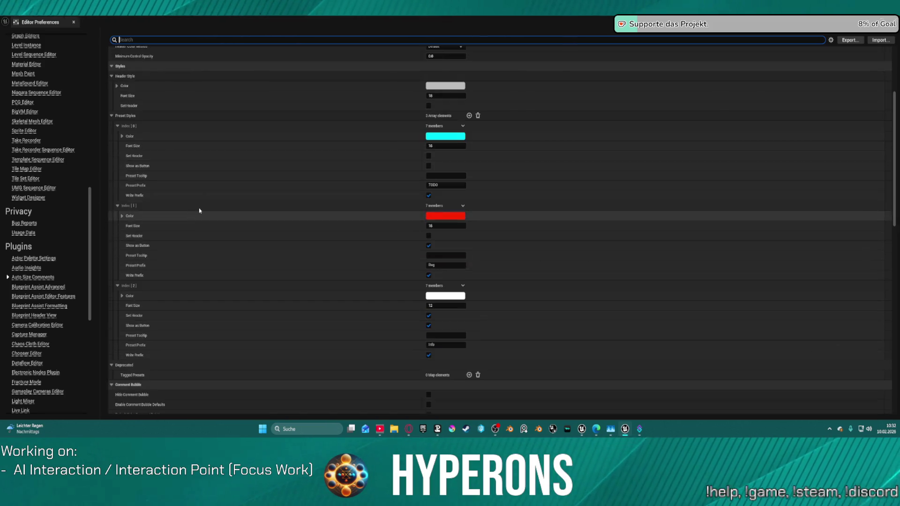
{"action": "scroll", "coordinate": [215, 205], "scroll_direction": "down", "scroll_amount": 17}
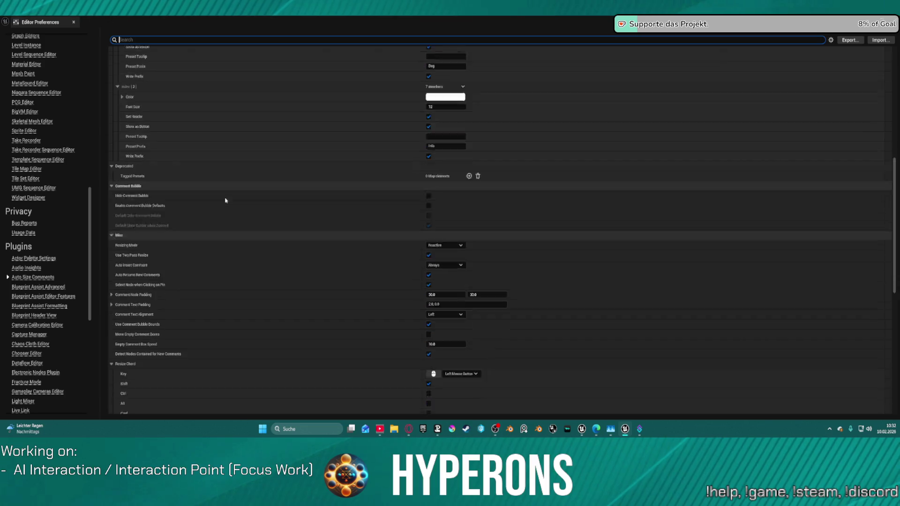
{"action": "scroll", "coordinate": [254, 201], "scroll_direction": "down", "scroll_amount": 6}
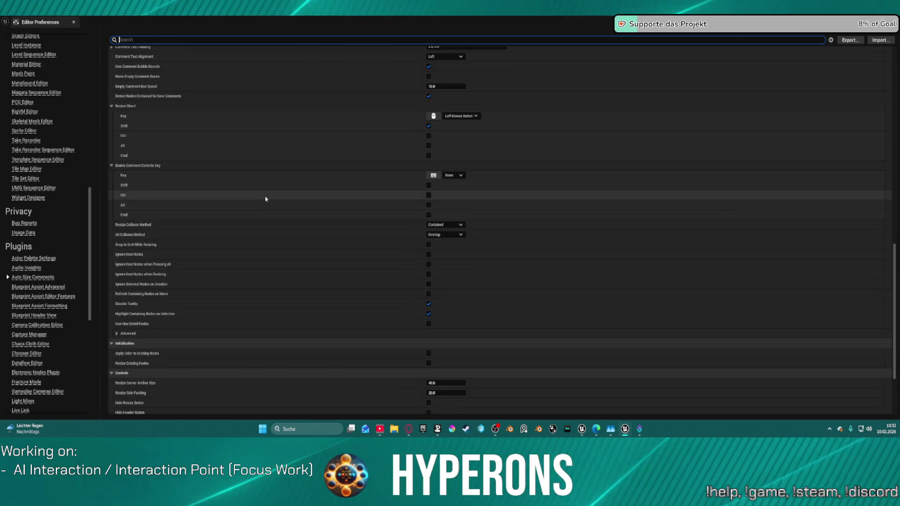
{"action": "scroll", "coordinate": [343, 208], "scroll_direction": "up", "scroll_amount": 20}
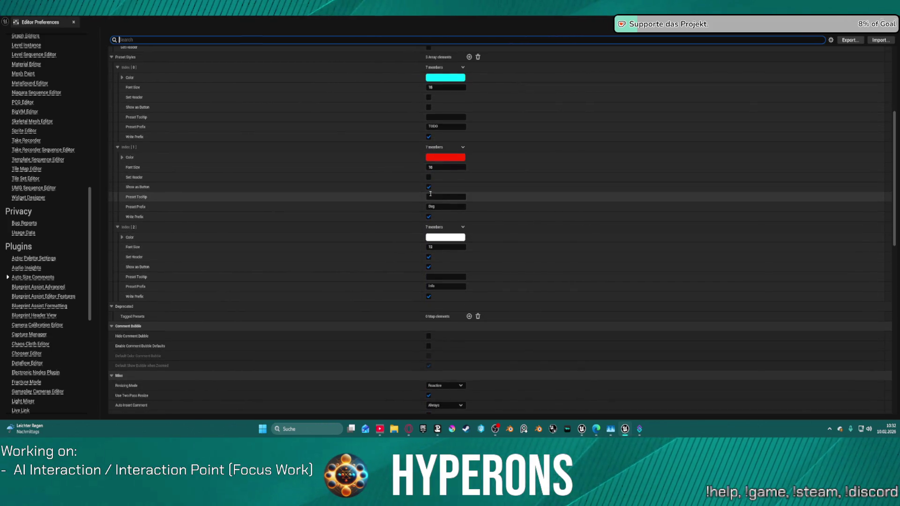
{"action": "scroll", "coordinate": [453, 181], "scroll_direction": "up", "scroll_amount": 2}
{"action": "scroll", "coordinate": [453, 181], "scroll_direction": "up", "scroll_amount": 2}
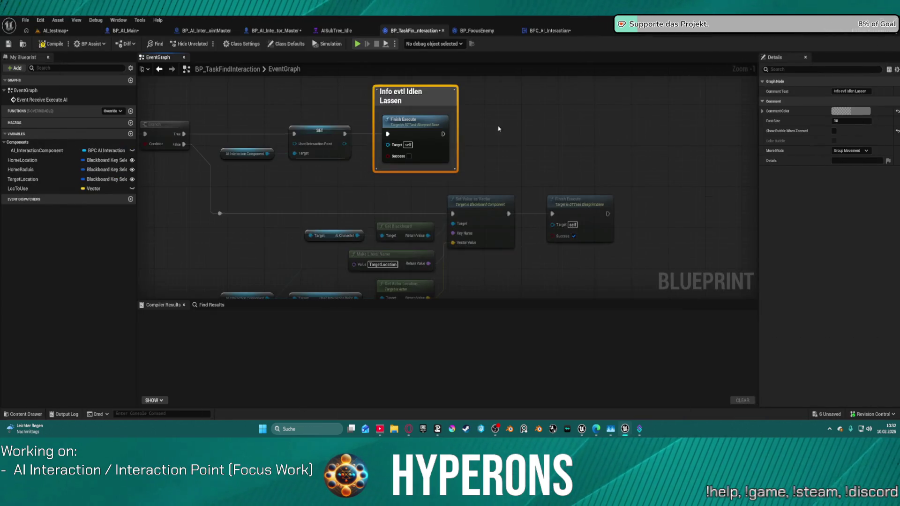
Retitle the Finish Execute comment to '#Info evtl Idle State setzen'.
{"action": "double_click", "coordinate": [400, 96]}
{"action": "key", "text": "Left"}
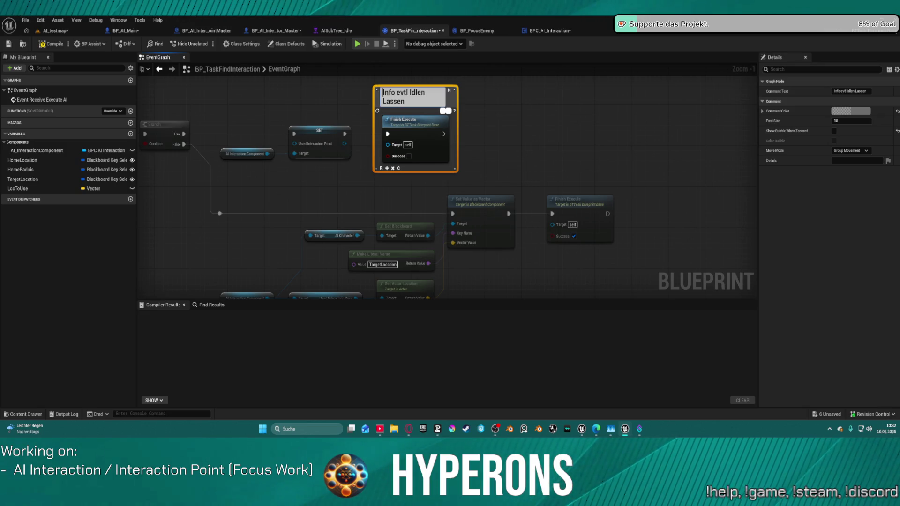
{"action": "key", "text": "Return"}
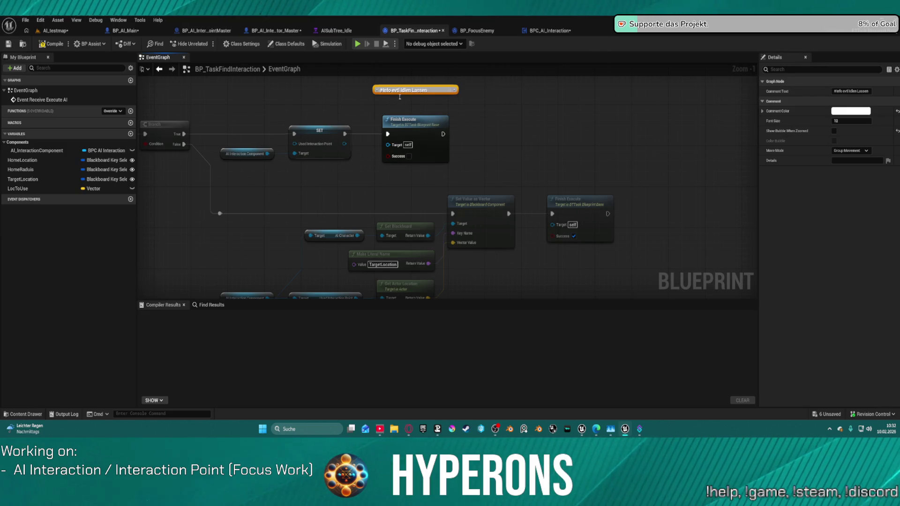
{"action": "scroll", "coordinate": [435, 87], "scroll_direction": "up", "scroll_amount": 1}
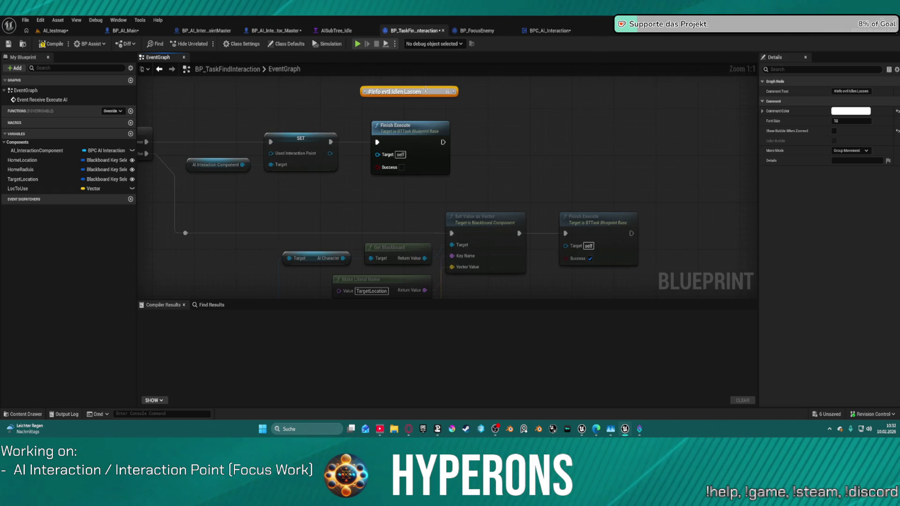
{"action": "double_click", "coordinate": [405, 92]}
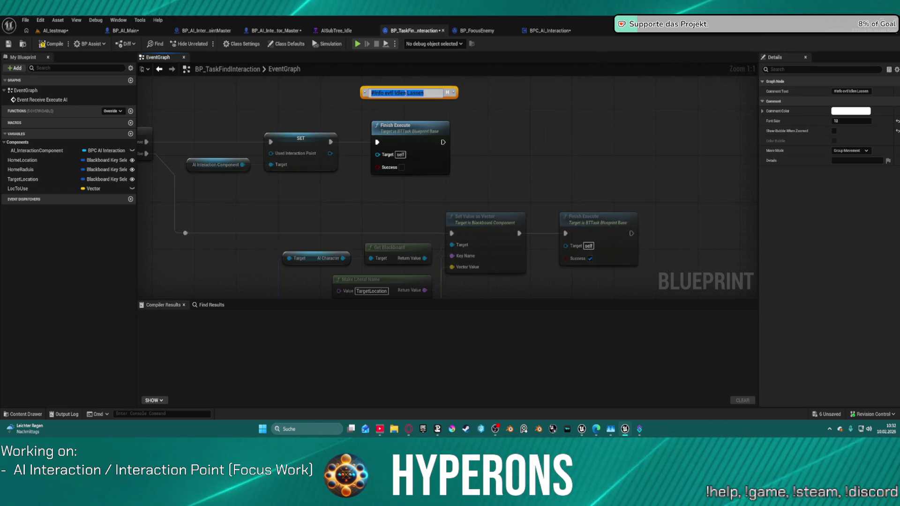
{"action": "key", "text": "BackSpace"}
{"action": "type", "text": "tate setze"}
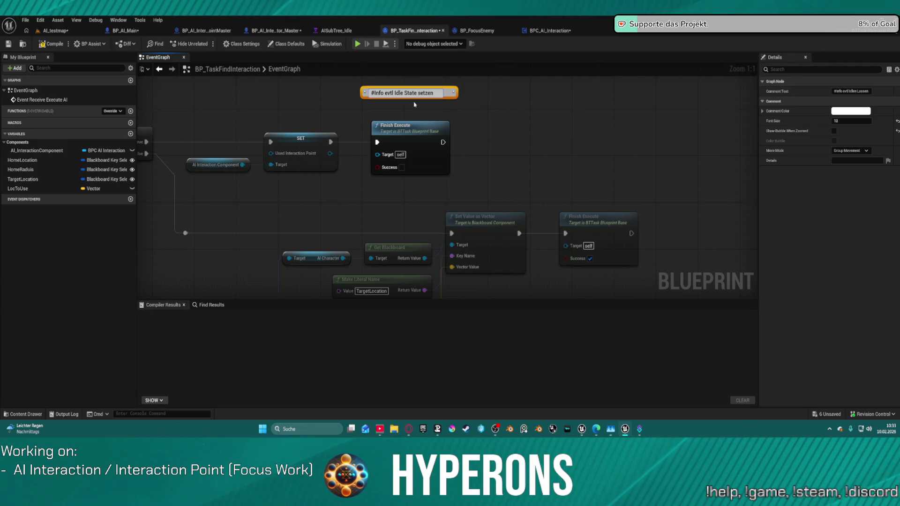
{"action": "key", "text": "Return"}
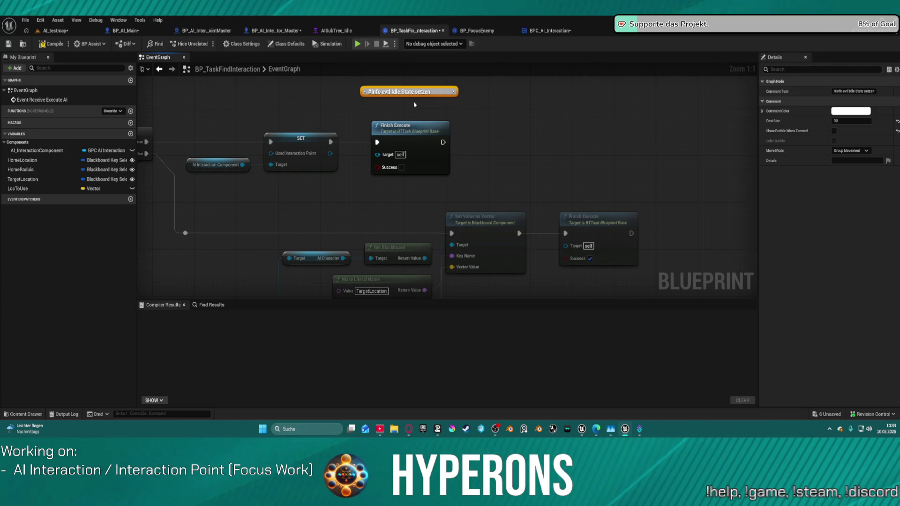
{"action": "left_click", "coordinate": [459, 166]}
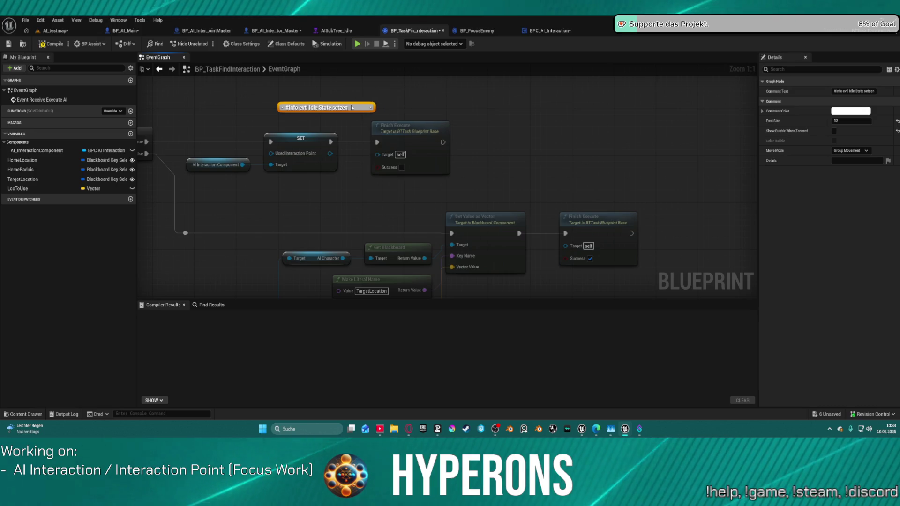
{"action": "left_click", "coordinate": [557, 124]}
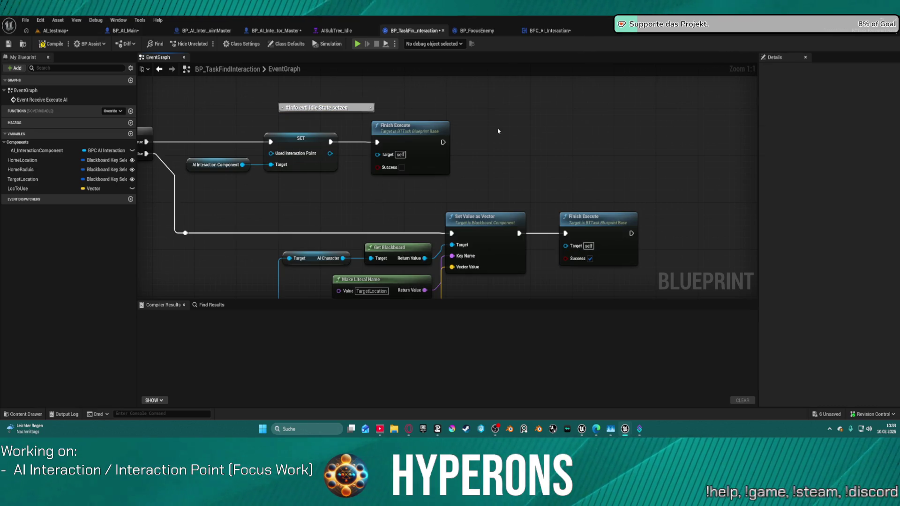
{"action": "scroll", "coordinate": [498, 131], "scroll_direction": "down", "scroll_amount": 2}
Box-select and delete the Get Random Location in Navigable Radius fallback nodes on the False path.
{"action": "mouse_move", "coordinate": [564, 125]}
{"action": "left_mouse_down"}
{"action": "mouse_move", "coordinate": [565, 117]}
{"action": "mouse_move", "coordinate": [711, 125]}
{"action": "left_mouse_up"}
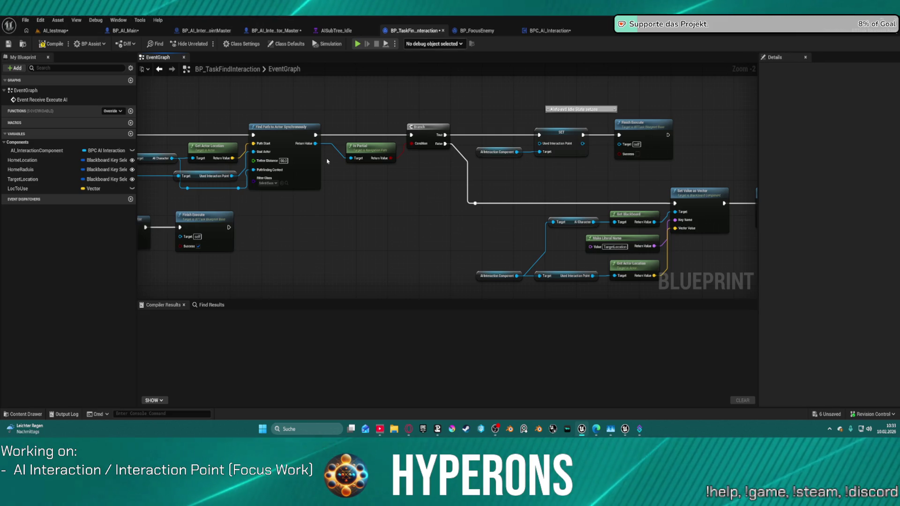
{"action": "key", "text": "alt+Tab"}
{"action": "left_click_drag", "start_coordinate": [512, 214], "coordinate": [871, 228]}
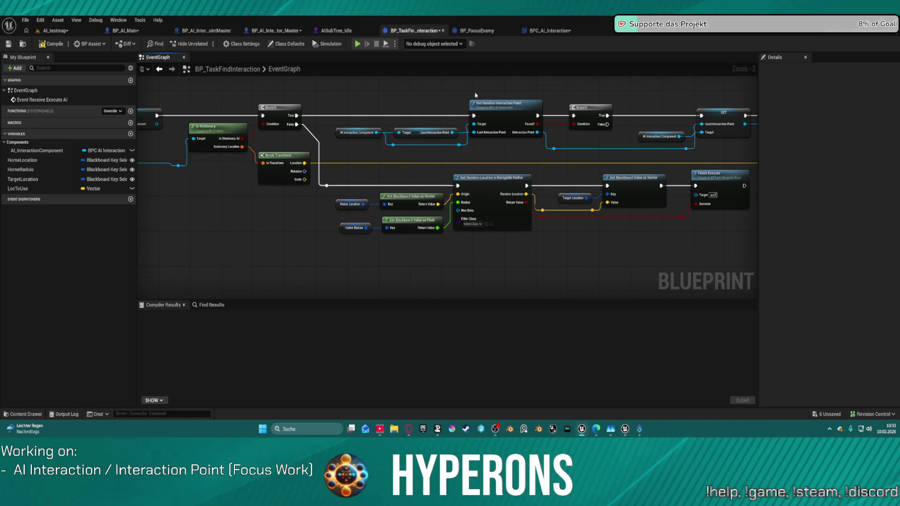
{"action": "left_click_drag", "start_coordinate": [455, 180], "coordinate": [352, 172]}
{"action": "mouse_move", "coordinate": [263, 171]}
{"action": "left_mouse_down"}
{"action": "mouse_move", "coordinate": [547, 250]}
{"action": "mouse_move", "coordinate": [620, 245]}
{"action": "left_mouse_up"}
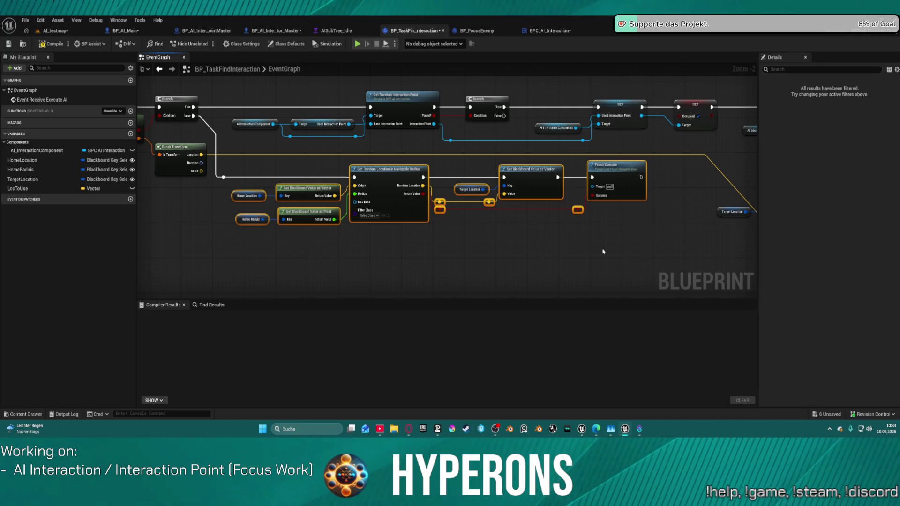
{"action": "key", "text": "Delete"}
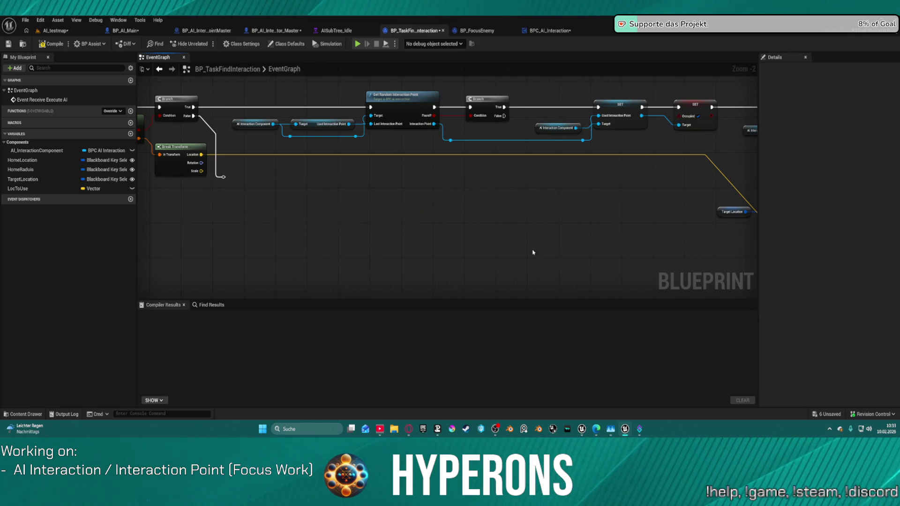
{"action": "mouse_move", "coordinate": [298, 209]}
{"action": "left_mouse_down"}
{"action": "mouse_move", "coordinate": [211, 180]}
{"action": "mouse_move", "coordinate": [455, 223]}
{"action": "left_mouse_up"}
{"action": "left_click_drag", "start_coordinate": [694, 244], "coordinate": [536, 233]}
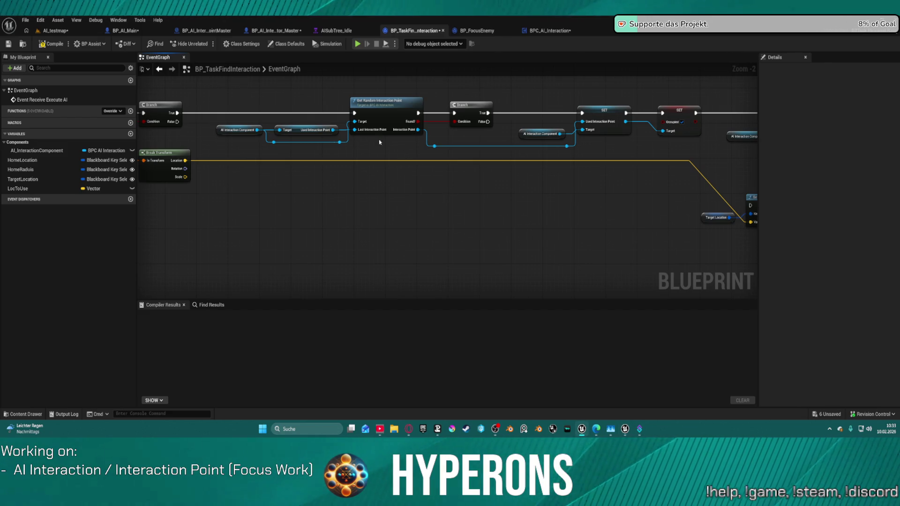
{"action": "mouse_move", "coordinate": [257, 130]}
{"action": "left_mouse_down"}
{"action": "mouse_move", "coordinate": [298, 187]}
{"action": "mouse_move", "coordinate": [351, 206]}
{"action": "left_mouse_up"}
{"action": "key", "text": "Escape"}
Paste a Get Random Interaction Point copy fed by Branch False and Used Interaction Point.
{"action": "left_click", "coordinate": [387, 102]}
{"action": "key", "text": "ctrl+c"}
{"action": "key", "text": "ctrl+v"}
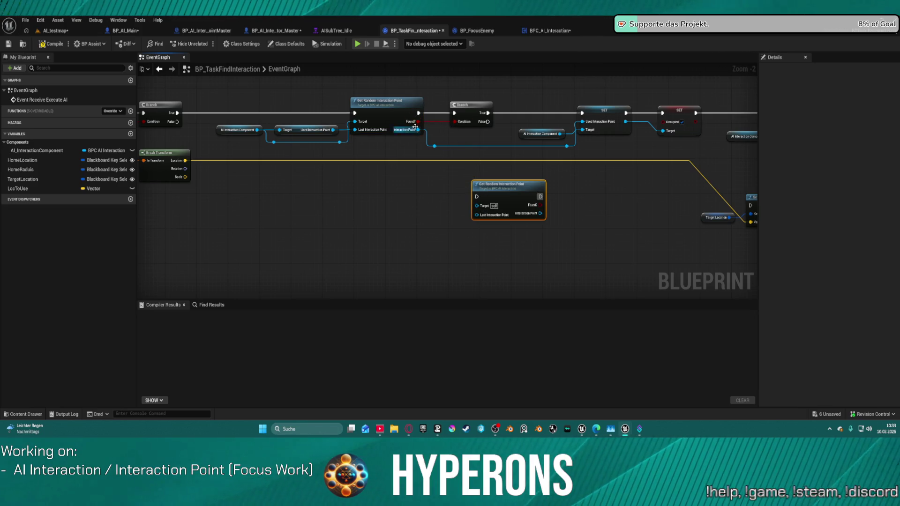
{"action": "mouse_move", "coordinate": [487, 122]}
{"action": "left_mouse_down"}
{"action": "mouse_move", "coordinate": [477, 188]}
{"action": "mouse_move", "coordinate": [392, 196]}
{"action": "mouse_move", "coordinate": [251, 132]}
{"action": "left_mouse_up"}
{"action": "mouse_move", "coordinate": [332, 130]}
{"action": "left_mouse_down"}
{"action": "mouse_move", "coordinate": [438, 201]}
{"action": "mouse_move", "coordinate": [474, 199]}
{"action": "mouse_move", "coordinate": [476, 213]}
{"action": "left_mouse_up"}
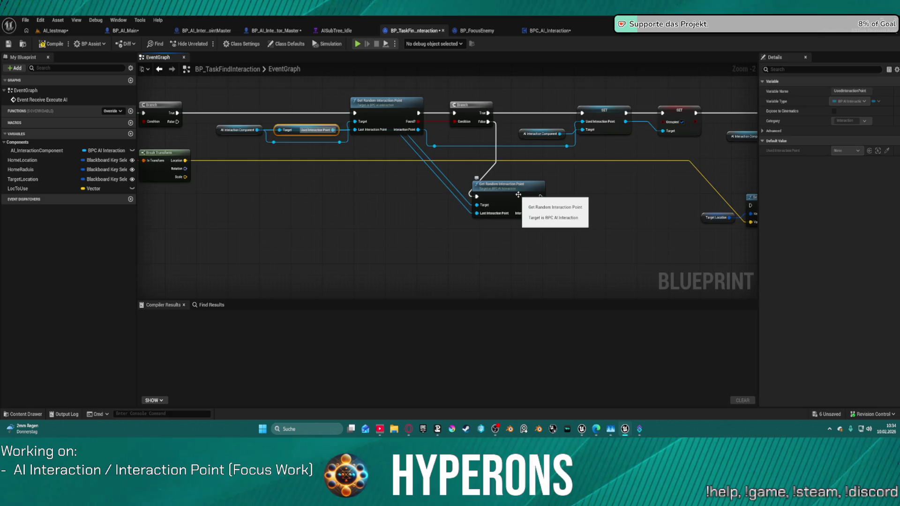
{"action": "left_click_drag", "start_coordinate": [518, 195], "coordinate": [570, 182]}
{"action": "left_click_drag", "start_coordinate": [740, 190], "coordinate": [391, 192]}
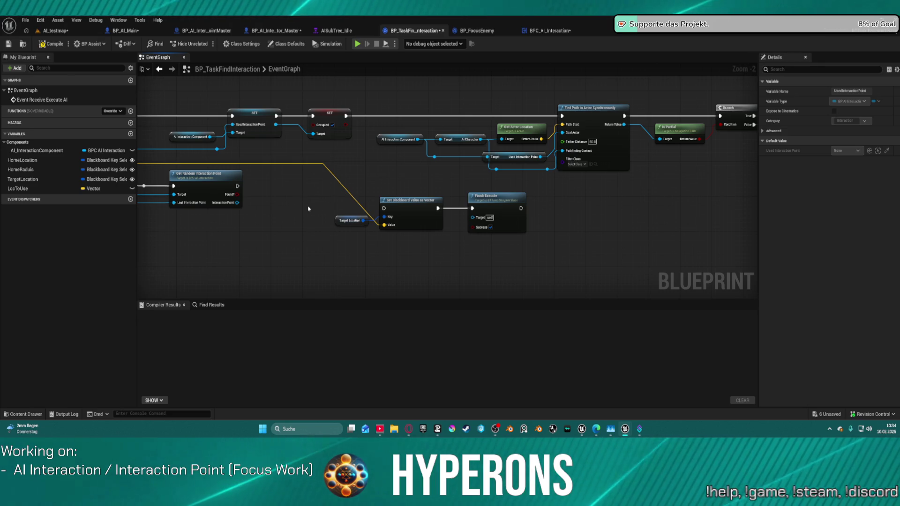
{"action": "left_click_drag", "start_coordinate": [595, 202], "coordinate": [280, 201]}
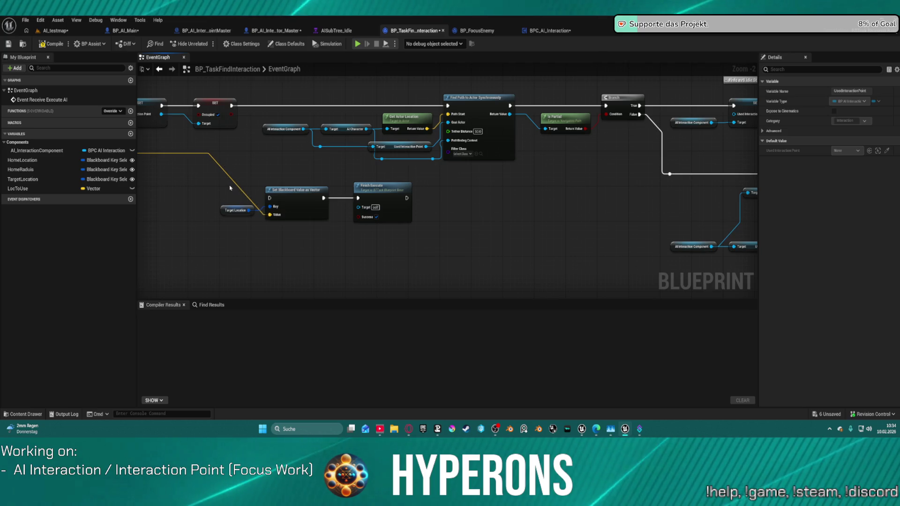
{"action": "left_click", "coordinate": [336, 200], "text": "alt"}
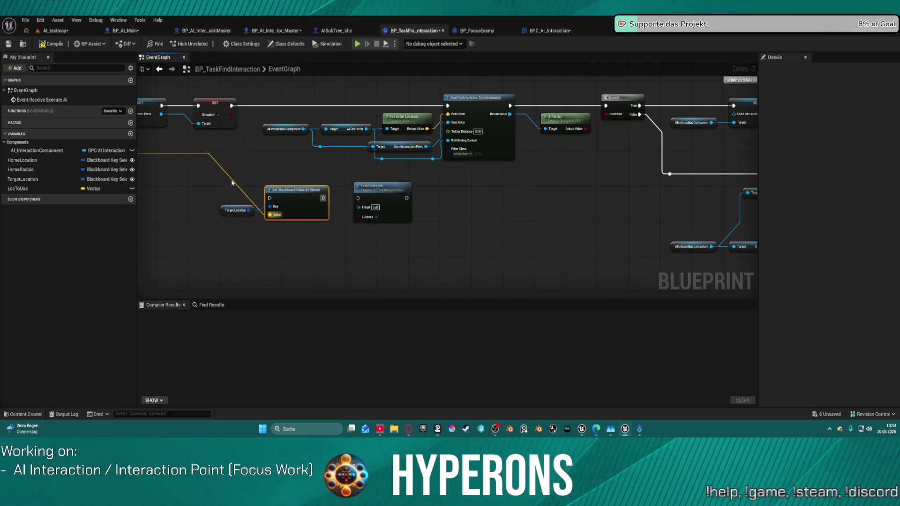
{"action": "left_click_drag", "start_coordinate": [225, 181], "coordinate": [287, 219]}
{"action": "mouse_move", "coordinate": [531, 214]}
{"action": "left_mouse_down"}
{"action": "mouse_move", "coordinate": [346, 135]}
{"action": "mouse_move", "coordinate": [370, 162]}
{"action": "left_mouse_up"}
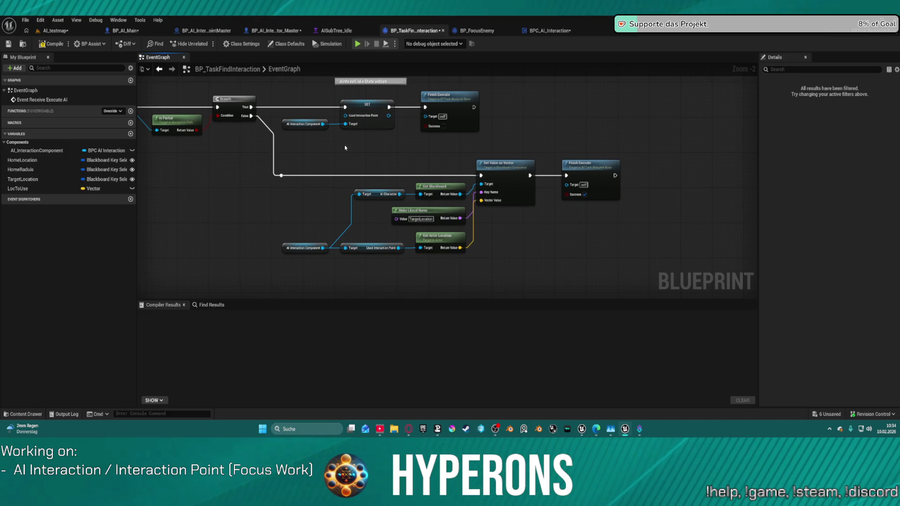
{"action": "key", "text": "ctrl+v"}
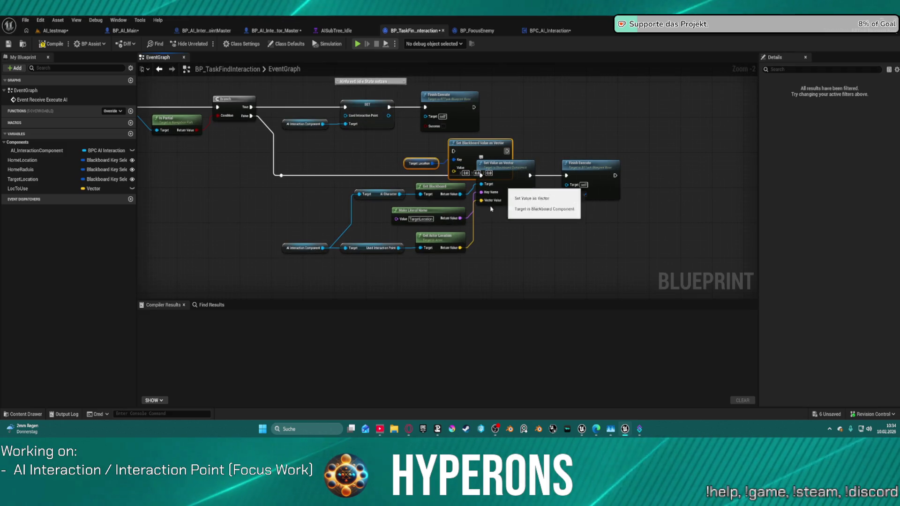
{"action": "left_click_drag", "start_coordinate": [460, 248], "coordinate": [460, 175]}
{"action": "left_click_drag", "start_coordinate": [502, 164], "coordinate": [505, 227]}
{"action": "mouse_move", "coordinate": [281, 176]}
{"action": "left_mouse_down"}
{"action": "mouse_move", "coordinate": [437, 146]}
{"action": "mouse_move", "coordinate": [566, 175]}
{"action": "left_mouse_up"}
{"action": "left_click_drag", "start_coordinate": [472, 242], "coordinate": [233, 135]}
{"action": "left_click_drag", "start_coordinate": [358, 149], "coordinate": [385, 149]}
{"action": "left_click_drag", "start_coordinate": [215, 136], "coordinate": [487, 219]}
{"action": "mouse_move", "coordinate": [450, 169]}
{"action": "left_mouse_down"}
{"action": "mouse_move", "coordinate": [446, 226]}
{"action": "mouse_move", "coordinate": [465, 234]}
{"action": "left_mouse_up"}
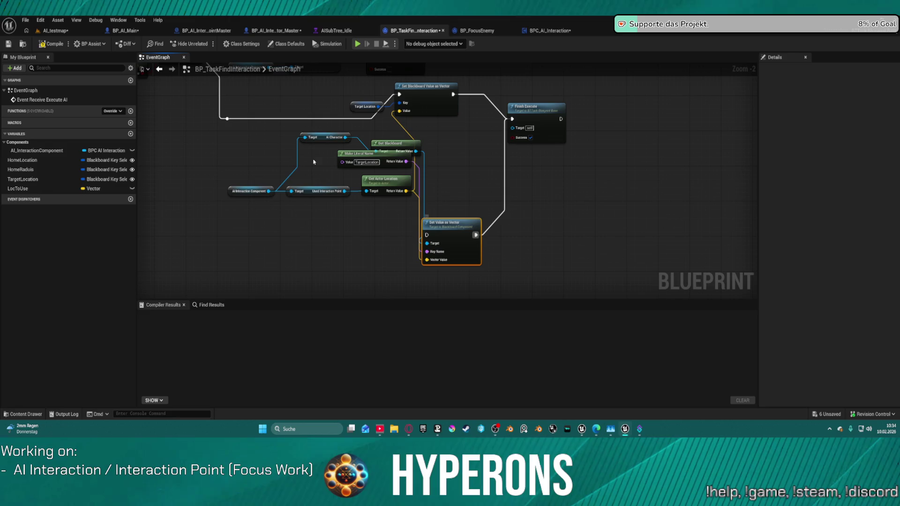
{"action": "mouse_move", "coordinate": [221, 127]}
{"action": "left_mouse_down"}
{"action": "mouse_move", "coordinate": [491, 263]}
{"action": "mouse_move", "coordinate": [463, 271]}
{"action": "mouse_move", "coordinate": [438, 264]}
{"action": "mouse_move", "coordinate": [464, 211]}
{"action": "mouse_move", "coordinate": [475, 235]}
{"action": "mouse_move", "coordinate": [471, 279]}
{"action": "mouse_move", "coordinate": [446, 259]}
{"action": "mouse_move", "coordinate": [478, 221]}
{"action": "mouse_move", "coordinate": [459, 194]}
{"action": "left_mouse_up"}
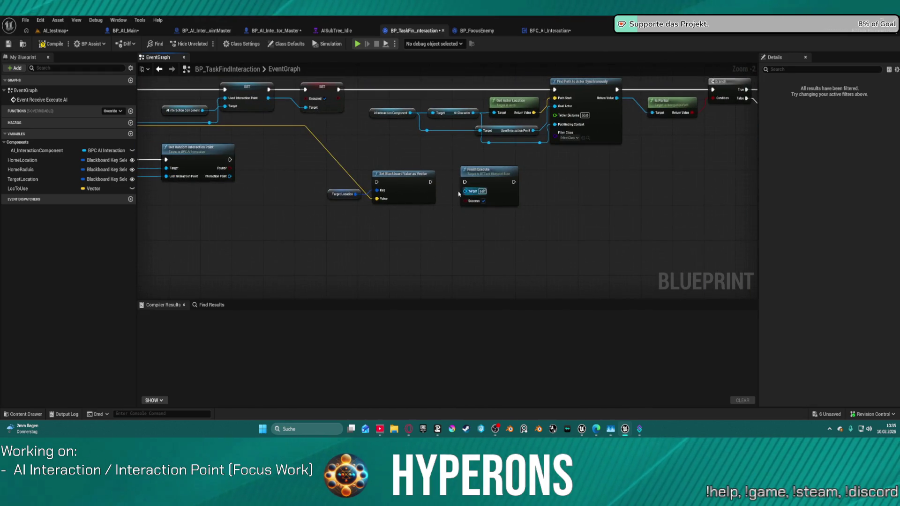
{"action": "mouse_move", "coordinate": [374, 158]}
{"action": "left_mouse_down"}
{"action": "mouse_move", "coordinate": [398, 168]}
{"action": "mouse_move", "coordinate": [328, 150]}
{"action": "left_mouse_up"}
{"action": "left_click_drag", "start_coordinate": [221, 141], "coordinate": [335, 142]}
{"action": "left_click", "coordinate": [519, 123]}
{"action": "mouse_move", "coordinate": [452, 177]}
{"action": "left_mouse_down"}
{"action": "mouse_move", "coordinate": [370, 199]}
{"action": "mouse_move", "coordinate": [165, 187]}
{"action": "mouse_move", "coordinate": [579, 213]}
{"action": "left_mouse_up"}
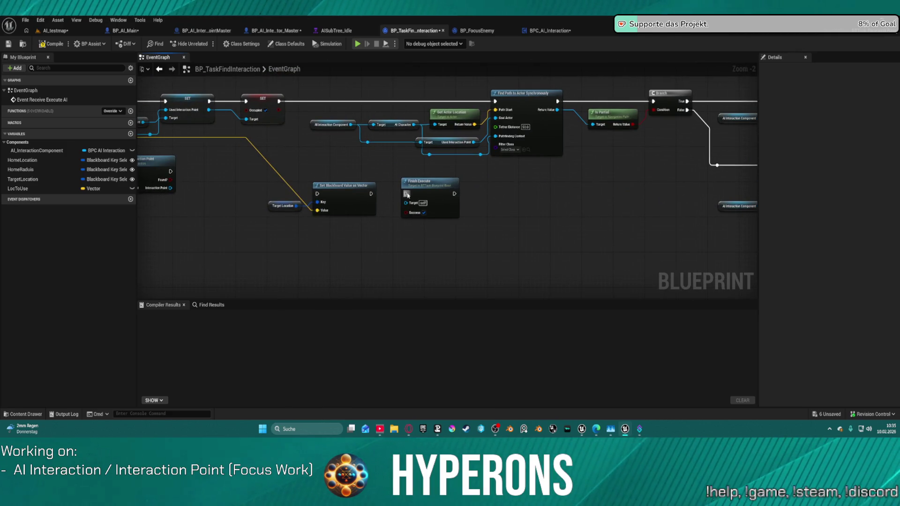
Paste the SET node copies after the retry and add a Branch on its Found? output.
{"action": "left_click_drag", "start_coordinate": [408, 195], "coordinate": [596, 218]}
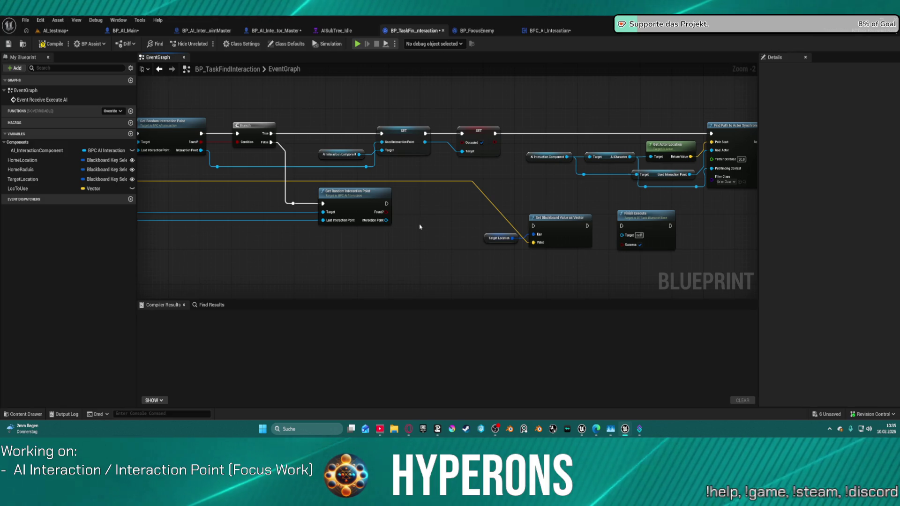
{"action": "mouse_move", "coordinate": [431, 249]}
{"action": "left_mouse_down"}
{"action": "mouse_move", "coordinate": [325, 232]}
{"action": "mouse_move", "coordinate": [384, 226]}
{"action": "left_mouse_up"}
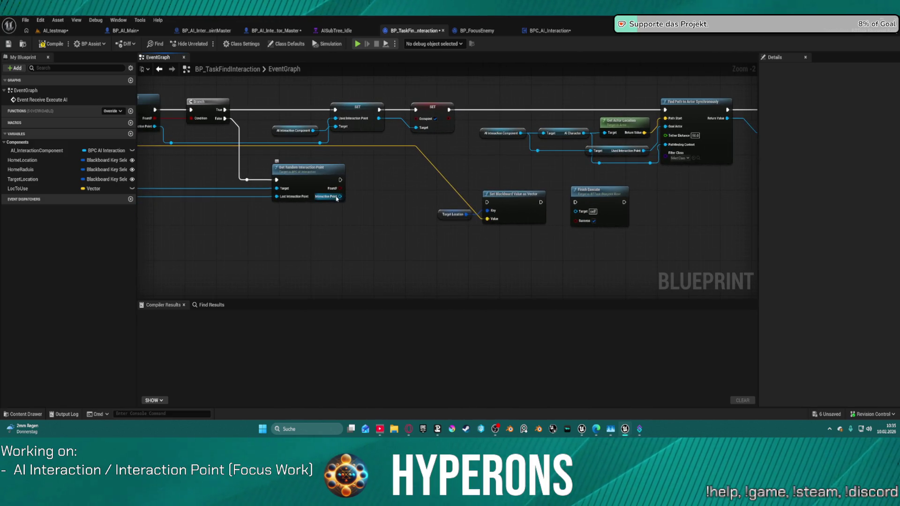
{"action": "key", "text": "ctrl+v"}
{"action": "left_click_drag", "start_coordinate": [379, 190], "coordinate": [410, 234]}
{"action": "mouse_move", "coordinate": [395, 270]}
{"action": "left_mouse_down"}
{"action": "mouse_move", "coordinate": [404, 218]}
{"action": "mouse_move", "coordinate": [379, 207]}
{"action": "left_mouse_up"}
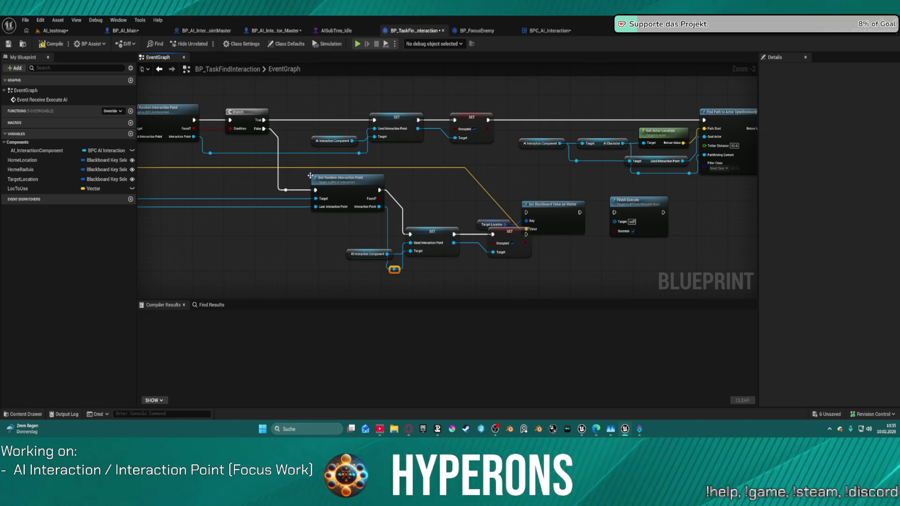
{"action": "left_click", "coordinate": [408, 189]}
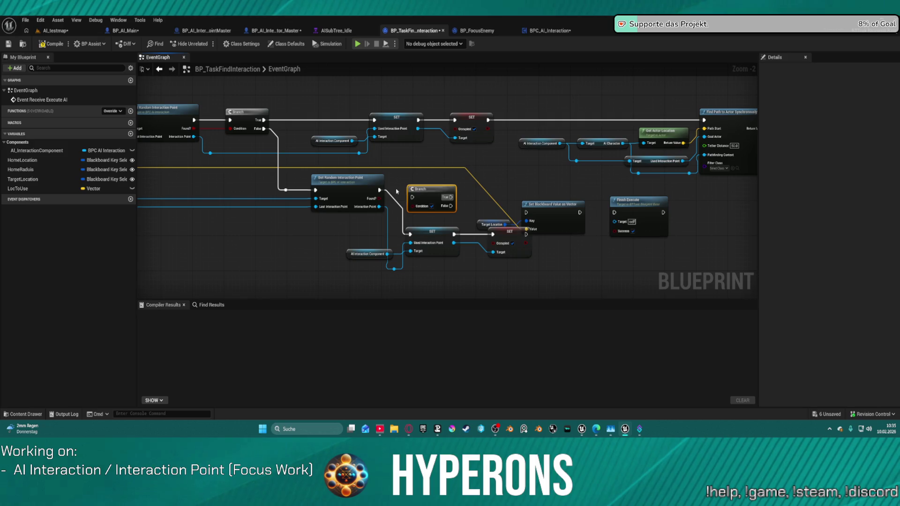
{"action": "mouse_move", "coordinate": [378, 199]}
{"action": "left_mouse_down"}
{"action": "mouse_move", "coordinate": [425, 209]}
{"action": "mouse_move", "coordinate": [381, 191]}
{"action": "left_mouse_up"}
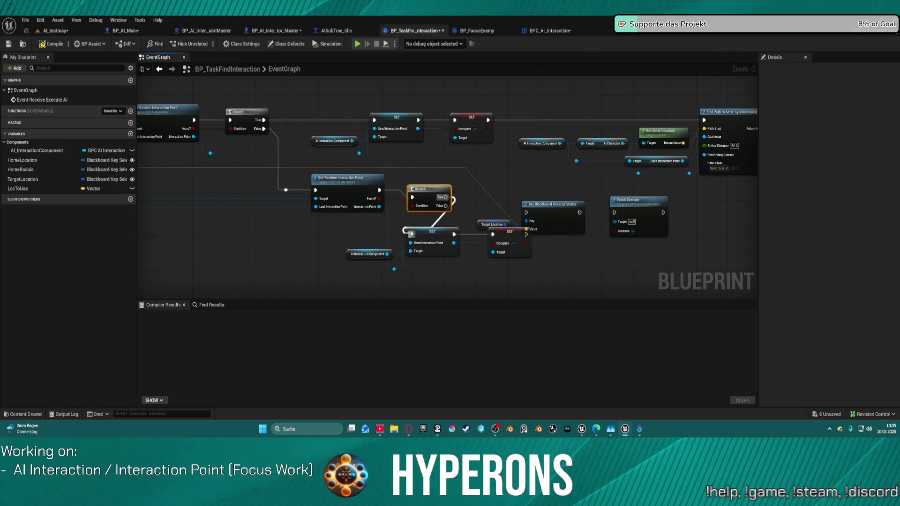
Move Set Blackboard and Finish Execute aside and wire the new SET Occupied into Find Path.
{"action": "mouse_move", "coordinate": [543, 246]}
{"action": "left_mouse_down"}
{"action": "mouse_move", "coordinate": [501, 253]}
{"action": "mouse_move", "coordinate": [485, 215]}
{"action": "mouse_move", "coordinate": [377, 153]}
{"action": "left_mouse_up"}
{"action": "mouse_move", "coordinate": [474, 205]}
{"action": "left_mouse_down"}
{"action": "mouse_move", "coordinate": [480, 223]}
{"action": "mouse_move", "coordinate": [539, 213]}
{"action": "left_mouse_up"}
{"action": "mouse_move", "coordinate": [586, 155]}
{"action": "left_mouse_down"}
{"action": "mouse_move", "coordinate": [623, 195]}
{"action": "mouse_move", "coordinate": [663, 214]}
{"action": "left_mouse_up"}
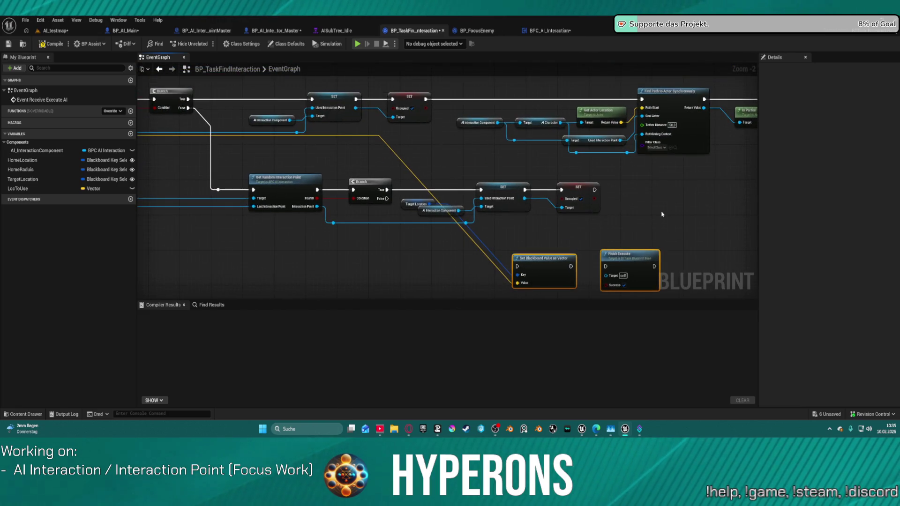
{"action": "mouse_move", "coordinate": [411, 208]}
{"action": "left_mouse_down"}
{"action": "mouse_move", "coordinate": [402, 225]}
{"action": "mouse_move", "coordinate": [471, 272]}
{"action": "mouse_move", "coordinate": [479, 290]}
{"action": "left_mouse_up"}
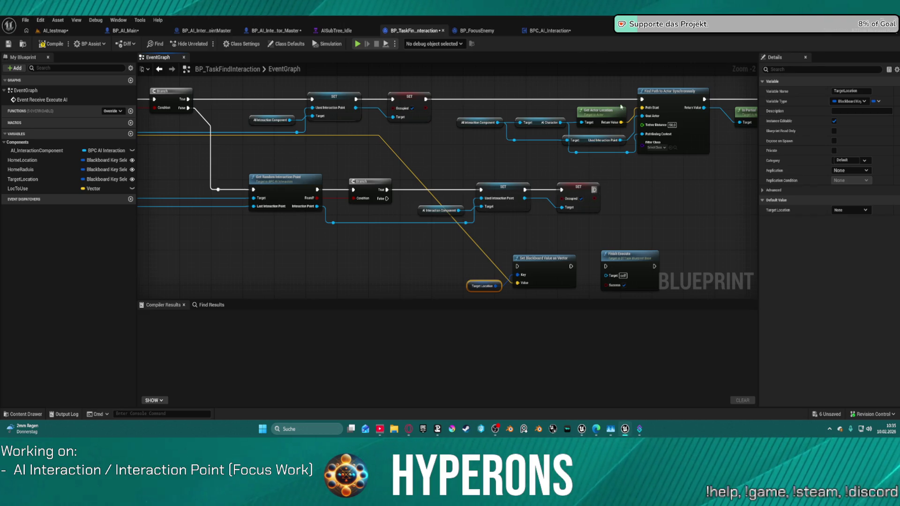
{"action": "left_click", "coordinate": [578, 197]}
{"action": "left_click_drag", "start_coordinate": [595, 190], "coordinate": [662, 120]}
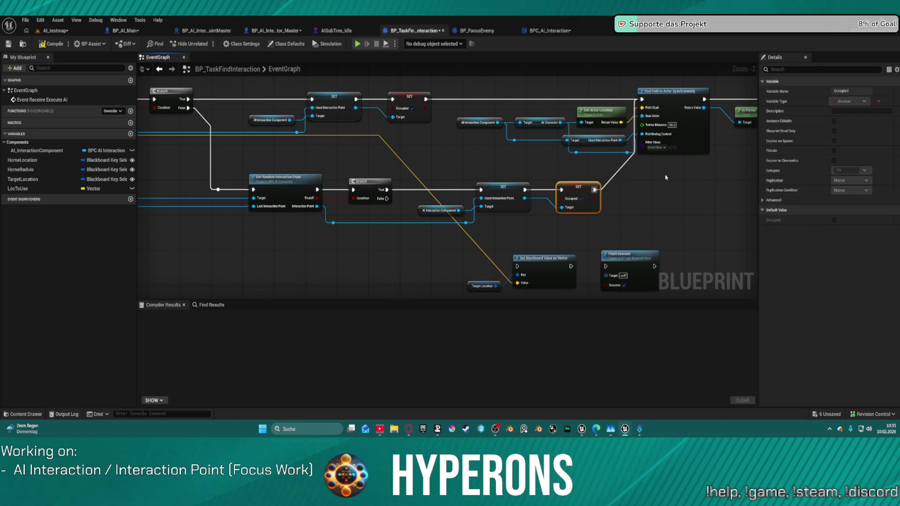
{"action": "left_click_drag", "start_coordinate": [627, 194], "coordinate": [456, 156]}
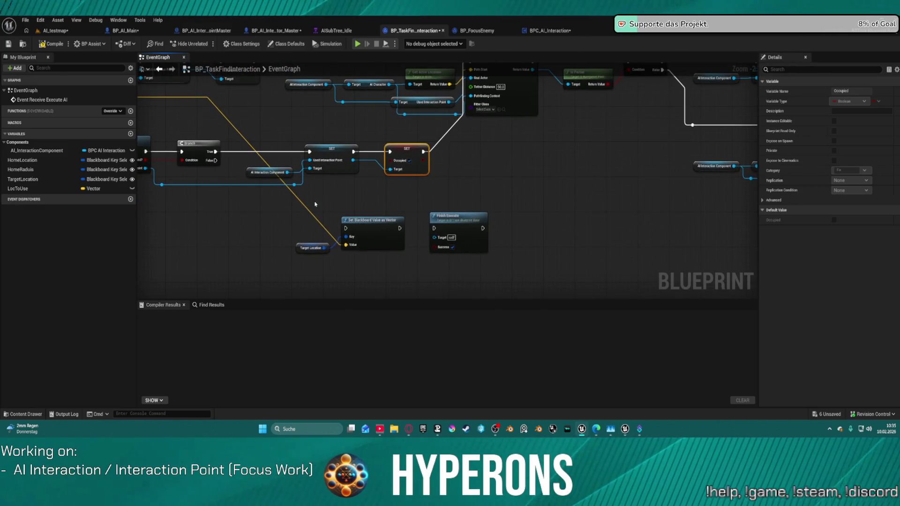
{"action": "mouse_move", "coordinate": [215, 161]}
{"action": "left_mouse_down"}
{"action": "mouse_move", "coordinate": [408, 162]}
{"action": "mouse_move", "coordinate": [692, 125]}
{"action": "left_mouse_up"}
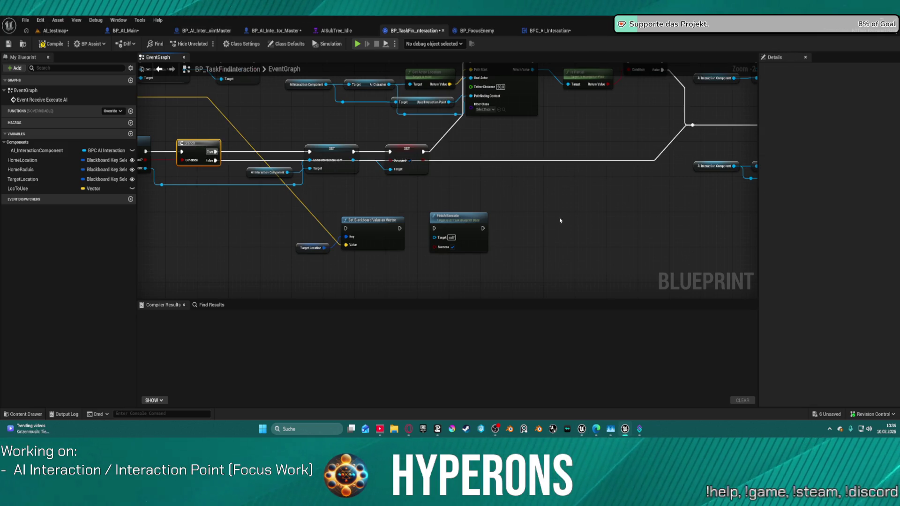
Delete the leftover Set Blackboard Value as Vector, Finish Execute and Target Location nodes.
{"action": "scroll", "coordinate": [558, 218], "scroll_direction": "down", "scroll_amount": 3}
{"action": "mouse_move", "coordinate": [573, 190]}
{"action": "left_mouse_down"}
{"action": "mouse_move", "coordinate": [227, 184]}
{"action": "mouse_move", "coordinate": [485, 187]}
{"action": "left_mouse_up"}
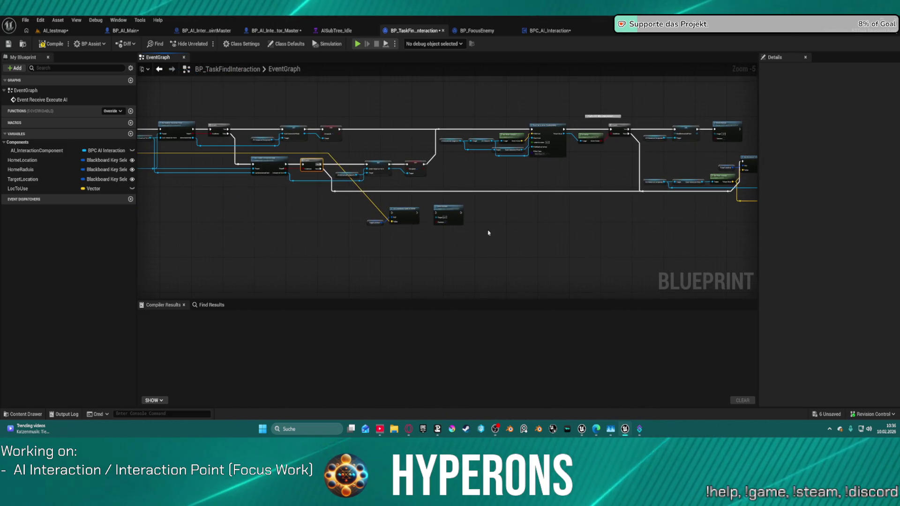
{"action": "left_click_drag", "start_coordinate": [470, 249], "coordinate": [316, 203]}
{"action": "mouse_move", "coordinate": [485, 262]}
{"action": "left_mouse_down"}
{"action": "mouse_move", "coordinate": [717, 263]}
{"action": "mouse_move", "coordinate": [413, 223]}
{"action": "left_mouse_up"}
{"action": "left_click_drag", "start_coordinate": [702, 243], "coordinate": [553, 194]}
{"action": "key", "text": "Delete"}
Remove the Break Transform node from the Find Interaction graph.
{"action": "left_click_drag", "start_coordinate": [452, 220], "coordinate": [517, 237]}
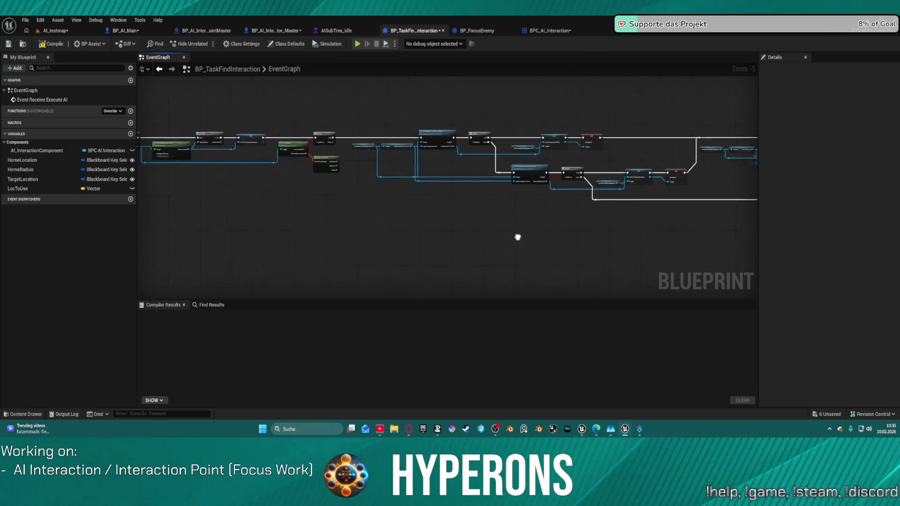
{"action": "scroll", "coordinate": [439, 158], "scroll_direction": "up", "scroll_amount": 4}
{"action": "left_click", "coordinate": [483, 187]}
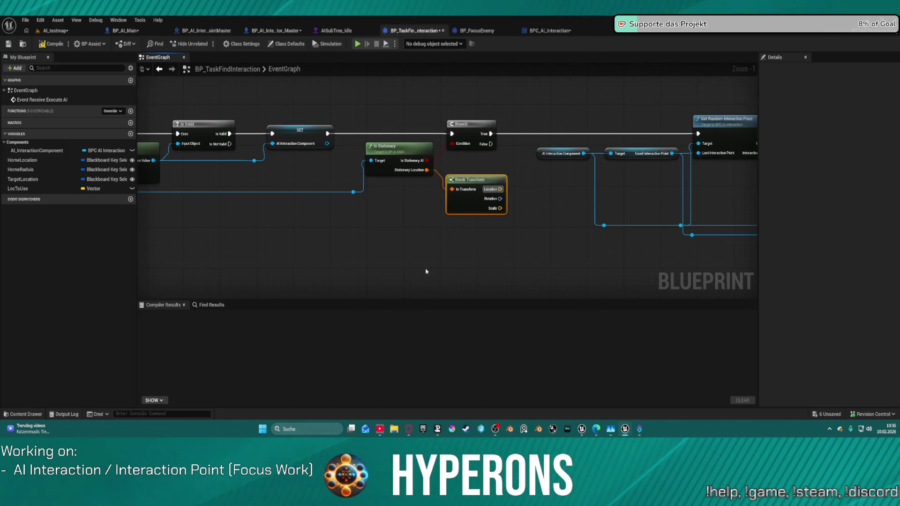
{"action": "key", "text": "Delete"}
{"action": "scroll", "coordinate": [493, 241], "scroll_direction": "down", "scroll_amount": 1}
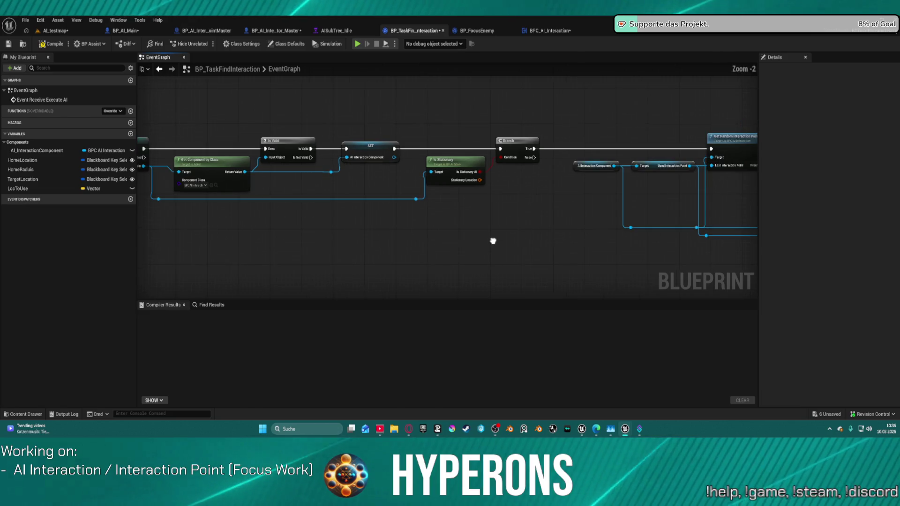
{"action": "mouse_move", "coordinate": [463, 177]}
{"action": "left_mouse_down"}
{"action": "mouse_move", "coordinate": [275, 167]}
{"action": "mouse_move", "coordinate": [510, 165]}
{"action": "mouse_move", "coordinate": [554, 153]}
{"action": "mouse_move", "coordinate": [483, 155]}
{"action": "mouse_move", "coordinate": [611, 165]}
{"action": "mouse_move", "coordinate": [609, 187]}
{"action": "mouse_move", "coordinate": [168, 160]}
{"action": "mouse_move", "coordinate": [677, 195]}
{"action": "mouse_move", "coordinate": [472, 187]}
{"action": "left_mouse_up"}
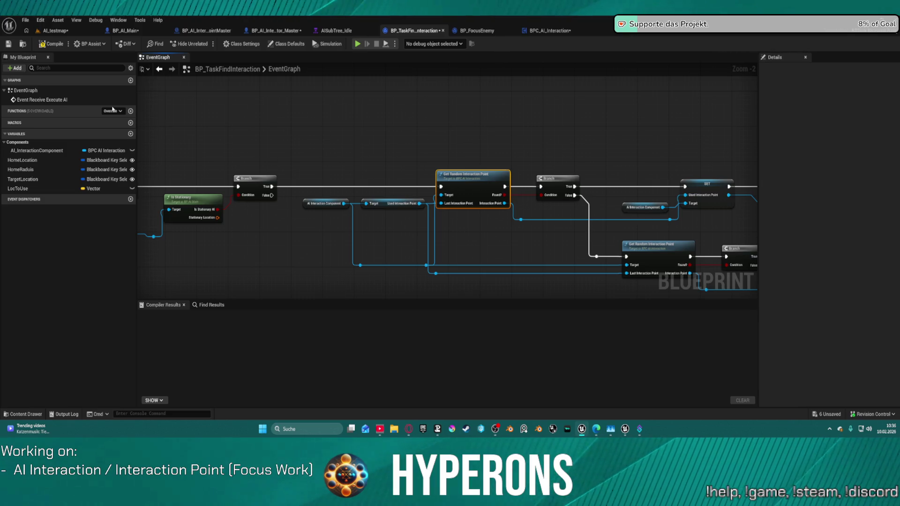
Compile BP_TaskFindInteraction, then show the AISubTree_Idle behavior tree with its Interaction selector.
{"action": "left_click", "coordinate": [48, 44]}
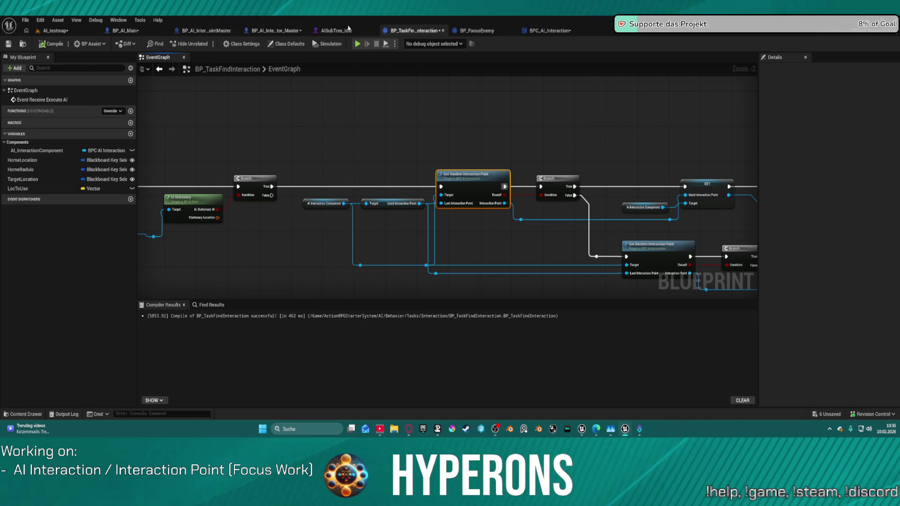
{"action": "left_click", "coordinate": [349, 28]}
{"action": "scroll", "coordinate": [188, 150], "scroll_direction": "up", "scroll_amount": 5}
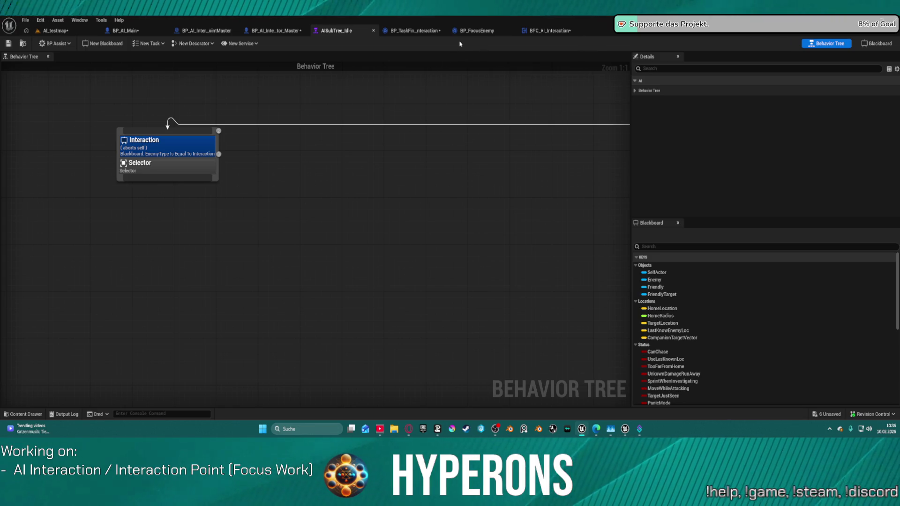
{"action": "left_click", "coordinate": [416, 35]}
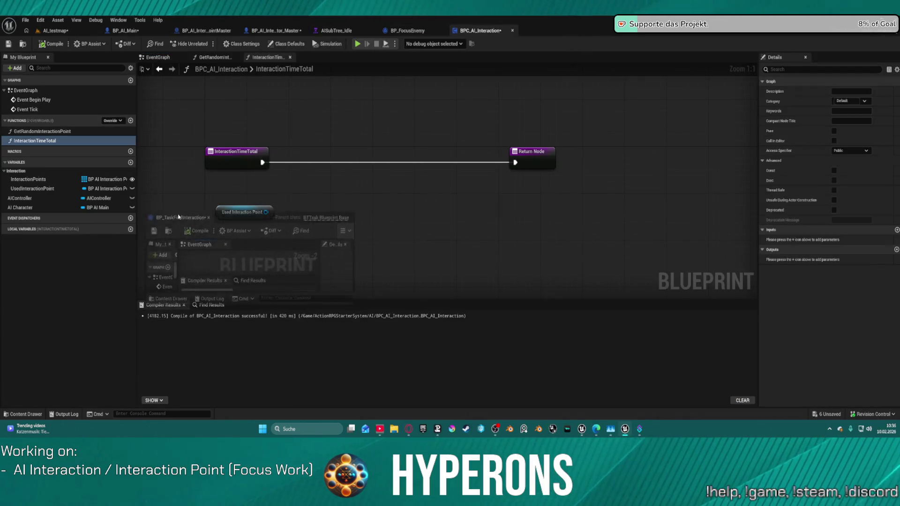
{"action": "left_click_drag", "start_coordinate": [392, 29], "coordinate": [412, 32]}
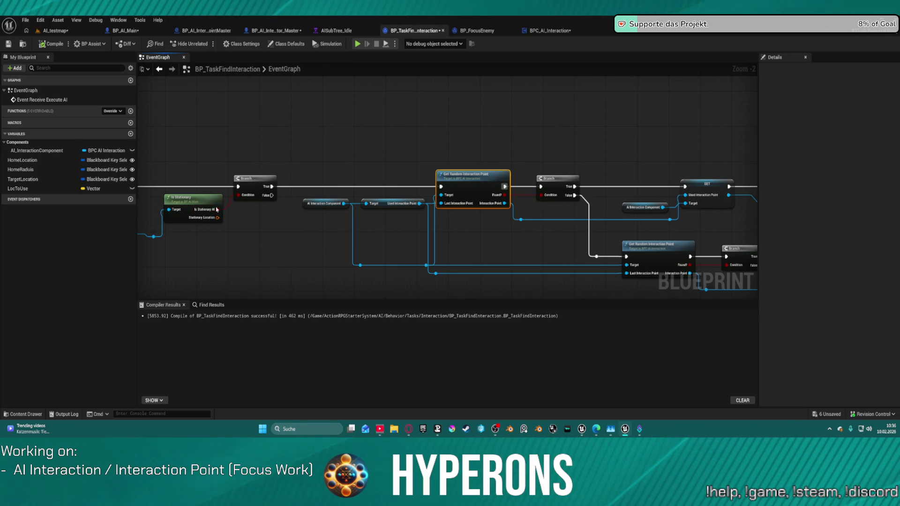
{"action": "left_click", "coordinate": [22, 44]}
{"action": "left_click", "coordinate": [337, 30]}
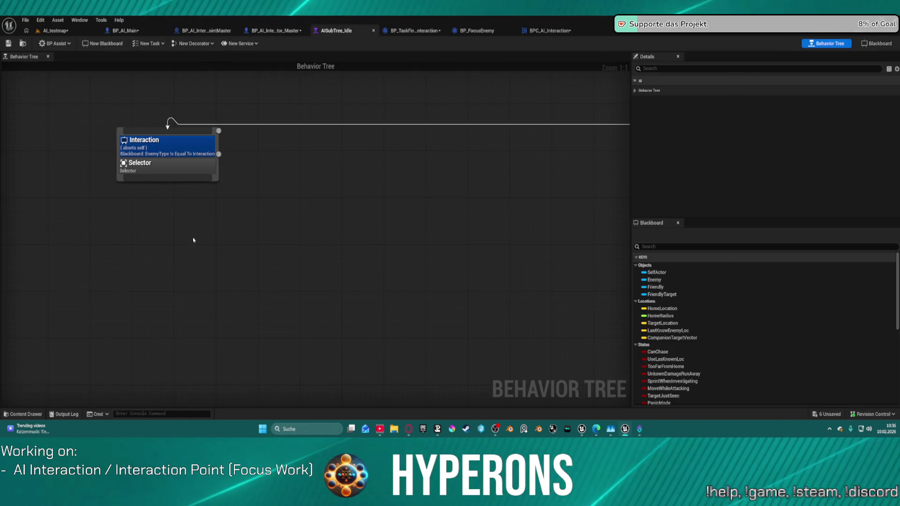
Add a BP_TaskFindInteraction task (search 'find in') and position it under the Interaction Selector.
{"action": "key", "text": "ctrl+space"}
{"action": "left_click", "coordinate": [136, 224]}
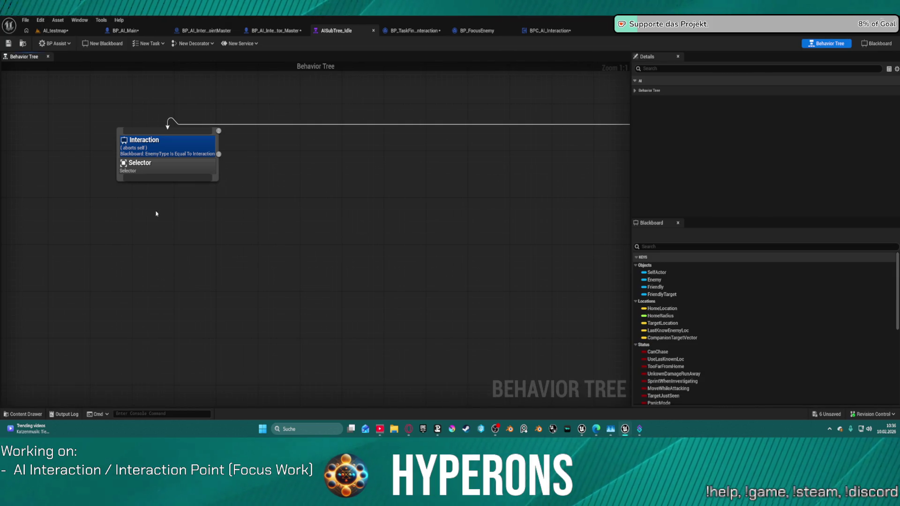
{"action": "key", "text": "ctrl+space"}
{"action": "mouse_move", "coordinate": [170, 329]}
{"action": "left_mouse_down"}
{"action": "mouse_move", "coordinate": [134, 181]}
{"action": "mouse_move", "coordinate": [121, 211]}
{"action": "left_mouse_up"}
{"action": "type", "text": "find in"}
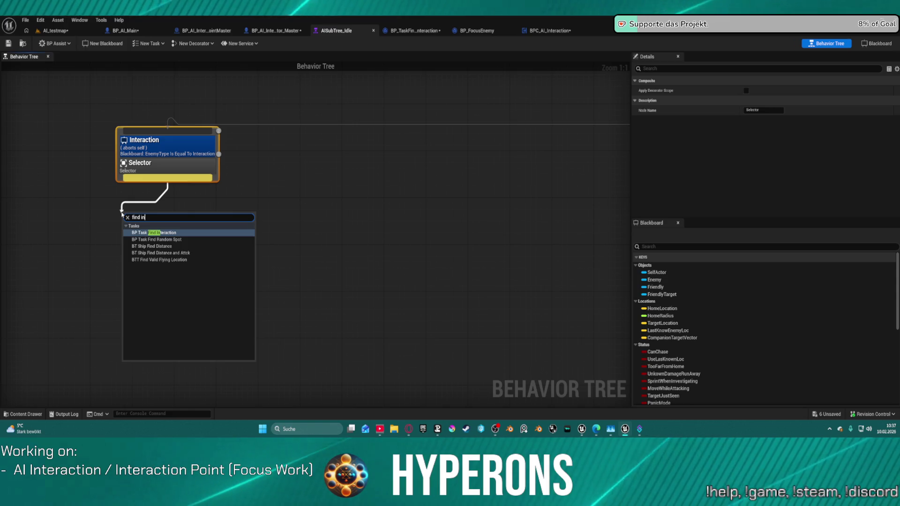
{"action": "key", "text": "Return"}
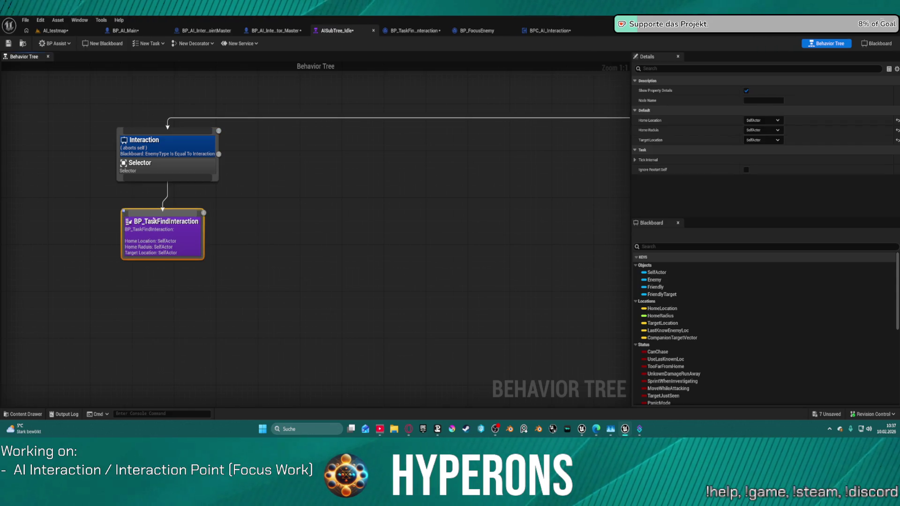
{"action": "left_click_drag", "start_coordinate": [206, 240], "coordinate": [149, 228]}
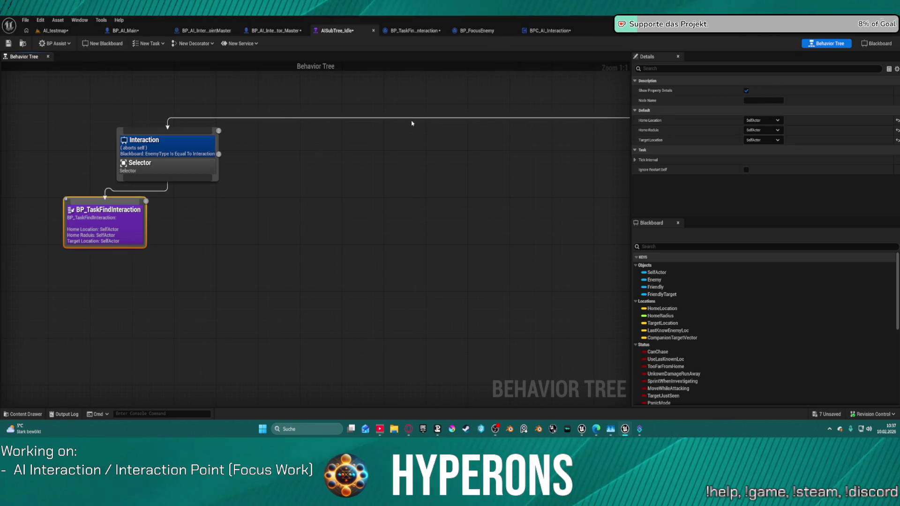
Maximize the editor window and go back to the BP_TaskFindInteraction graph.
{"action": "double_click", "coordinate": [419, 27]}
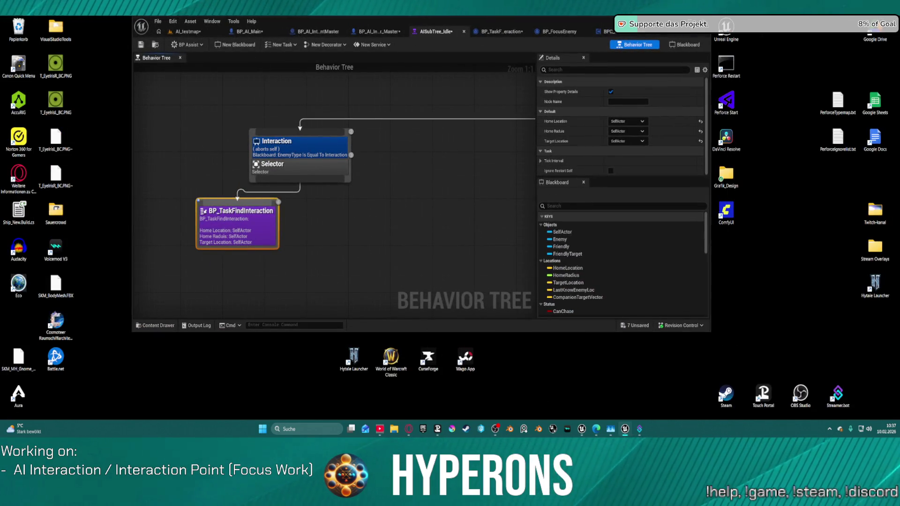
{"action": "double_click", "coordinate": [419, 21]}
{"action": "left_click", "coordinate": [415, 31]}
{"action": "mouse_move", "coordinate": [188, 136]}
{"action": "left_mouse_down"}
{"action": "mouse_move", "coordinate": [524, 228]}
{"action": "mouse_move", "coordinate": [389, 228]}
{"action": "left_mouse_up"}
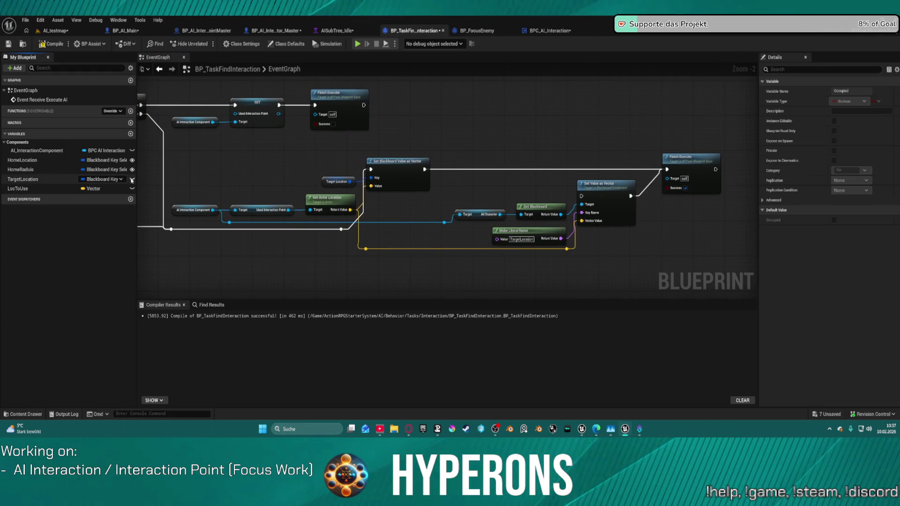
Delete the HomeLocation, HomeRadius and LocToUse variables, then return to AISubTree_Idle.
{"action": "left_click", "coordinate": [29, 160]}
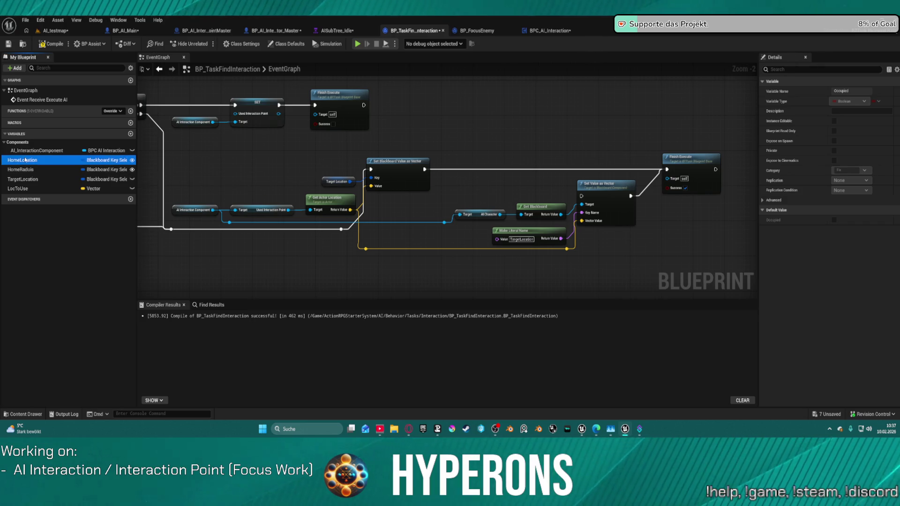
{"action": "key", "text": "Delete"}
{"action": "left_click", "coordinate": [30, 161]}
{"action": "key", "text": "Delete"}
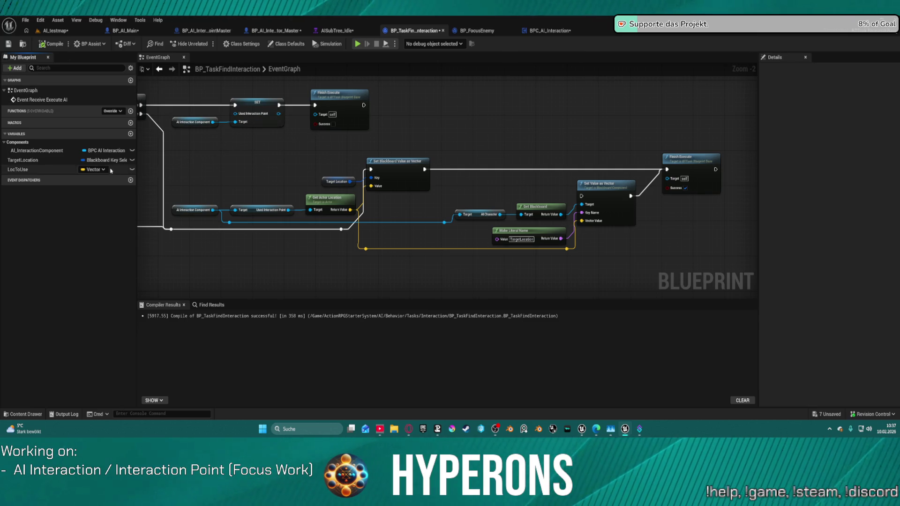
{"action": "right_click", "coordinate": [43, 168]}
{"action": "left_click", "coordinate": [61, 179]}
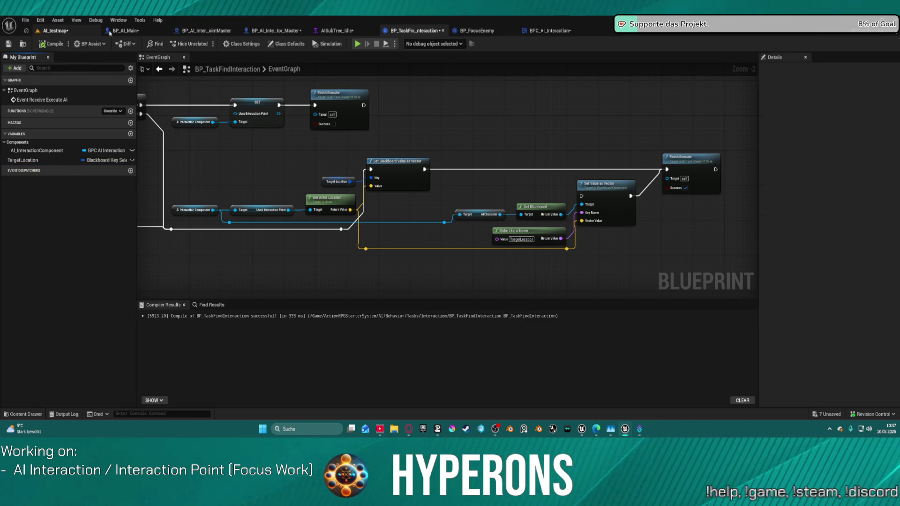
{"action": "left_click", "coordinate": [65, 32]}
{"action": "left_click", "coordinate": [336, 30]}
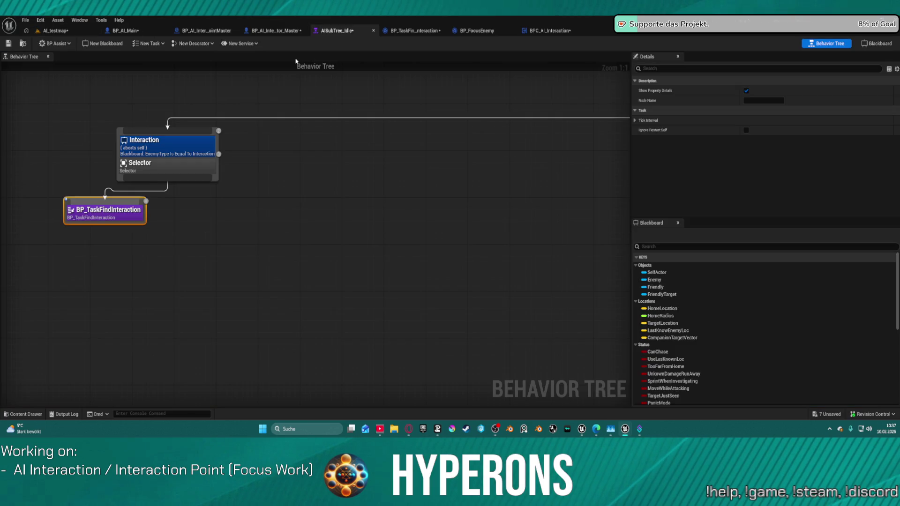
Insert a Sequence (search 'seq') under the Interaction selector and wire BP_TaskFindInteraction beneath it.
{"action": "left_click_drag", "start_coordinate": [107, 209], "coordinate": [124, 262]}
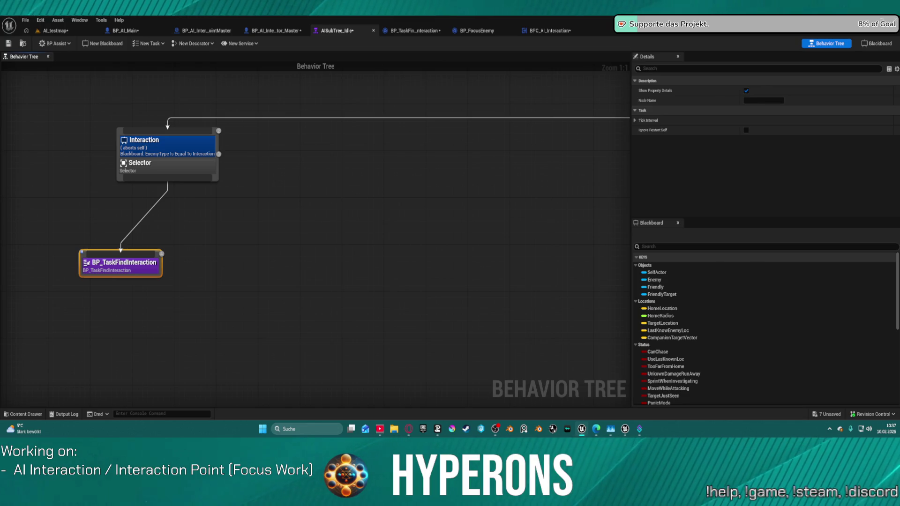
{"action": "left_click_drag", "start_coordinate": [167, 183], "coordinate": [167, 201]}
{"action": "type", "text": "seq"}
{"action": "key", "text": "Return"}
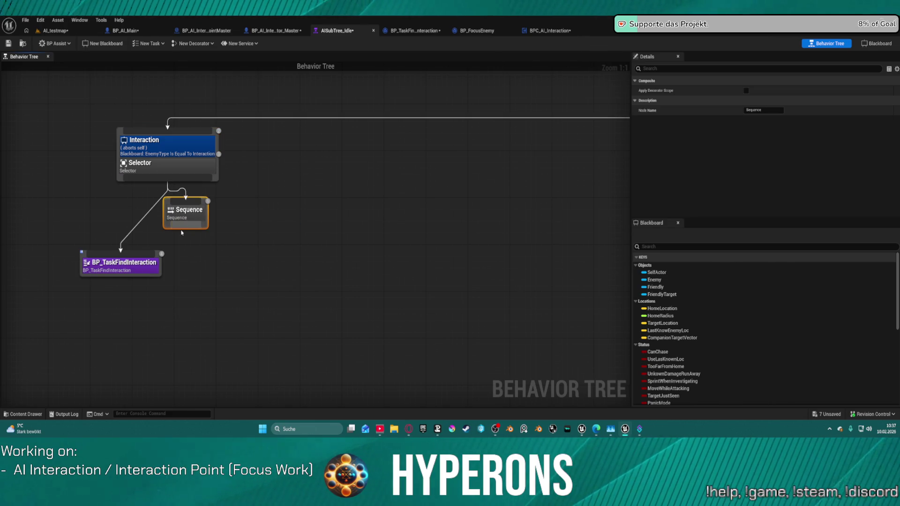
{"action": "left_click_drag", "start_coordinate": [183, 227], "coordinate": [139, 260]}
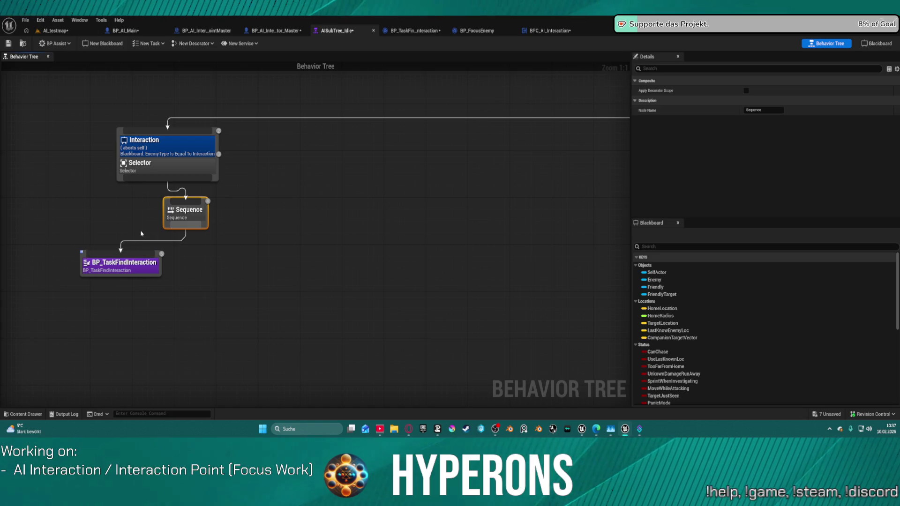
Tidy the Sequence and BP_TaskFindInteraction layout, then search 'mo' for a new Sequence child.
{"action": "key", "text": "ctrl+a"}
{"action": "key", "text": "Delete"}
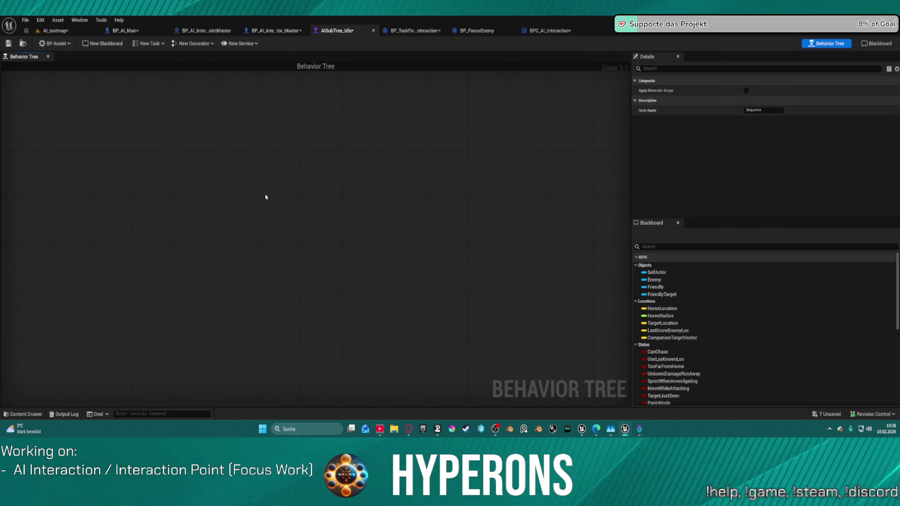
{"action": "key", "text": "ctrl+v"}
{"action": "scroll", "coordinate": [280, 203], "scroll_direction": "down", "scroll_amount": 10}
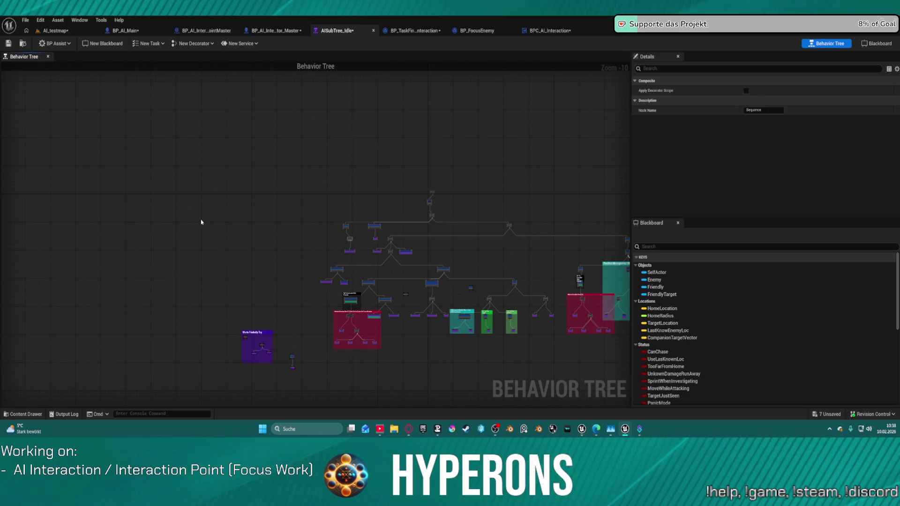
{"action": "key", "text": "ctrl+z"}
{"action": "scroll", "coordinate": [129, 195], "scroll_direction": "up", "scroll_amount": 10}
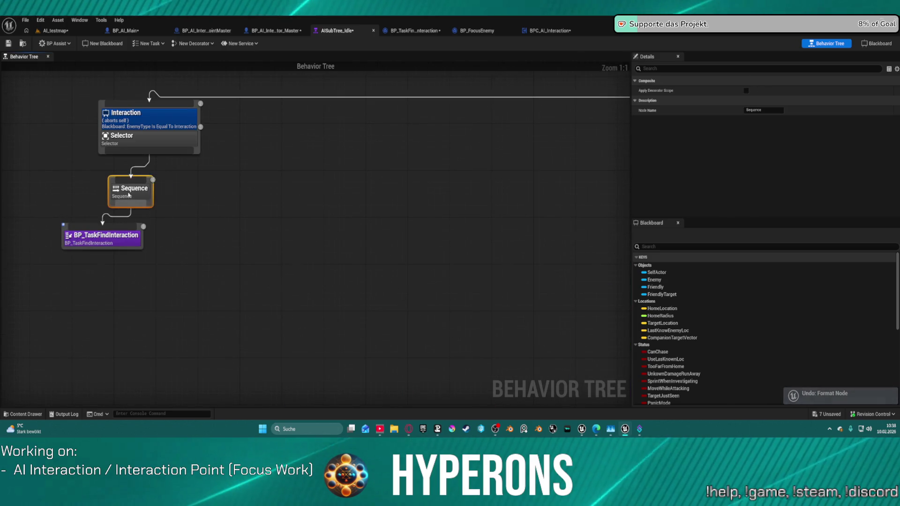
{"action": "left_click_drag", "start_coordinate": [128, 195], "coordinate": [129, 189]}
{"action": "mouse_move", "coordinate": [118, 243]}
{"action": "left_mouse_down"}
{"action": "mouse_move", "coordinate": [58, 270]}
{"action": "mouse_move", "coordinate": [106, 283]}
{"action": "left_mouse_up"}
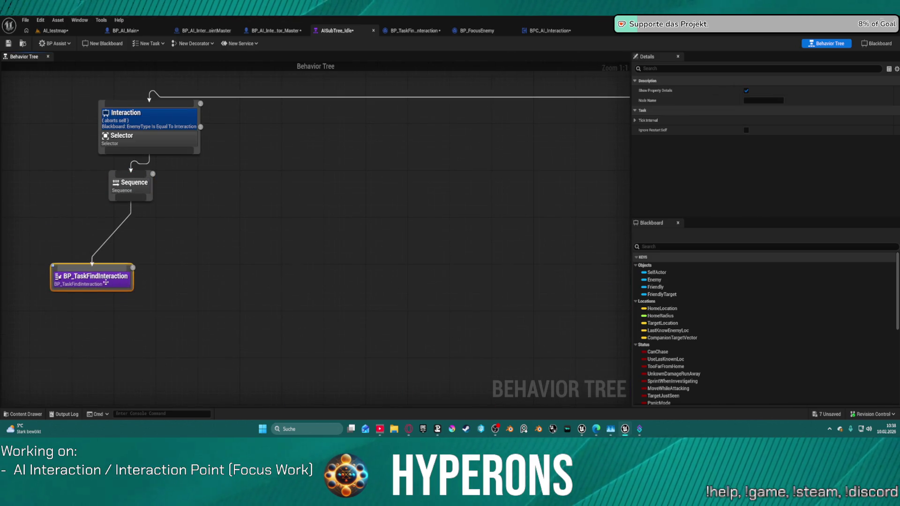
{"action": "left_click_drag", "start_coordinate": [291, 184], "coordinate": [378, 177]}
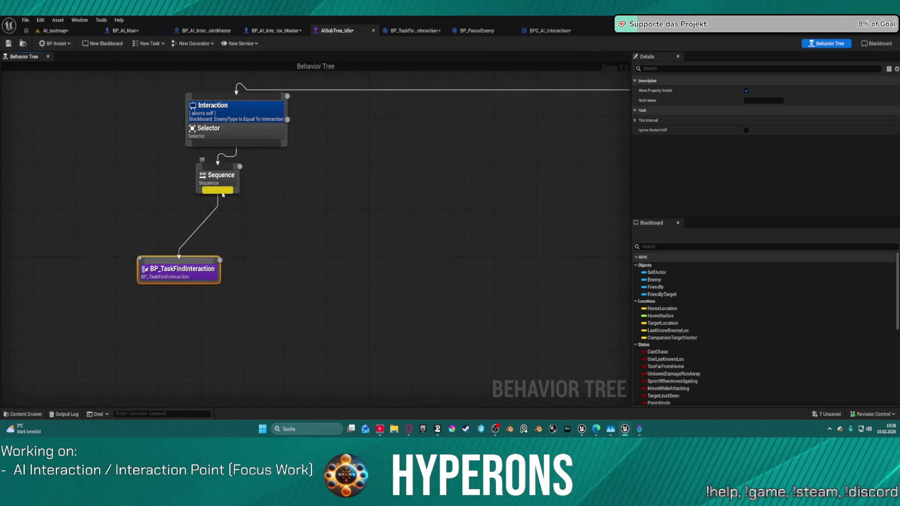
{"action": "left_click_drag", "start_coordinate": [223, 195], "coordinate": [239, 232]}
{"action": "type", "text": "move"}
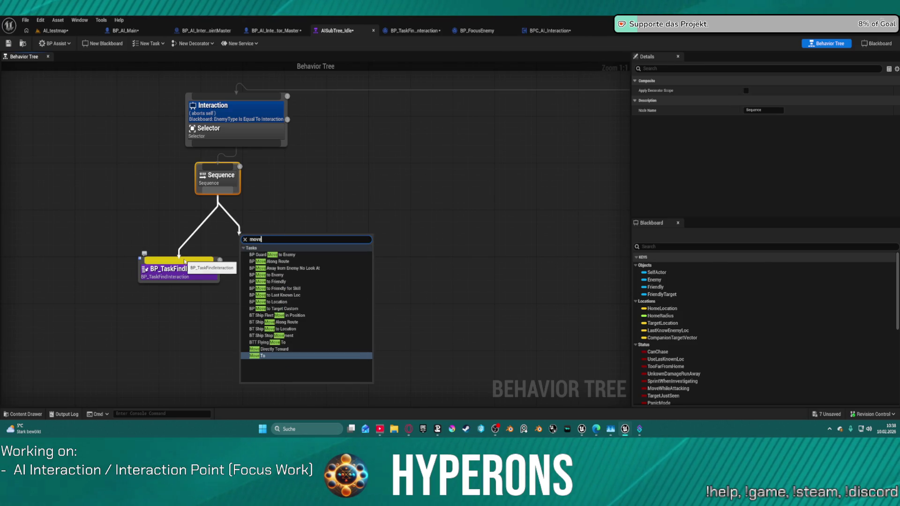
Add a Move To task and copy the TargetLocation Move To from the Nav Query branch.
{"action": "left_click", "coordinate": [268, 353]}
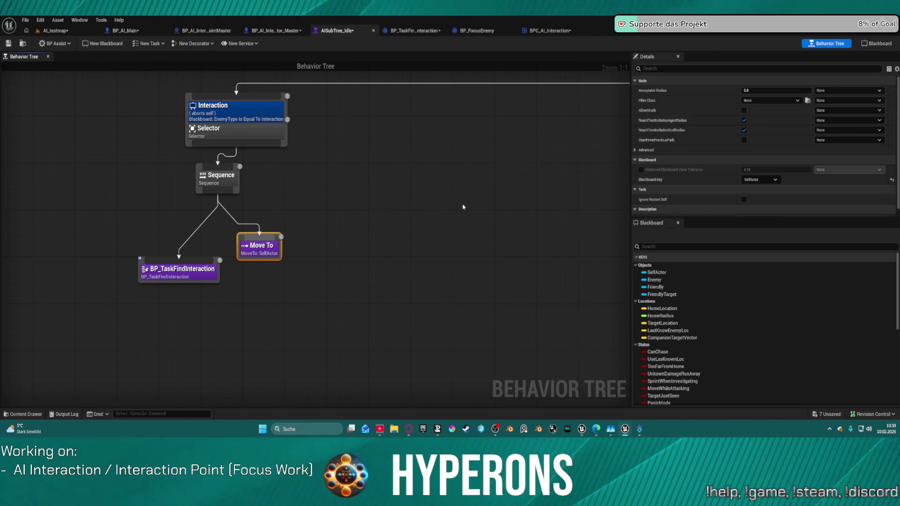
{"action": "scroll", "coordinate": [463, 207], "scroll_direction": "down", "scroll_amount": 4}
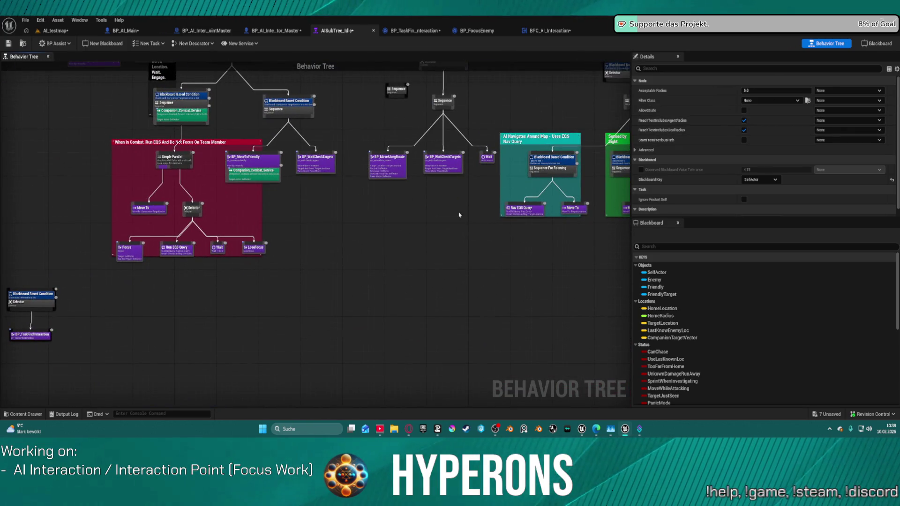
{"action": "scroll", "coordinate": [475, 209], "scroll_direction": "up", "scroll_amount": 4}
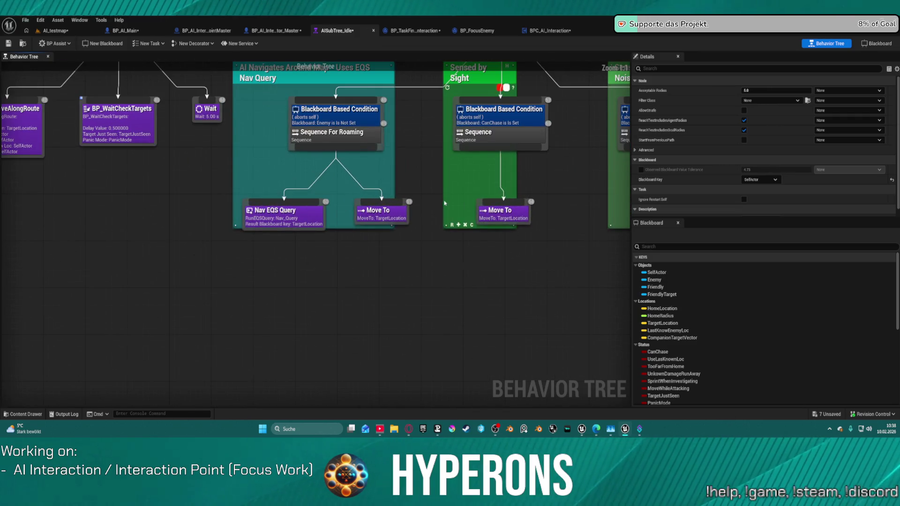
{"action": "left_click", "coordinate": [394, 212]}
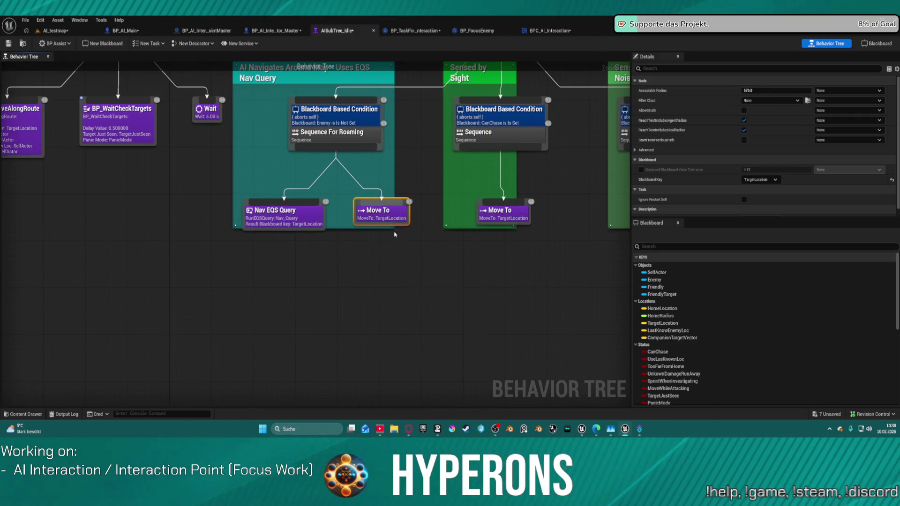
{"action": "scroll", "coordinate": [395, 235], "scroll_direction": "down", "scroll_amount": 5}
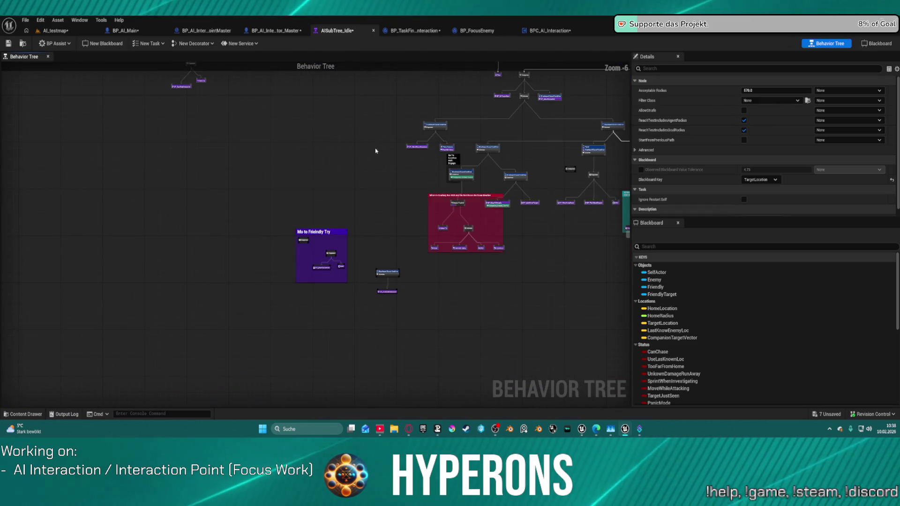
{"action": "scroll", "coordinate": [323, 218], "scroll_direction": "up", "scroll_amount": 6}
Replace the SelfActor Move To with the pasted TargetLocation one, wired beside BP_TaskFindInteraction.
{"action": "key", "text": "ctrl+v"}
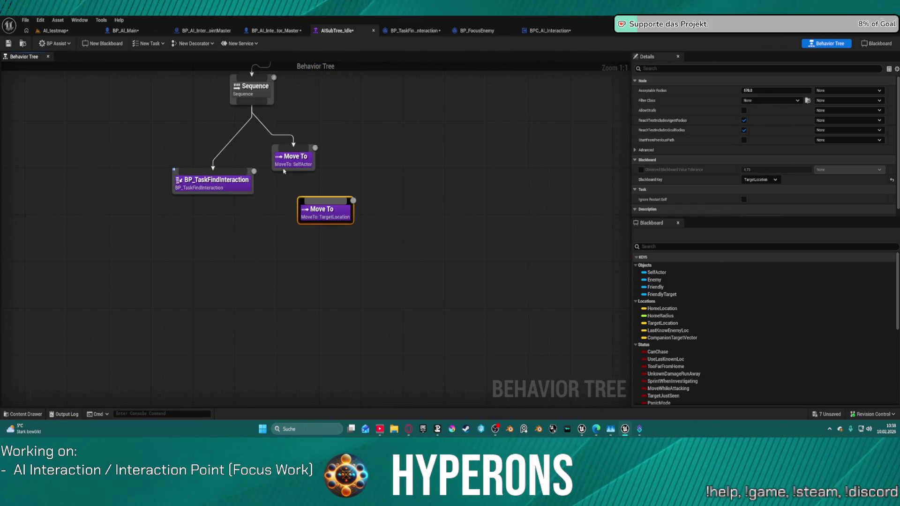
{"action": "left_click", "coordinate": [277, 154]}
{"action": "key", "text": "Delete"}
{"action": "mouse_move", "coordinate": [252, 101]}
{"action": "left_mouse_down"}
{"action": "mouse_move", "coordinate": [328, 209]}
{"action": "mouse_move", "coordinate": [297, 208]}
{"action": "mouse_move", "coordinate": [296, 182]}
{"action": "mouse_move", "coordinate": [139, 157]}
{"action": "left_mouse_up"}
{"action": "mouse_move", "coordinate": [302, 187]}
{"action": "left_mouse_down"}
{"action": "mouse_move", "coordinate": [193, 194]}
{"action": "mouse_move", "coordinate": [200, 217]}
{"action": "left_mouse_up"}
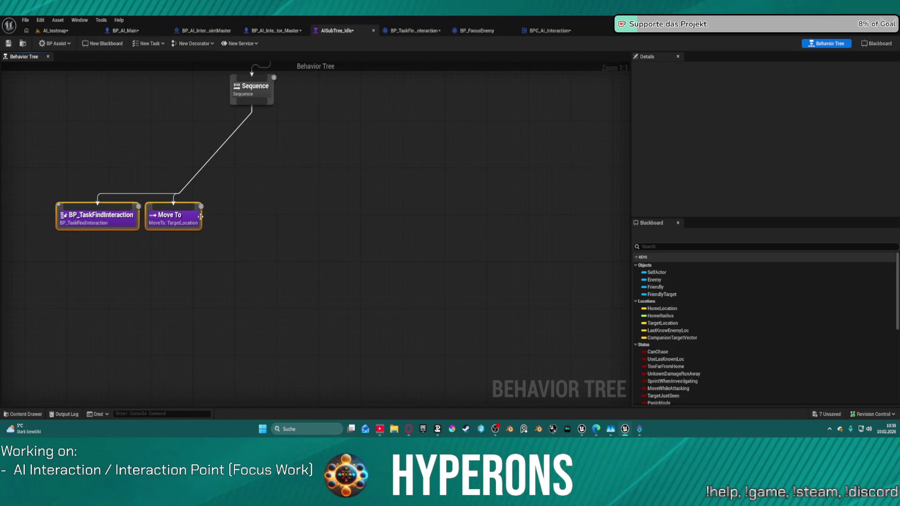
{"action": "mouse_move", "coordinate": [223, 171]}
{"action": "left_mouse_down"}
{"action": "mouse_move", "coordinate": [483, 172]}
{"action": "mouse_move", "coordinate": [440, 191]}
{"action": "left_mouse_up"}
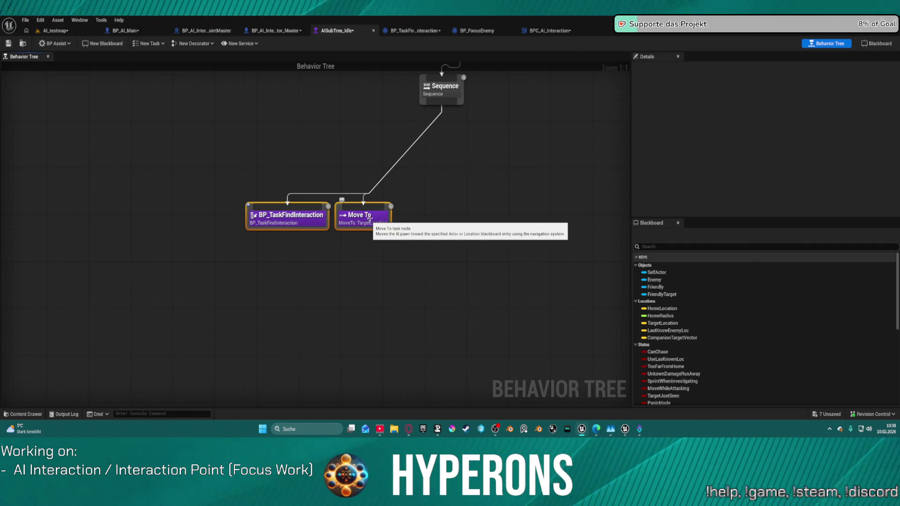
{"action": "left_click_drag", "start_coordinate": [446, 106], "coordinate": [466, 212]}
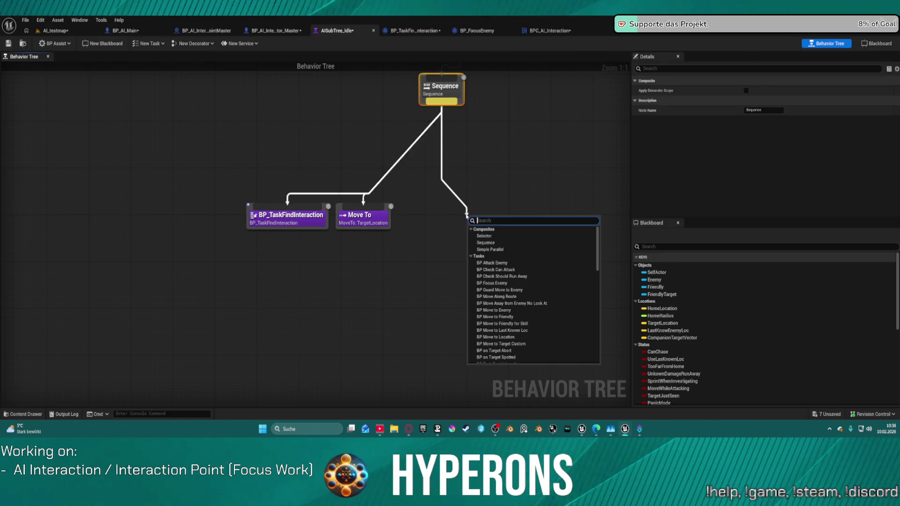
{"action": "type", "text": "prin"}
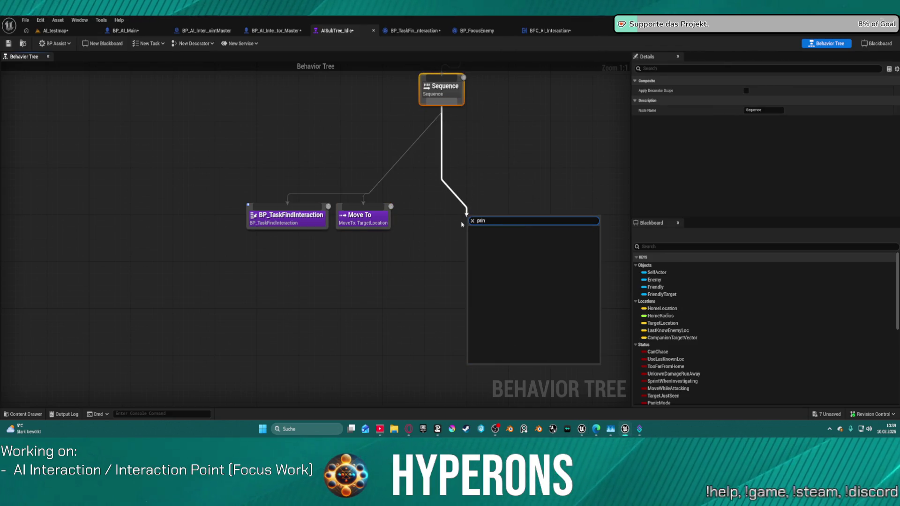
{"action": "key", "text": "Escape"}
{"action": "left_click", "coordinate": [487, 207]}
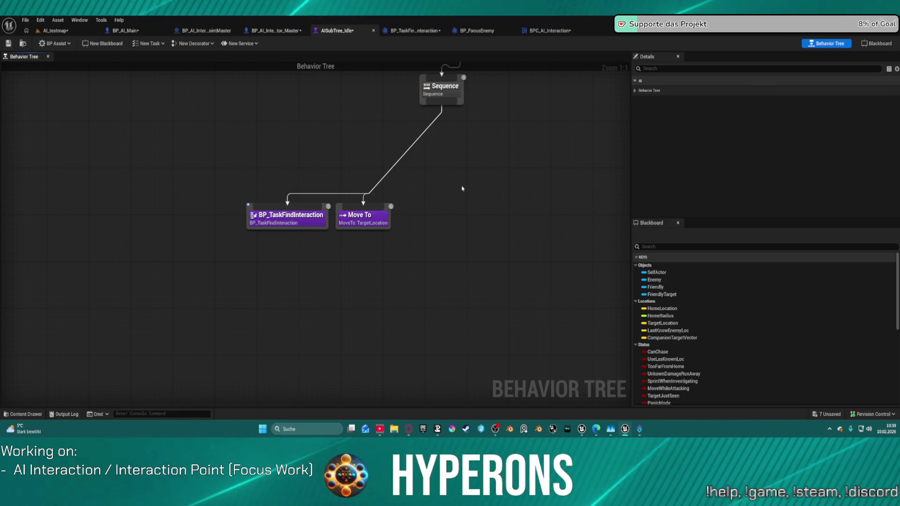
{"action": "left_click", "coordinate": [57, 31]}
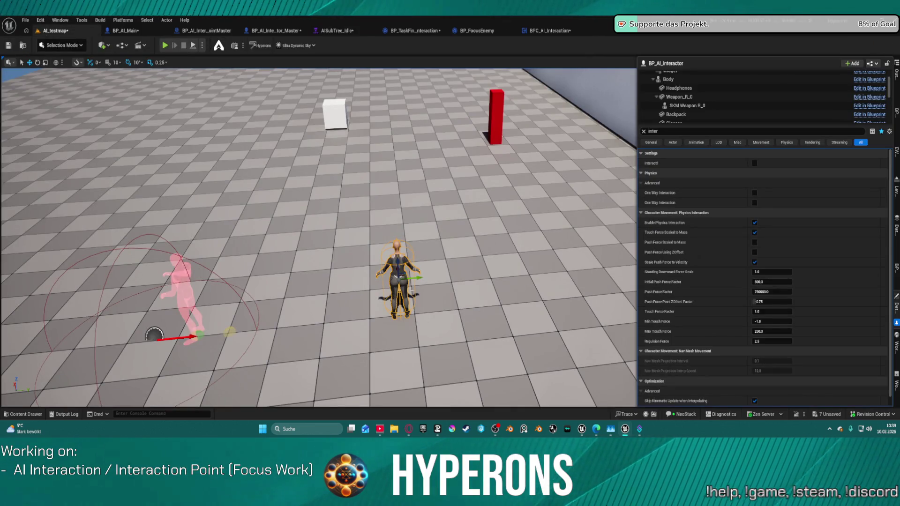
Move the AI character farther back, attempt Play in Editor, and open the failing LocoMotionMatching.
{"action": "left_click_drag", "start_coordinate": [398, 279], "coordinate": [422, 174]}
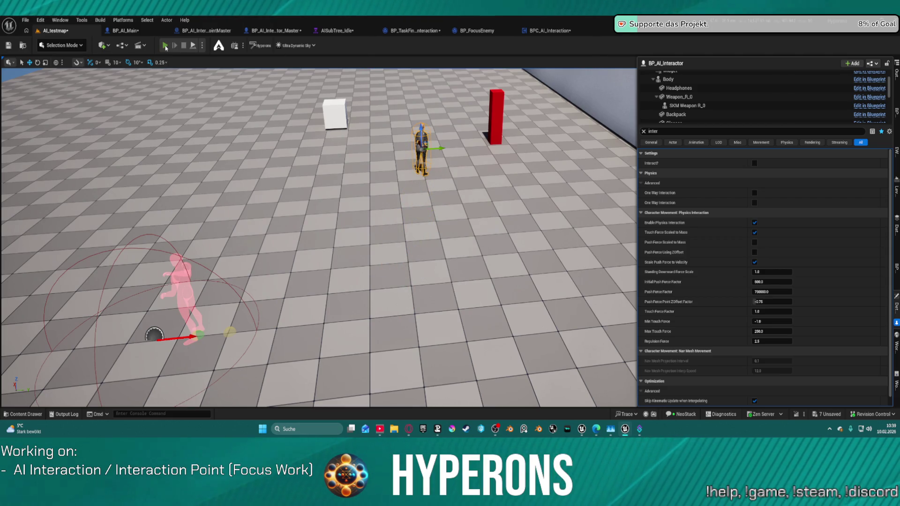
{"action": "left_click", "coordinate": [165, 46]}
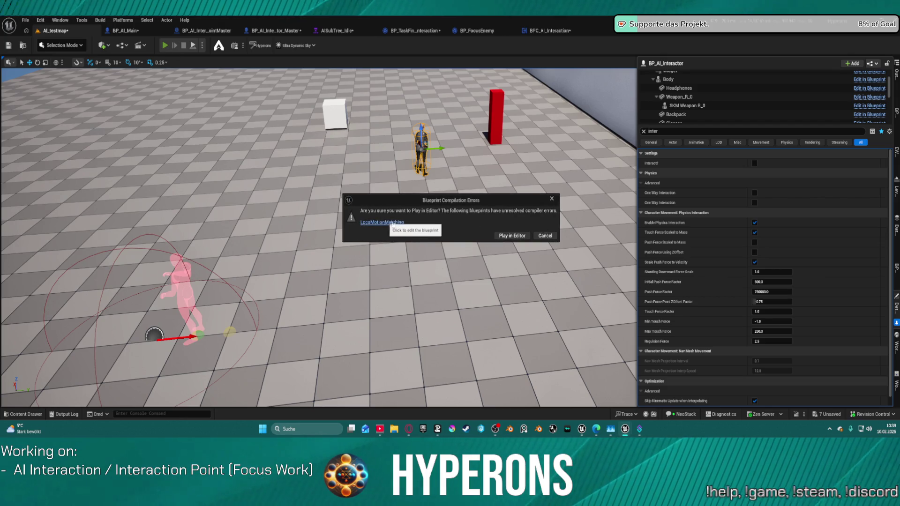
{"action": "left_click", "coordinate": [543, 236]}
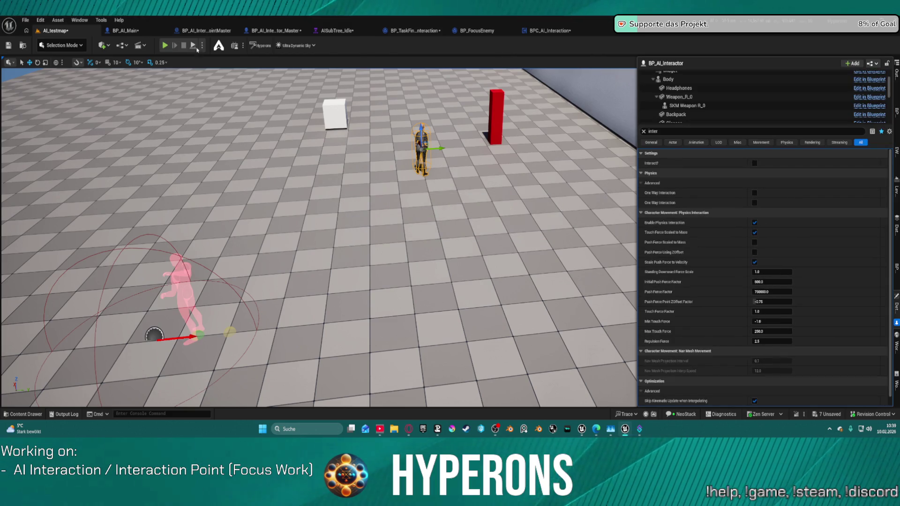
{"action": "key", "text": "alt+p"}
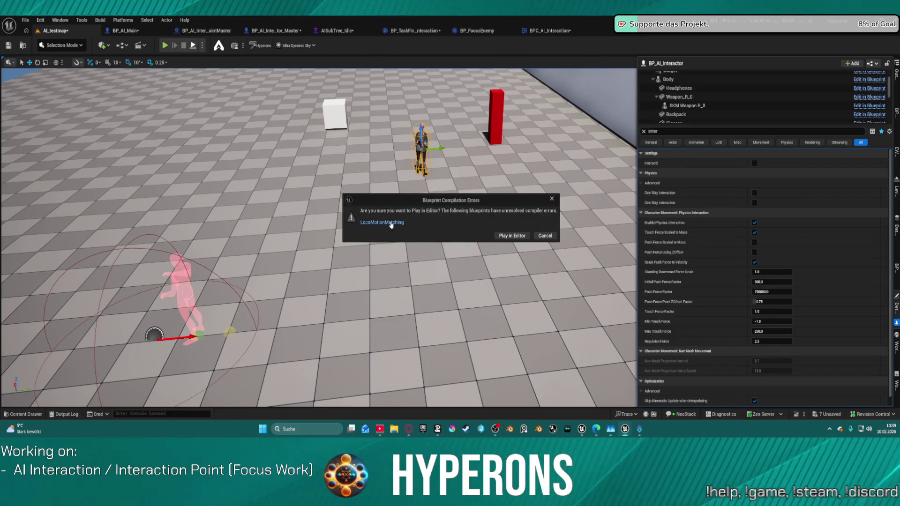
{"action": "left_click", "coordinate": [390, 222]}
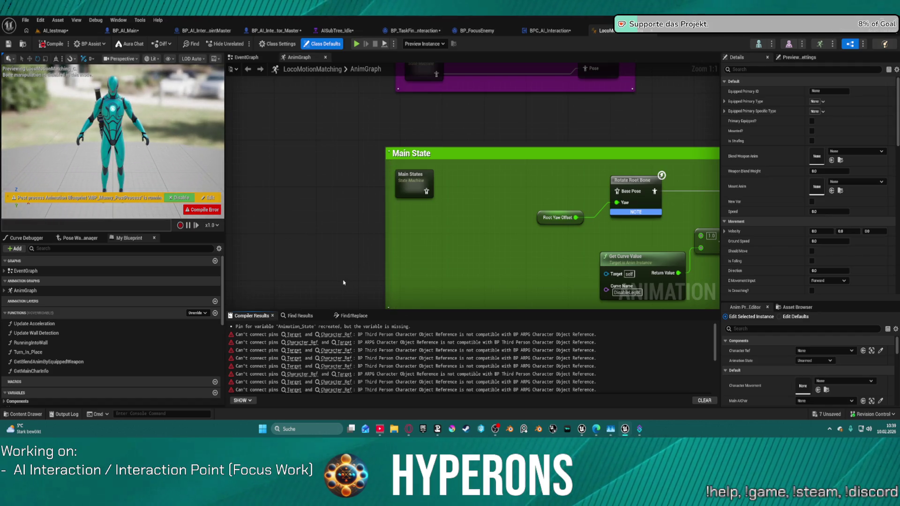
Trace the Character Ref pin errors in LocoMotionMatching, then return to the AI_testmap level.
{"action": "scroll", "coordinate": [345, 272], "scroll_direction": "down", "scroll_amount": 1}
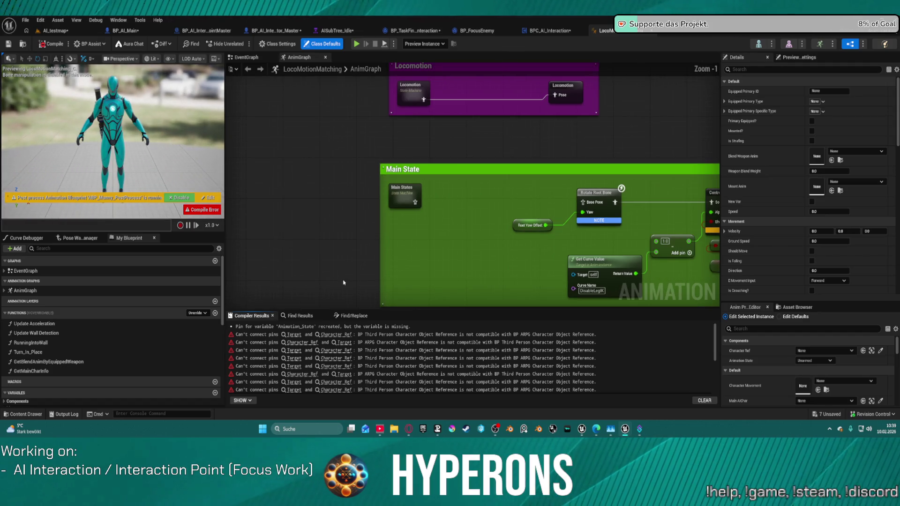
{"action": "left_click", "coordinate": [298, 336]}
{"action": "left_click", "coordinate": [298, 336]}
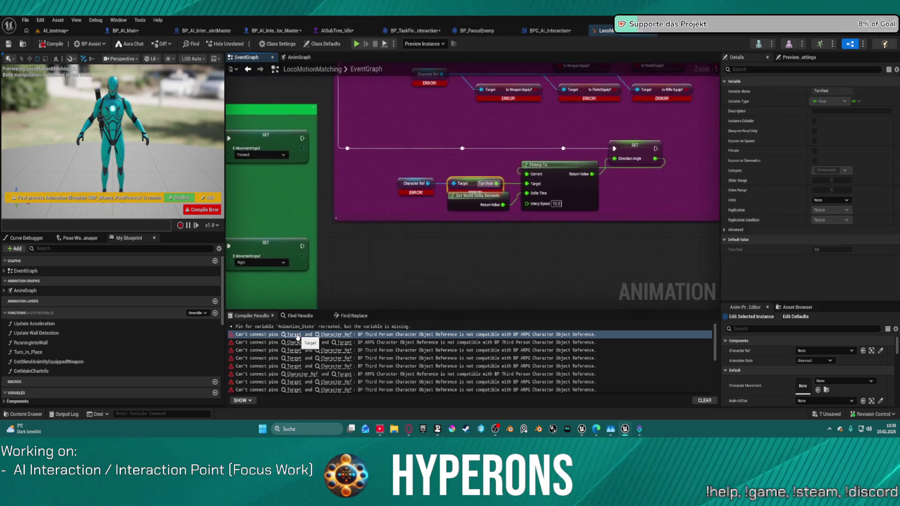
{"action": "scroll", "coordinate": [389, 164], "scroll_direction": "down", "scroll_amount": 3}
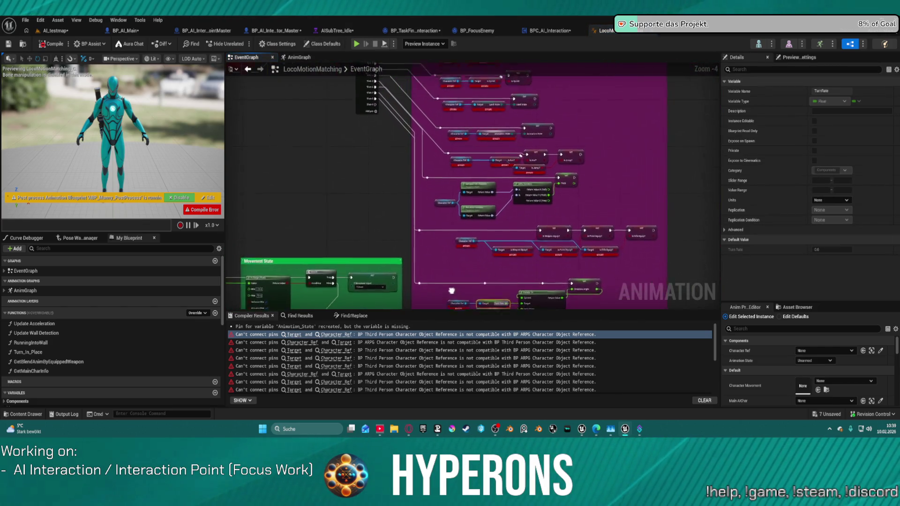
{"action": "scroll", "coordinate": [476, 146], "scroll_direction": "up", "scroll_amount": 5}
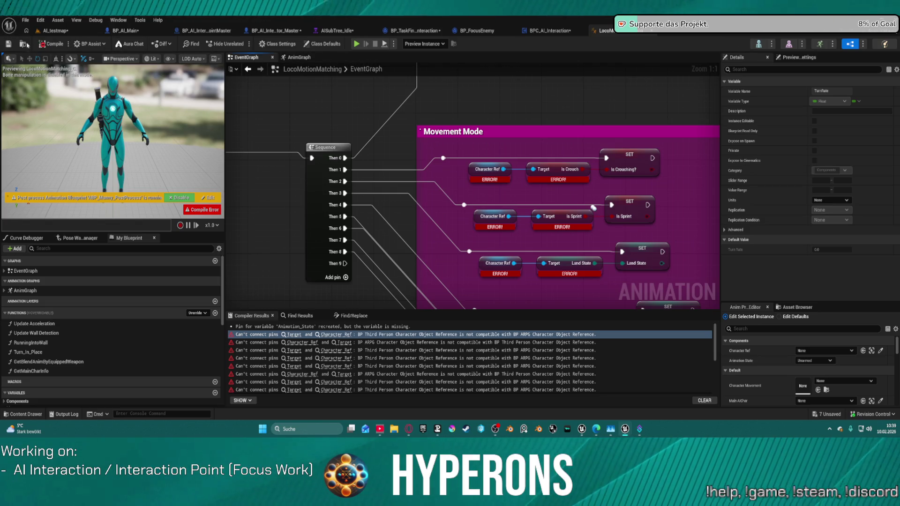
{"action": "left_click", "coordinate": [23, 44]}
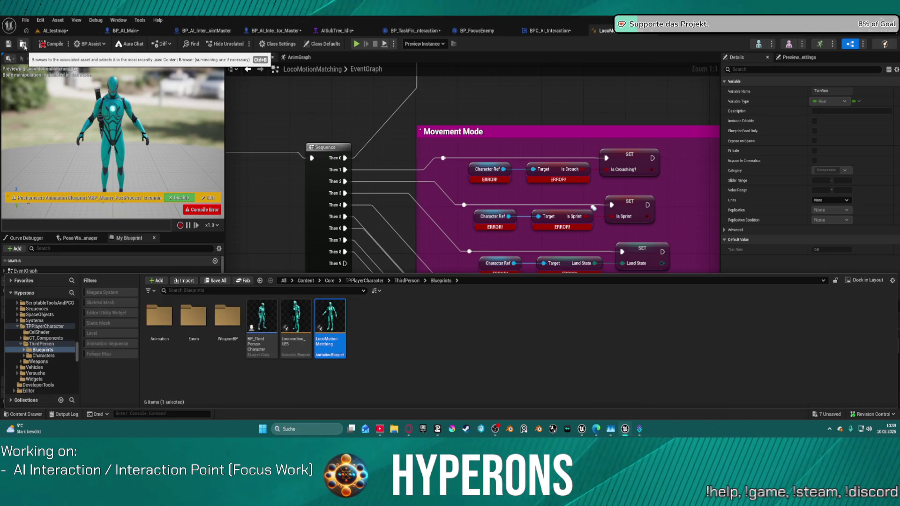
{"action": "left_click", "coordinate": [52, 31]}
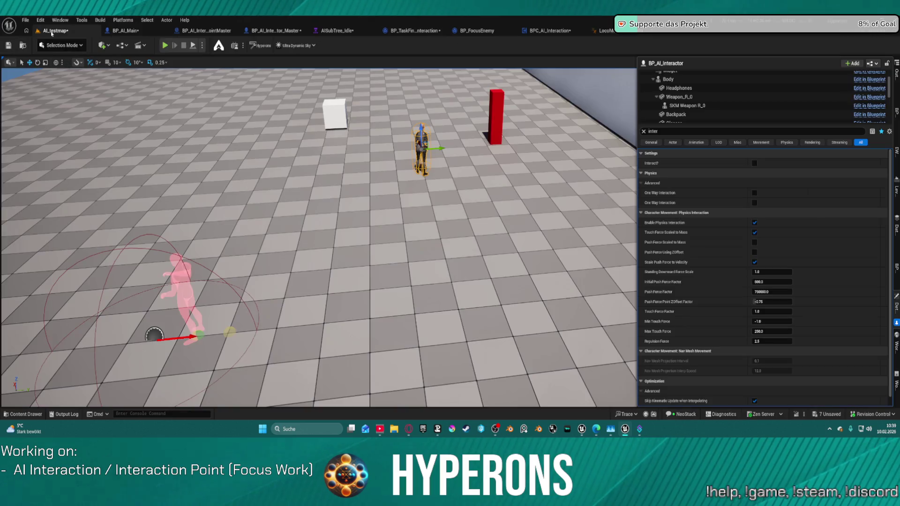
Play AI_testmap despite the compile errors, watch the AI from a free camera, then stop.
{"action": "left_click", "coordinate": [193, 46]}
{"action": "left_click", "coordinate": [497, 236]}
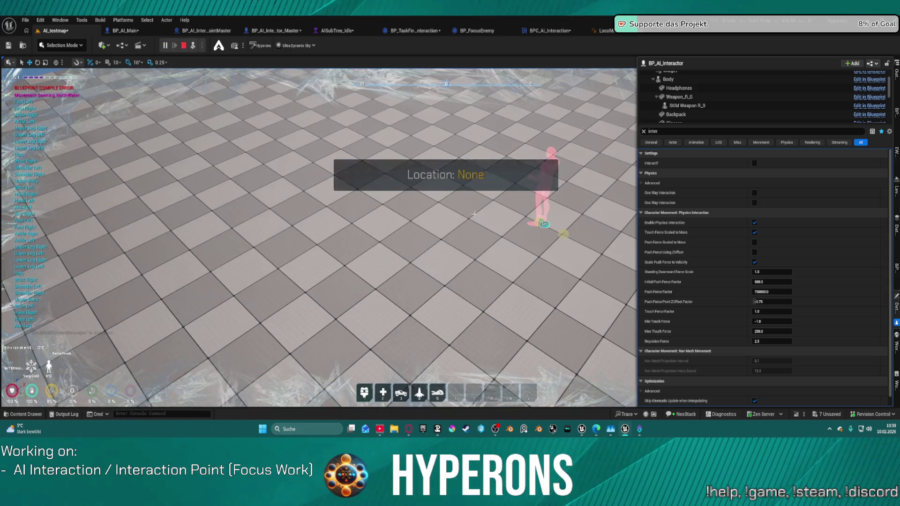
{"action": "key", "text": "F8"}
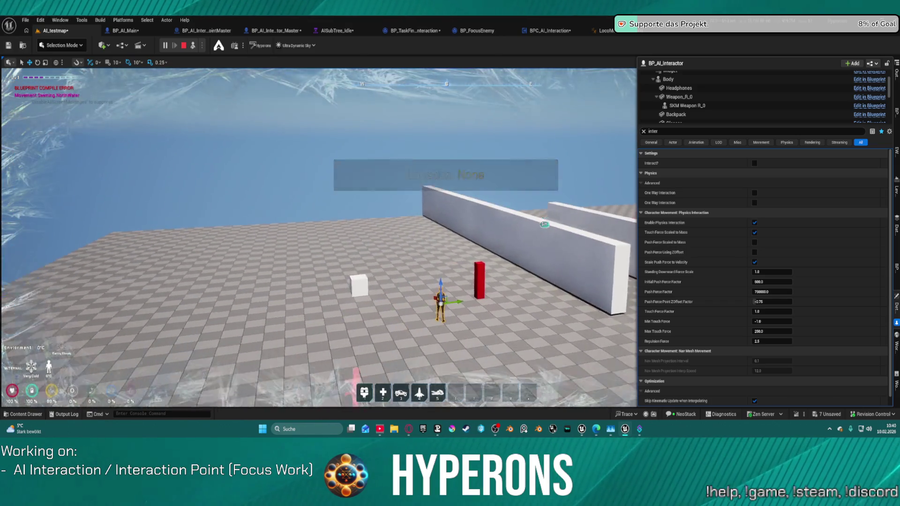
{"action": "key", "text": "s"}
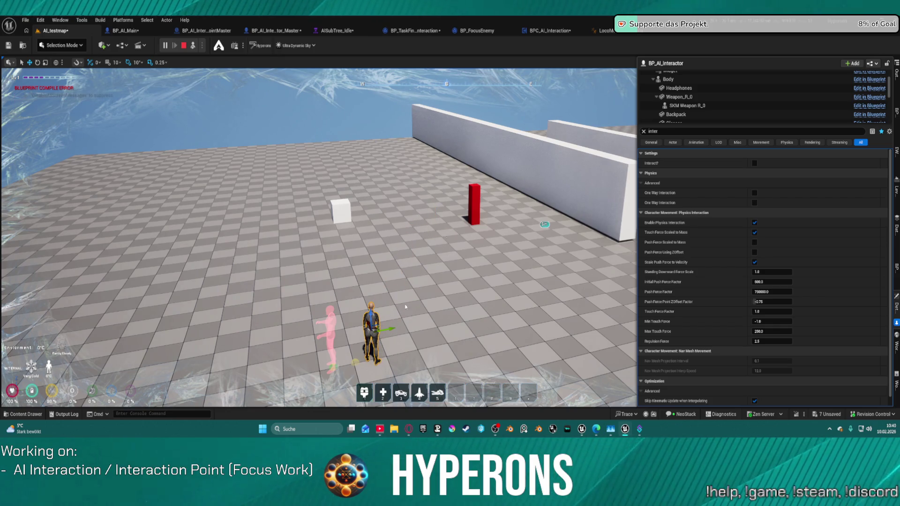
{"action": "key", "text": "Escape"}
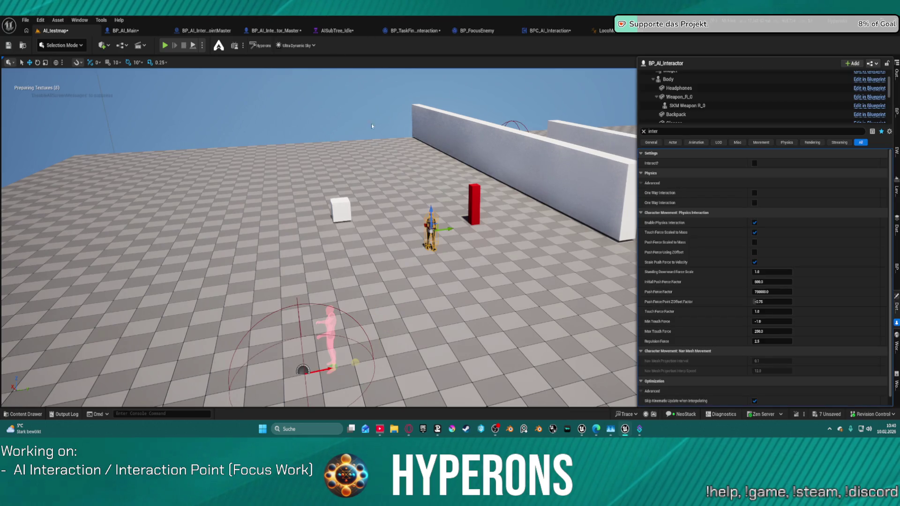
{"action": "double_click", "coordinate": [666, 132]}
{"action": "type", "text": "ac"}
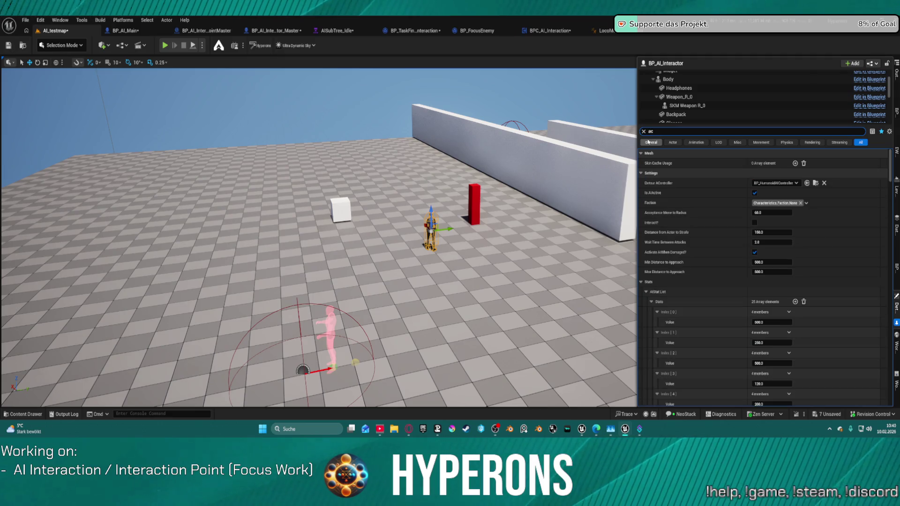
{"action": "type", "text": "ti"}
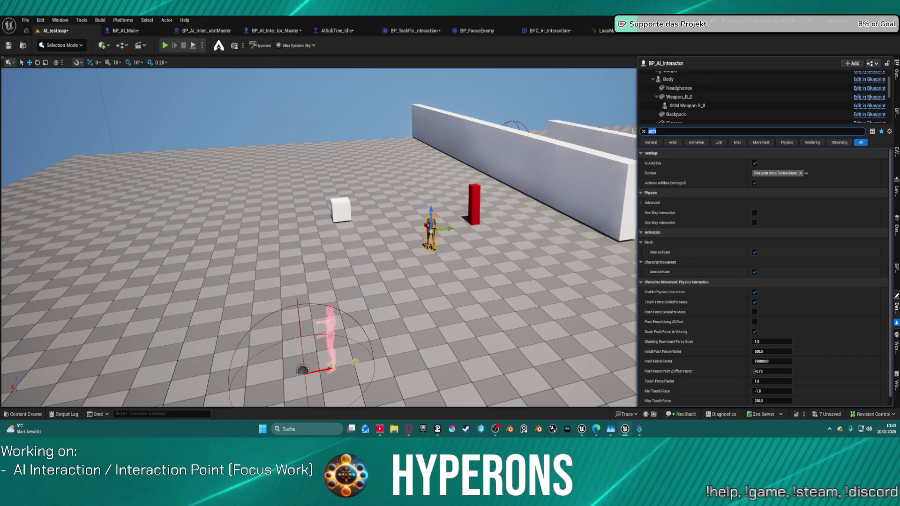
{"action": "type", "text": "typ"}
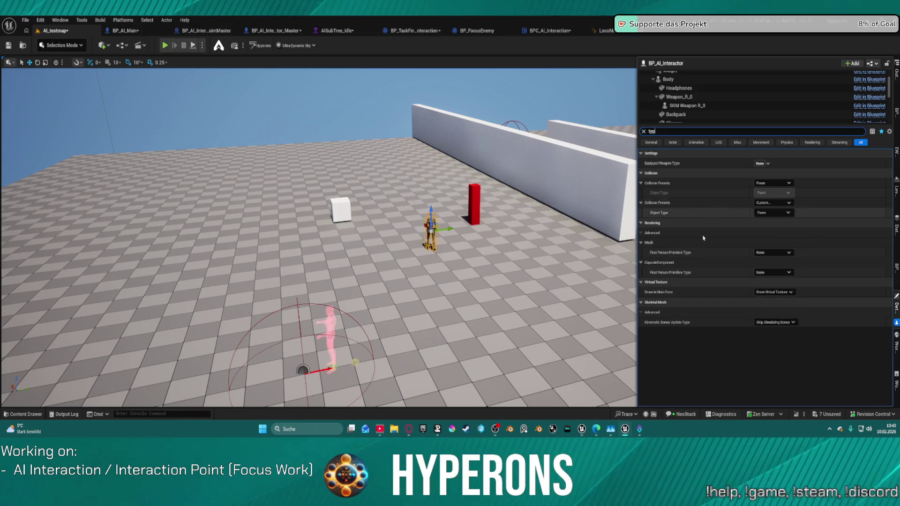
{"action": "key", "text": "BackSpace"}
{"action": "key", "text": "BackSpace"}
{"action": "key", "text": "BackSpace"}
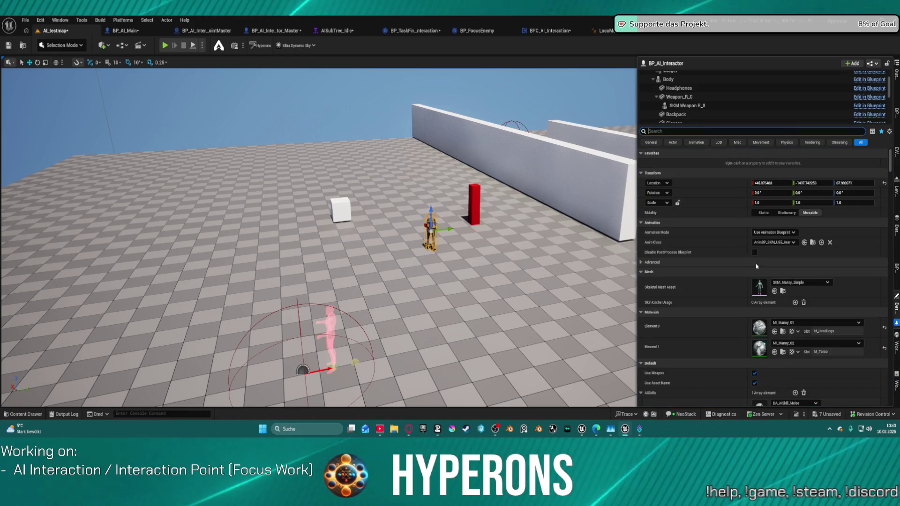
{"action": "scroll", "coordinate": [755, 255], "scroll_direction": "down", "scroll_amount": 10}
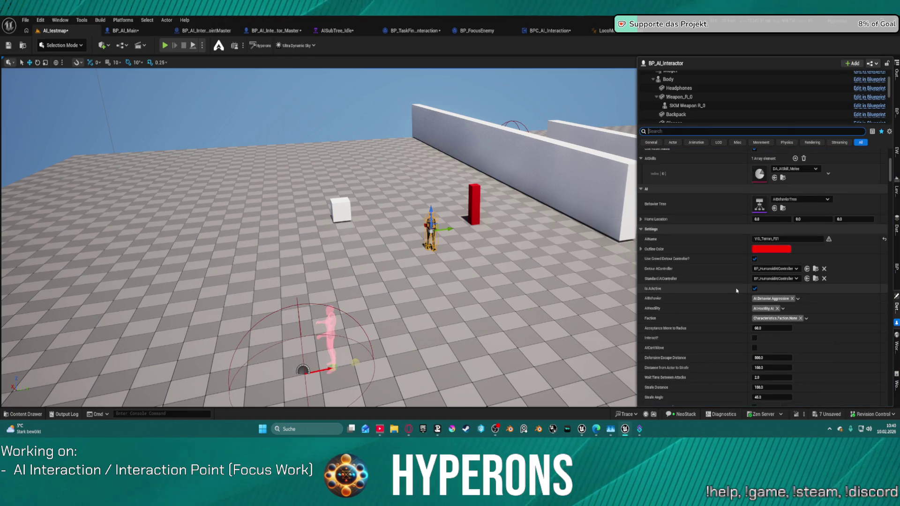
{"action": "scroll", "coordinate": [733, 286], "scroll_direction": "down", "scroll_amount": 10}
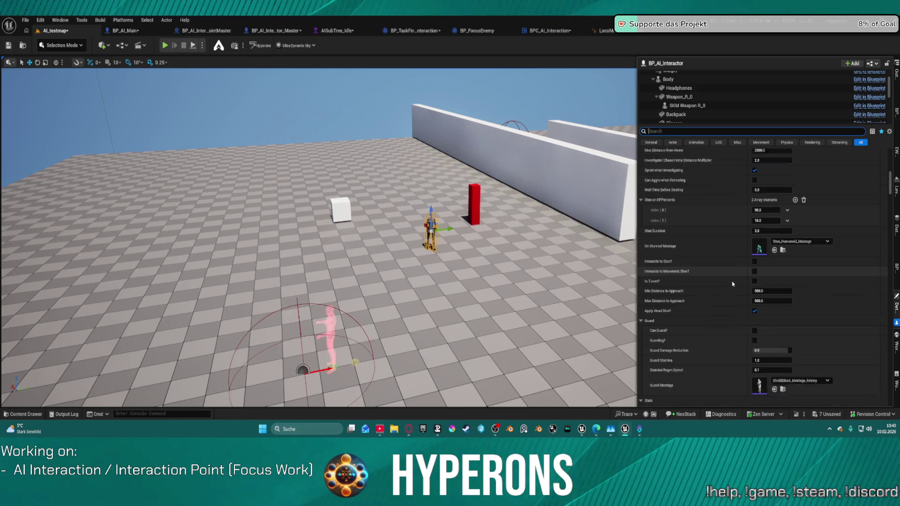
{"action": "scroll", "coordinate": [728, 263], "scroll_direction": "up", "scroll_amount": 2}
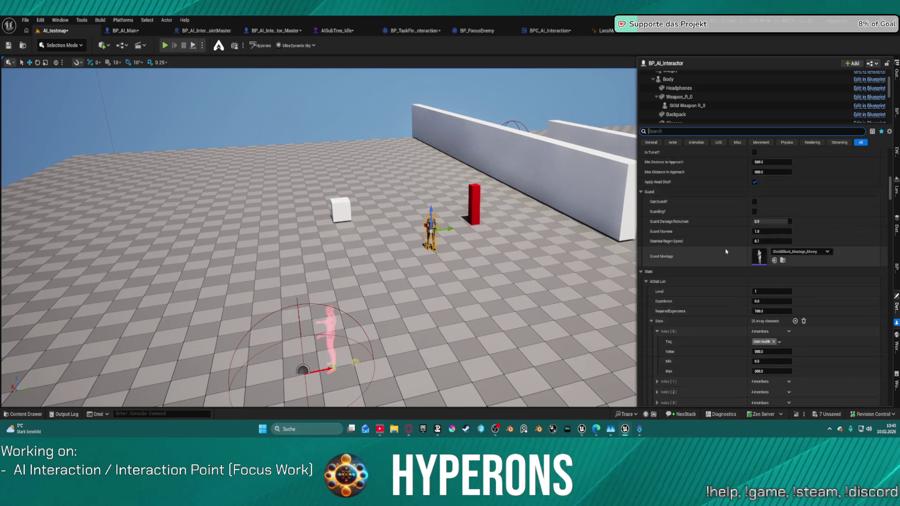
{"action": "scroll", "coordinate": [725, 252], "scroll_direction": "up", "scroll_amount": 4}
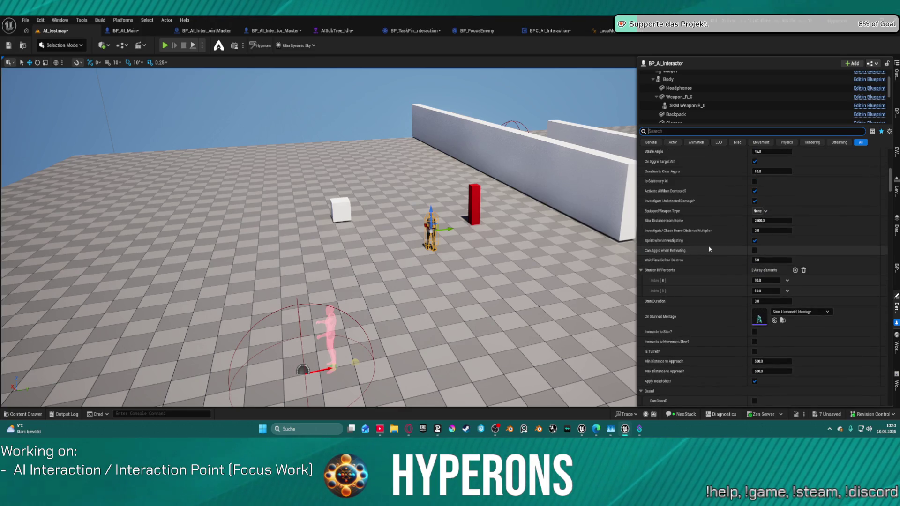
{"action": "scroll", "coordinate": [712, 249], "scroll_direction": "down", "scroll_amount": 6}
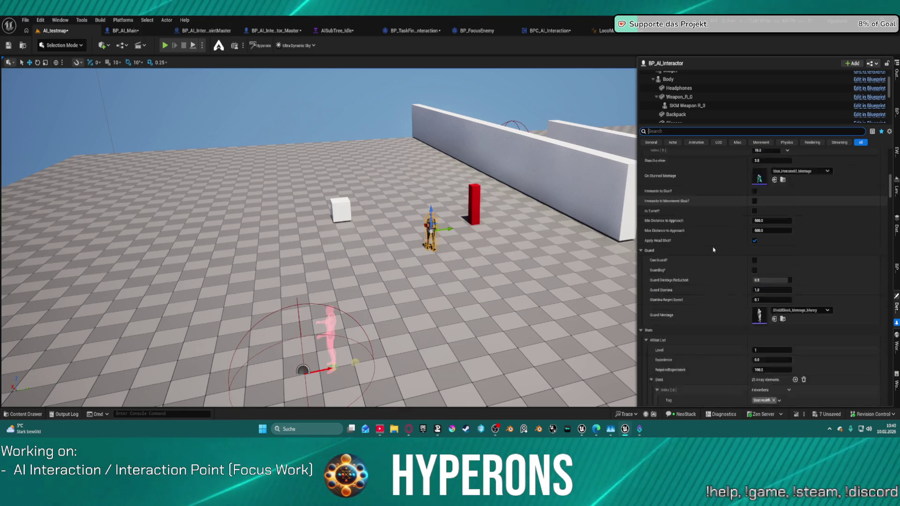
{"action": "scroll", "coordinate": [714, 250], "scroll_direction": "down", "scroll_amount": 15}
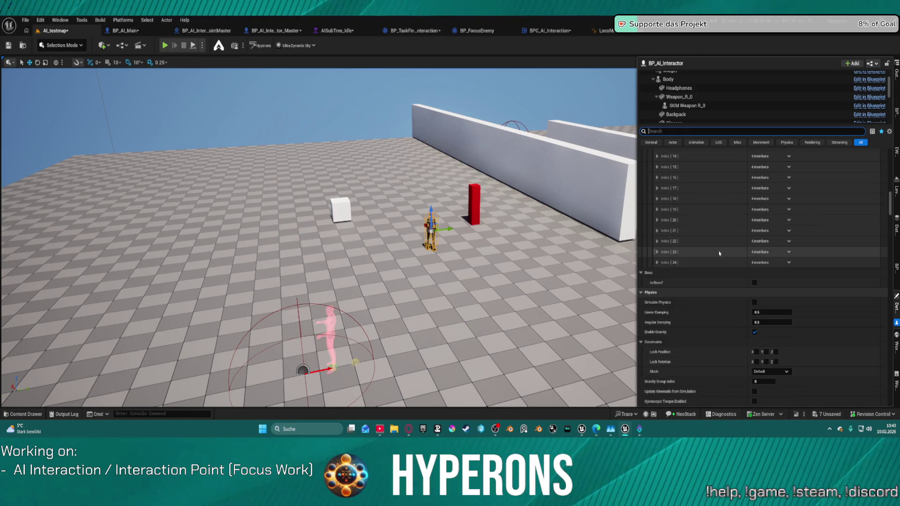
{"action": "scroll", "coordinate": [719, 251], "scroll_direction": "down", "scroll_amount": 3}
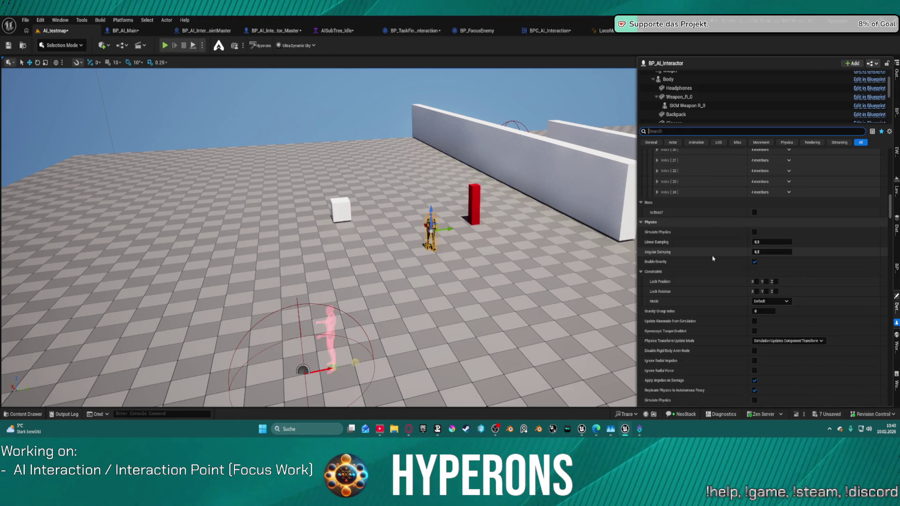
{"action": "left_click", "coordinate": [641, 226]}
{"action": "left_click", "coordinate": [641, 234]}
{"action": "left_click", "coordinate": [640, 242]}
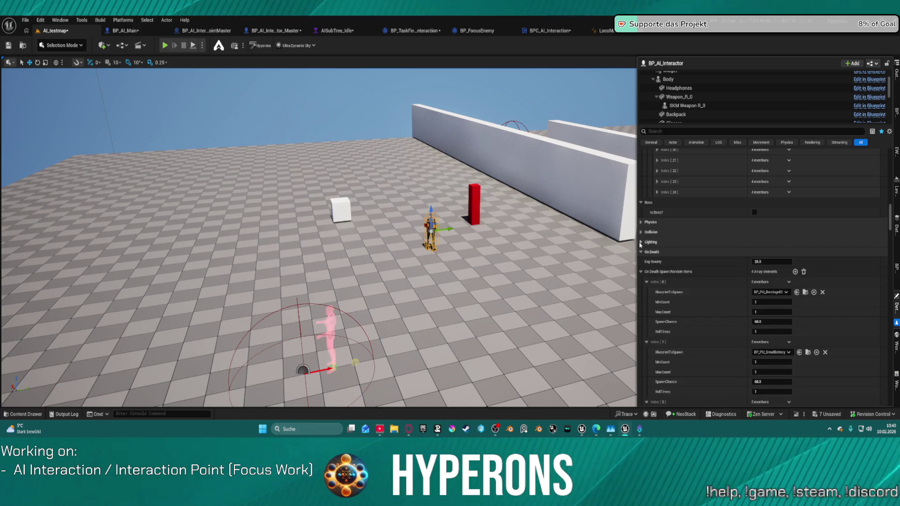
{"action": "scroll", "coordinate": [652, 261], "scroll_direction": "down", "scroll_amount": 3}
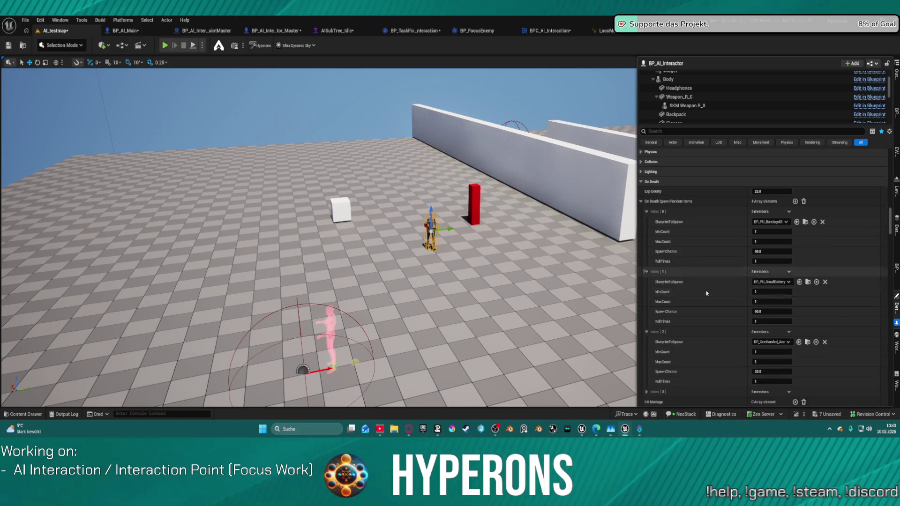
{"action": "left_click", "coordinate": [640, 201]}
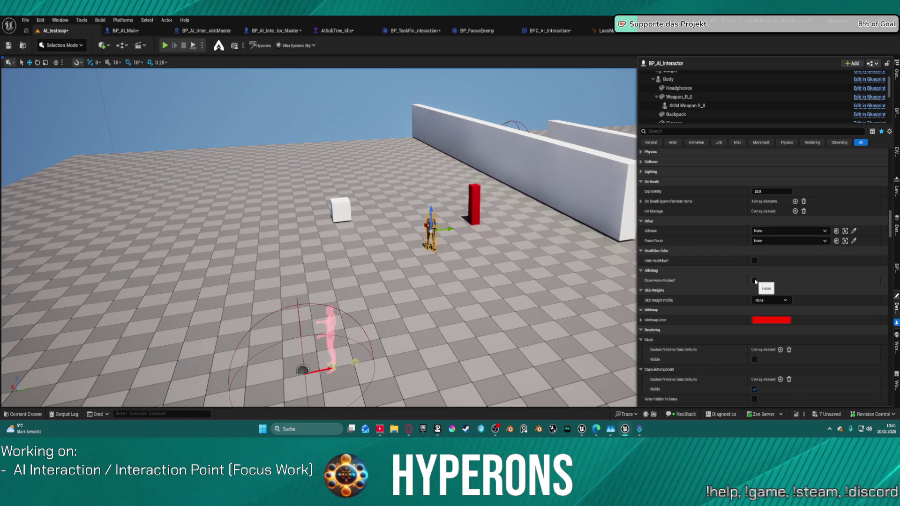
{"action": "scroll", "coordinate": [741, 282], "scroll_direction": "down", "scroll_amount": 2}
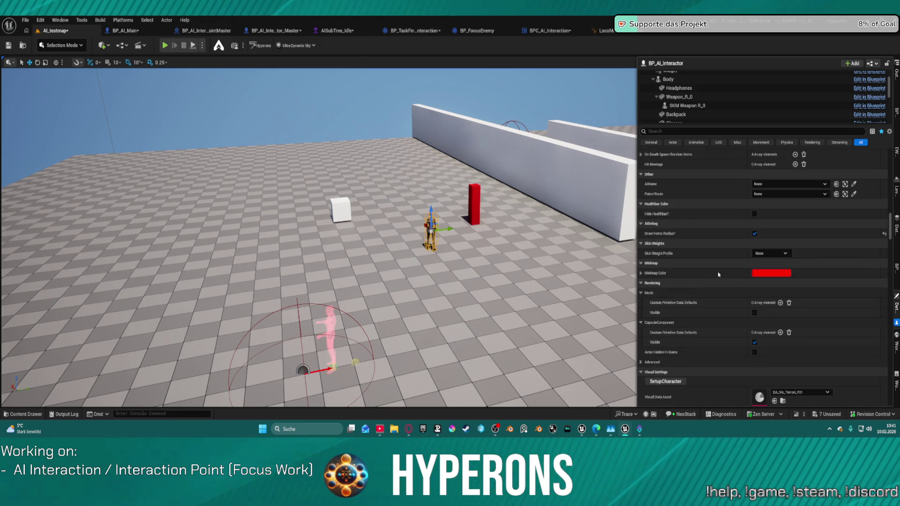
{"action": "scroll", "coordinate": [741, 272], "scroll_direction": "down", "scroll_amount": 8}
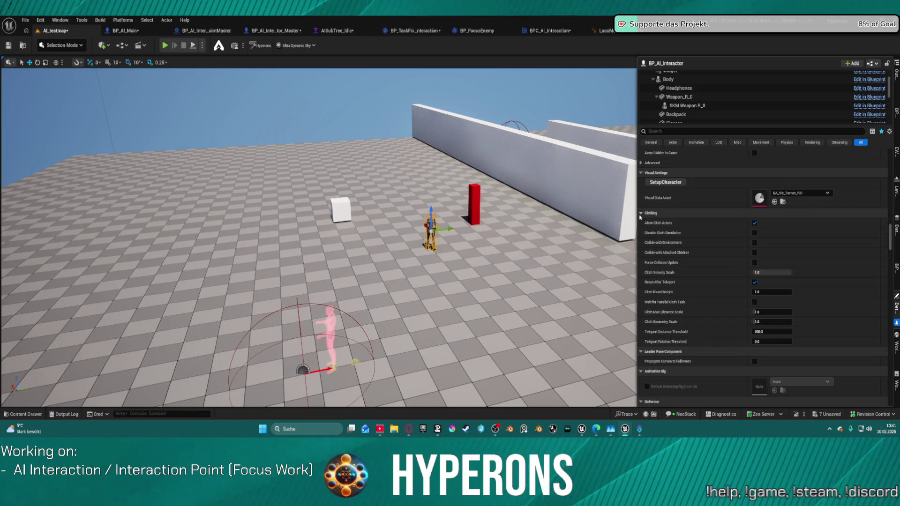
{"action": "left_click", "coordinate": [642, 214]}
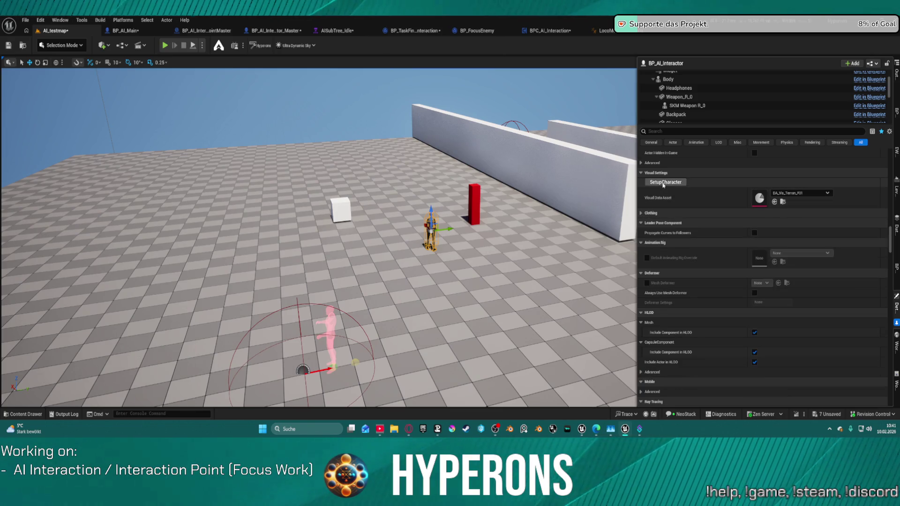
{"action": "scroll", "coordinate": [736, 201], "scroll_direction": "down", "scroll_amount": 15}
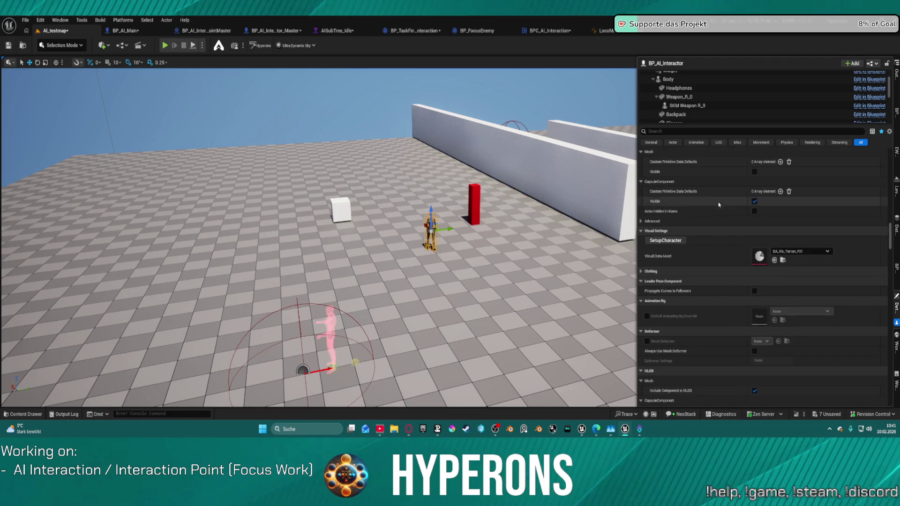
{"action": "scroll", "coordinate": [785, 210], "scroll_direction": "up", "scroll_amount": 15}
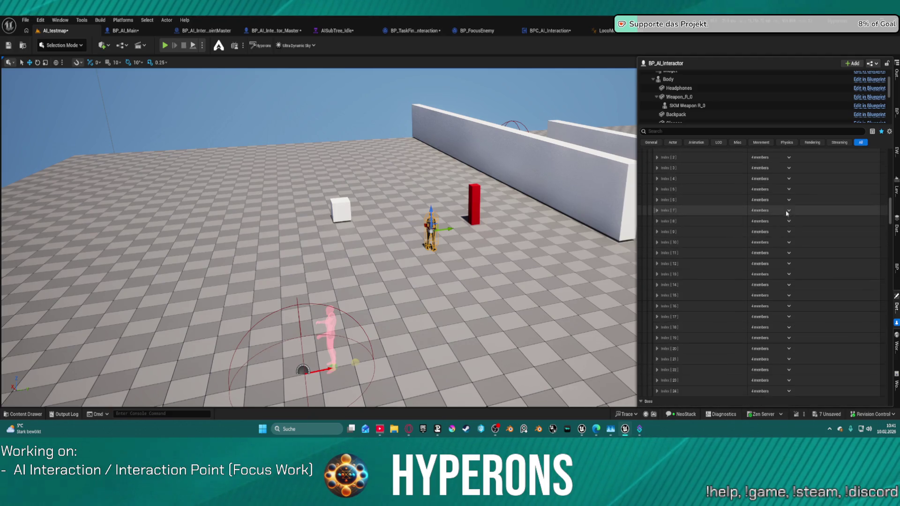
{"action": "scroll", "coordinate": [792, 206], "scroll_direction": "up", "scroll_amount": 10}
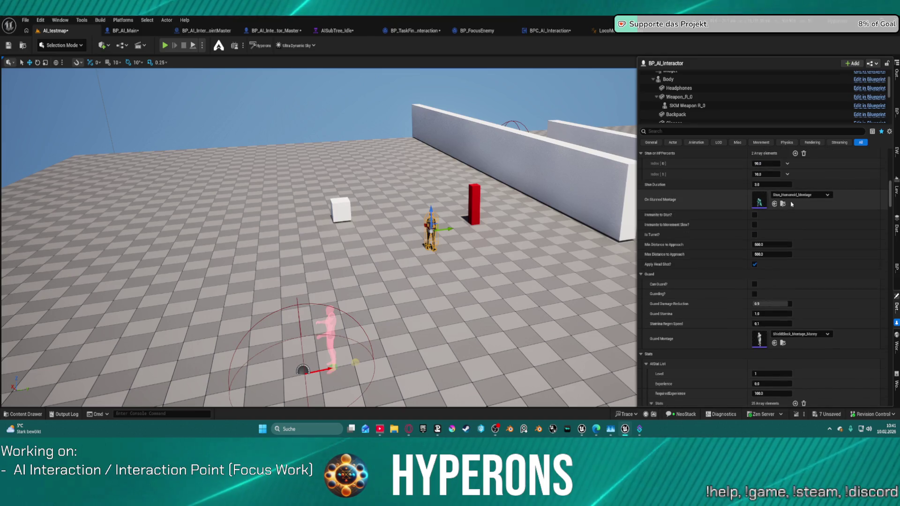
{"action": "scroll", "coordinate": [794, 207], "scroll_direction": "up", "scroll_amount": 4}
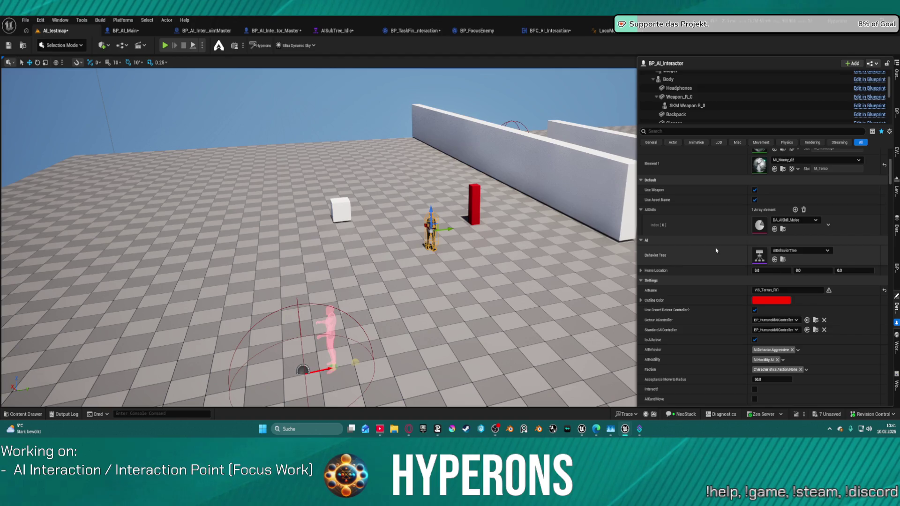
{"action": "scroll", "coordinate": [716, 250], "scroll_direction": "up", "scroll_amount": 5}
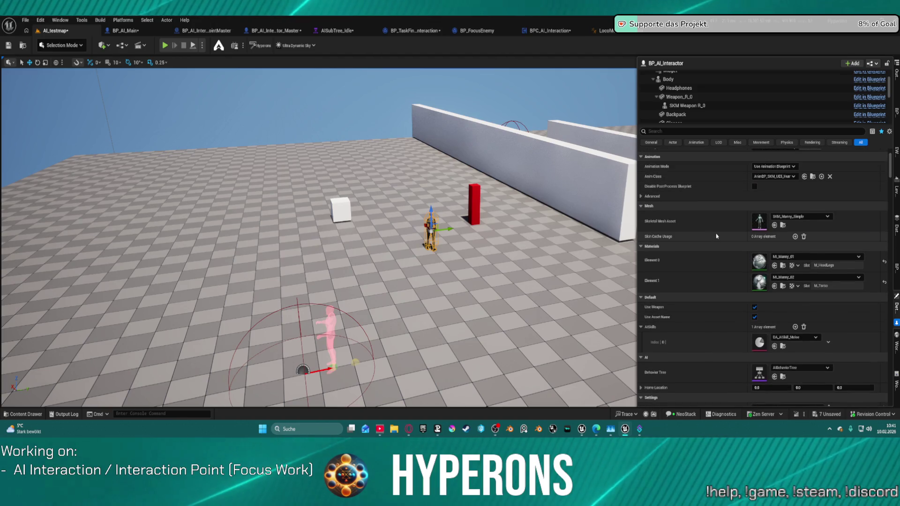
{"action": "scroll", "coordinate": [718, 236], "scroll_direction": "up", "scroll_amount": 3}
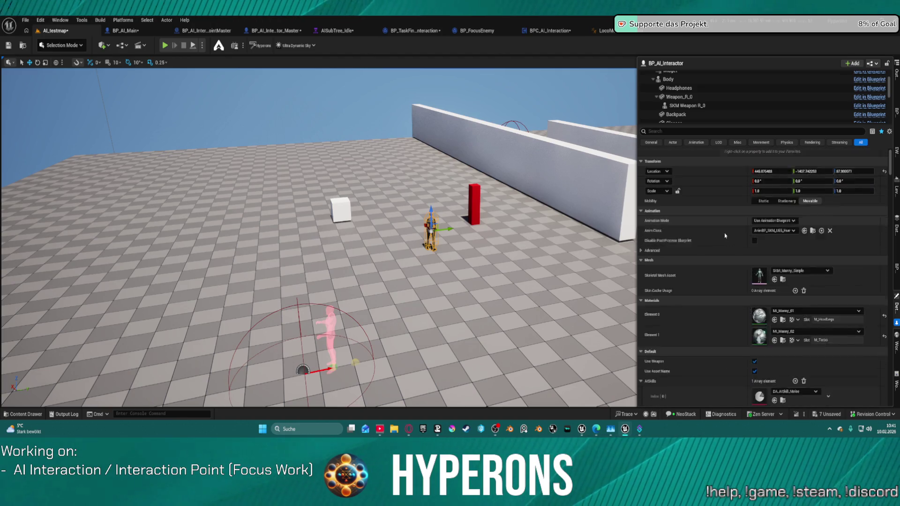
{"action": "scroll", "coordinate": [725, 235], "scroll_direction": "down", "scroll_amount": 2}
{"action": "left_click", "coordinate": [652, 133]}
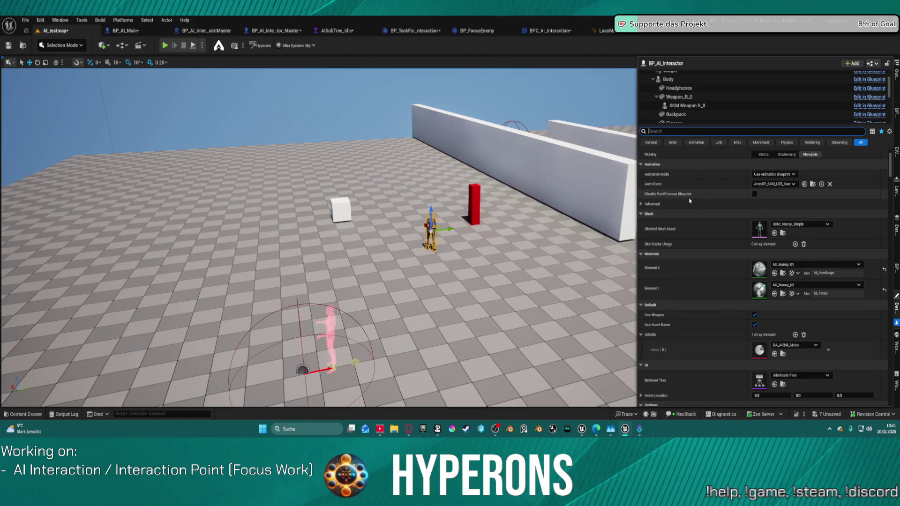
Make E_EnemyType instance-editable in BP_AI_Main's Class Defaults, then return to AI_testmap.
{"action": "type", "text": "enemy"}
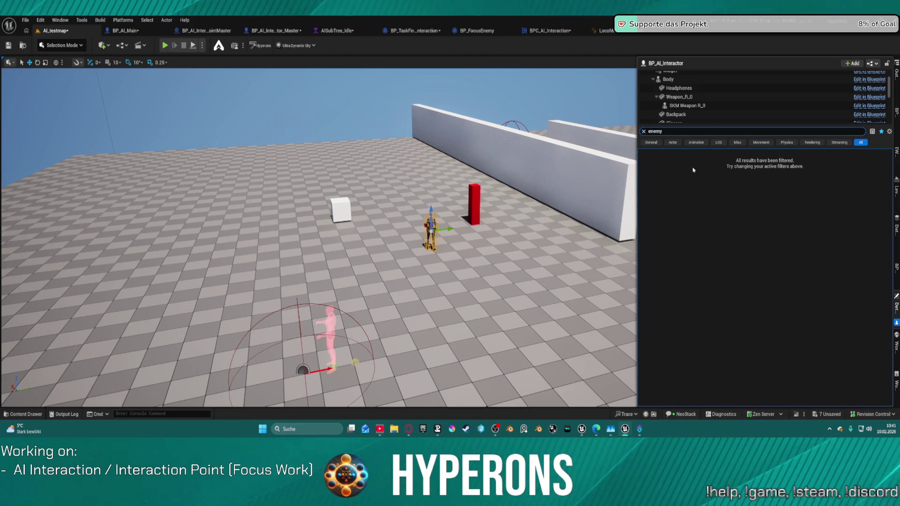
{"action": "scroll", "coordinate": [743, 93], "scroll_direction": "up", "scroll_amount": 3}
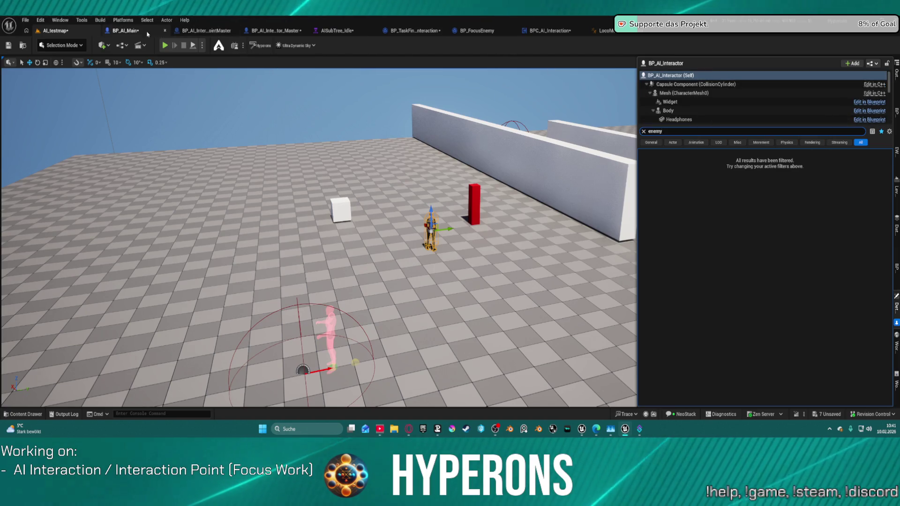
{"action": "left_click", "coordinate": [126, 30]}
{"action": "left_click", "coordinate": [297, 44]}
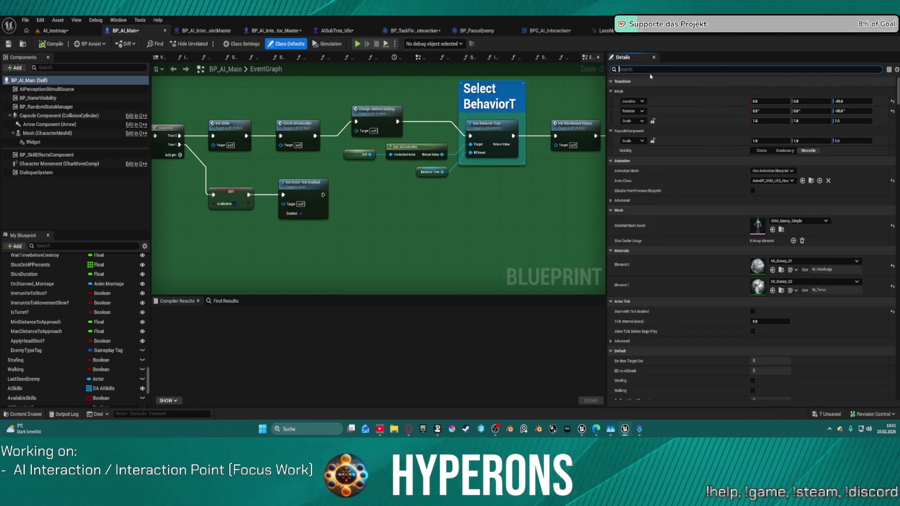
{"action": "type", "text": "enemy"}
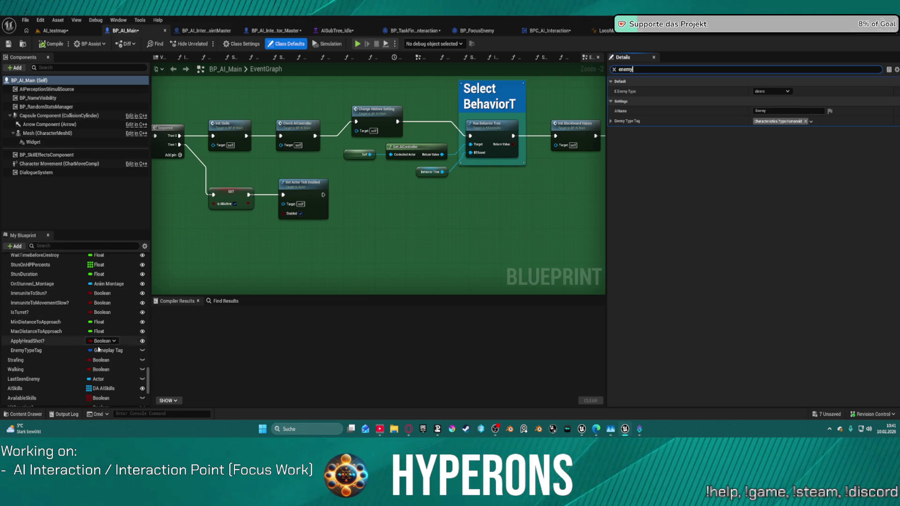
{"action": "scroll", "coordinate": [143, 371], "scroll_direction": "down", "scroll_amount": 5}
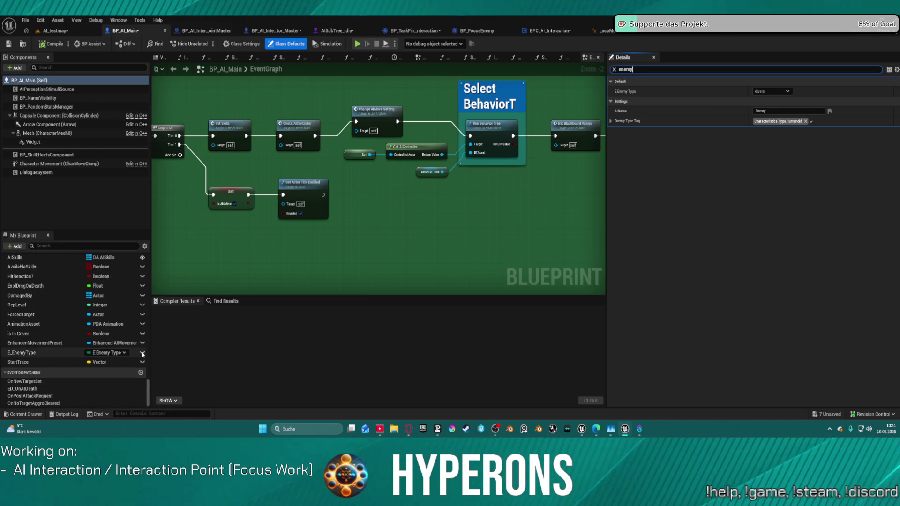
{"action": "left_click", "coordinate": [142, 353]}
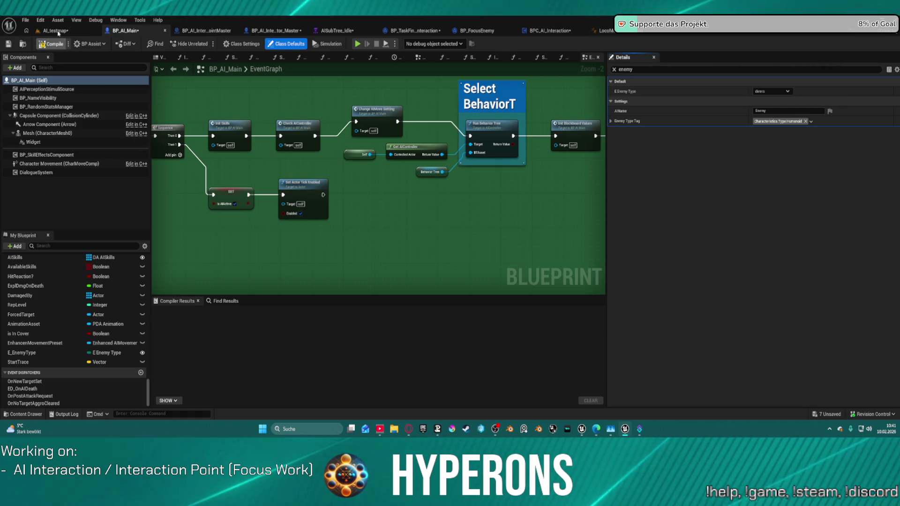
{"action": "left_click", "coordinate": [55, 31]}
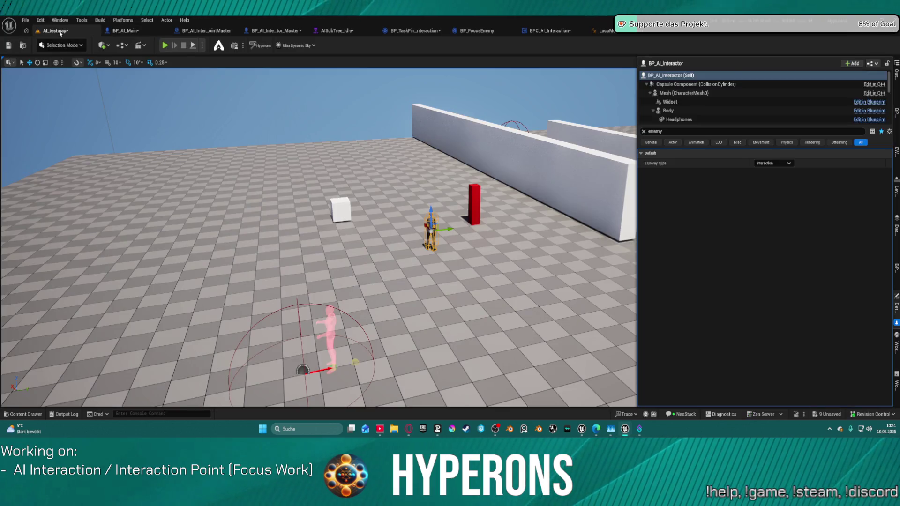
Confirm the AI interactor's E Enemy Type stays set to Interaction.
{"action": "left_click", "coordinate": [772, 163]}
{"action": "key", "text": "Escape"}
{"action": "key", "text": "super+d"}
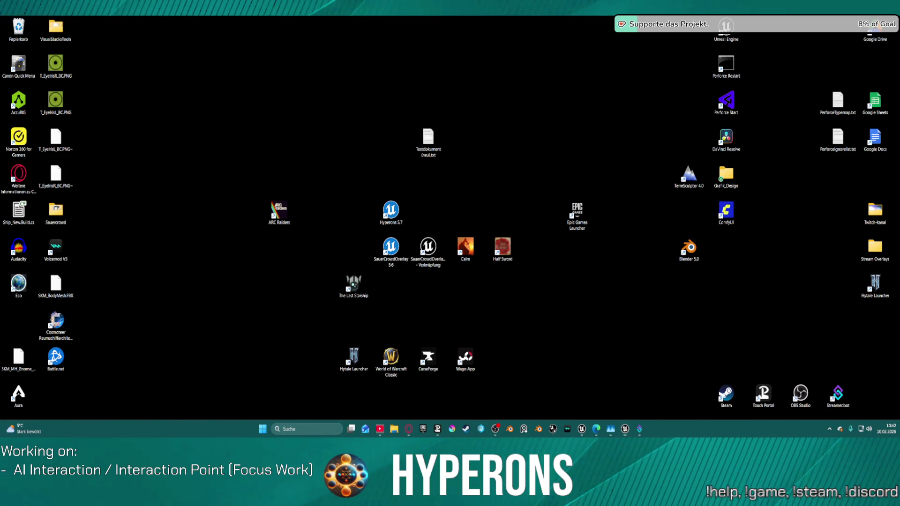
{"action": "key", "text": "super+d"}
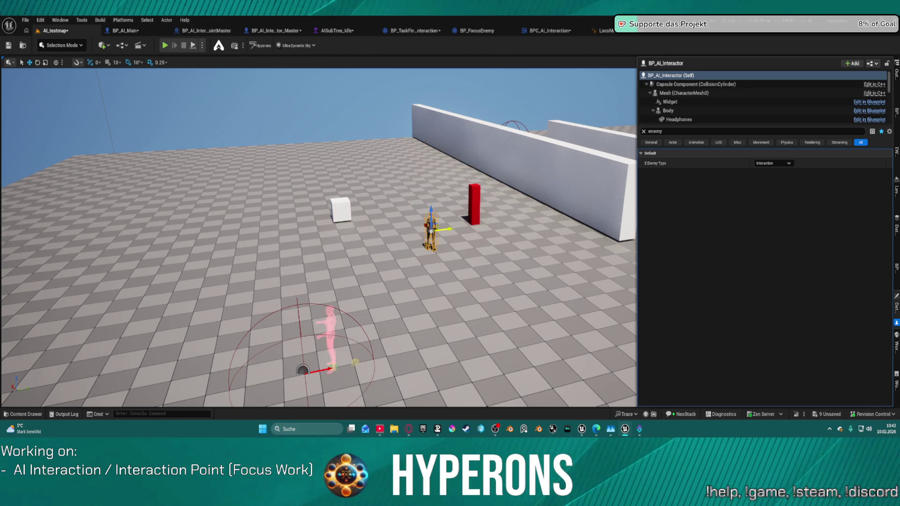
Run Play in Editor despite compile errors and view the simulating AISubTree_Idle behavior tree.
{"action": "left_click", "coordinate": [193, 46]}
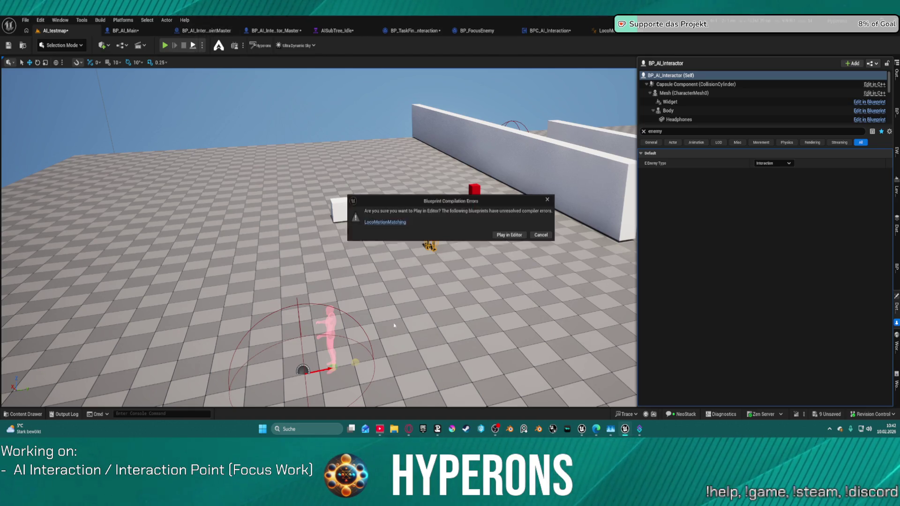
{"action": "left_click", "coordinate": [508, 237]}
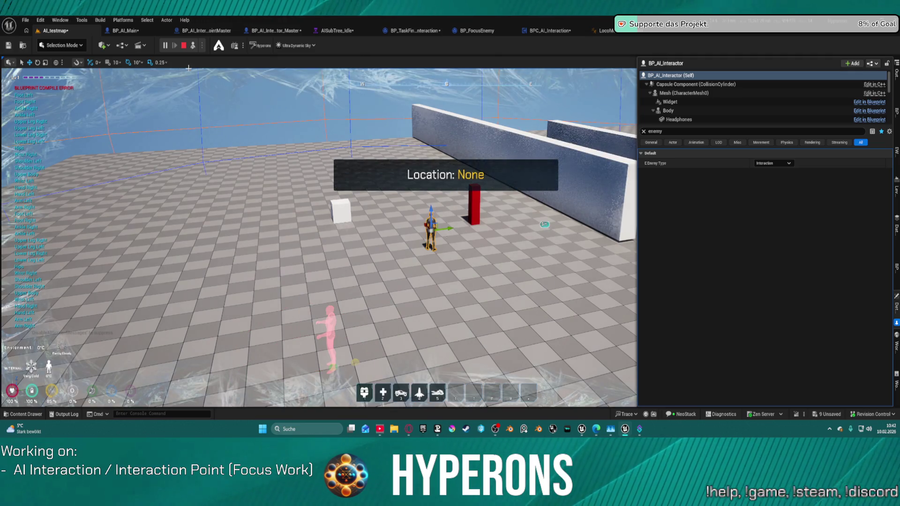
{"action": "key", "text": "super"}
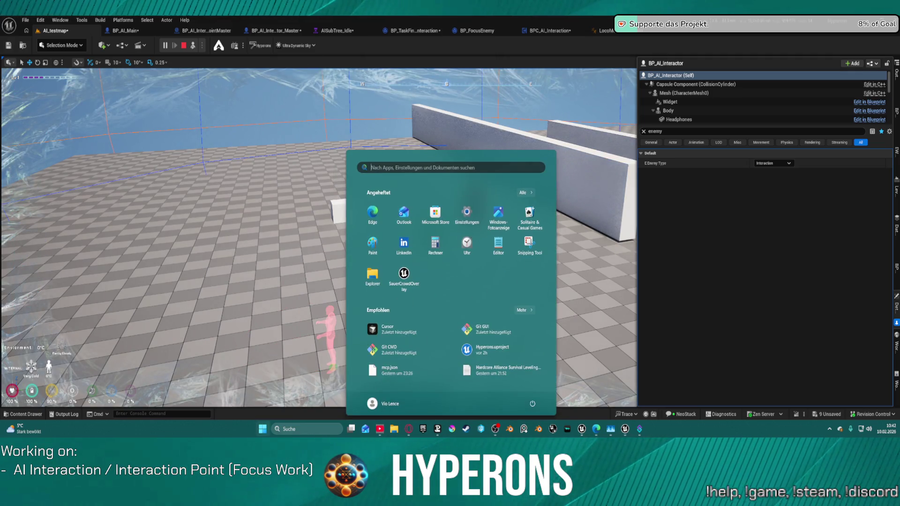
{"action": "left_click", "coordinate": [337, 31]}
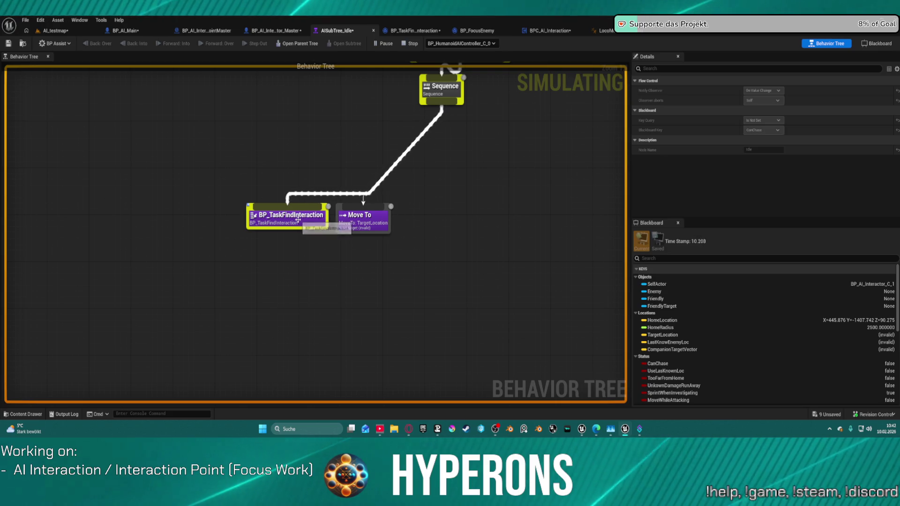
Debug the spawned BP_TaskFindInteraction instance to check its BP_AI_Main cast result, then stop play.
{"action": "double_click", "coordinate": [298, 220]}
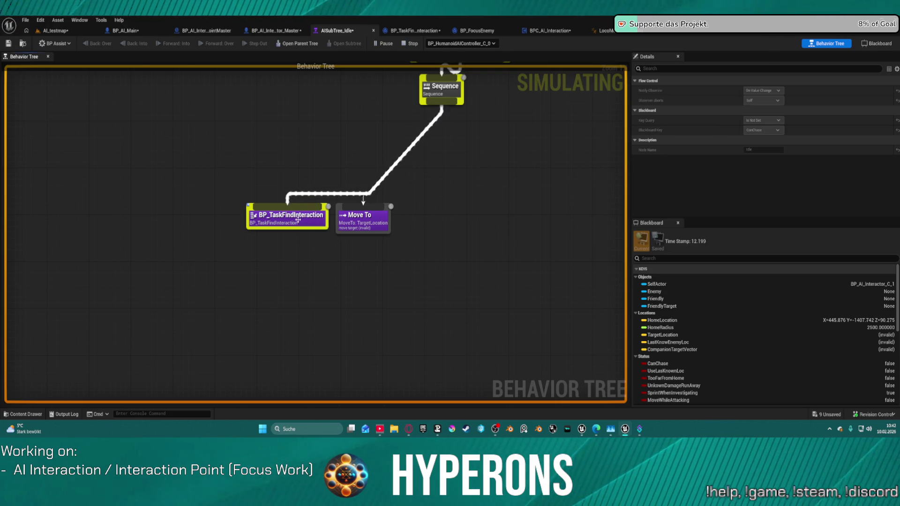
{"action": "left_click", "coordinate": [434, 43]}
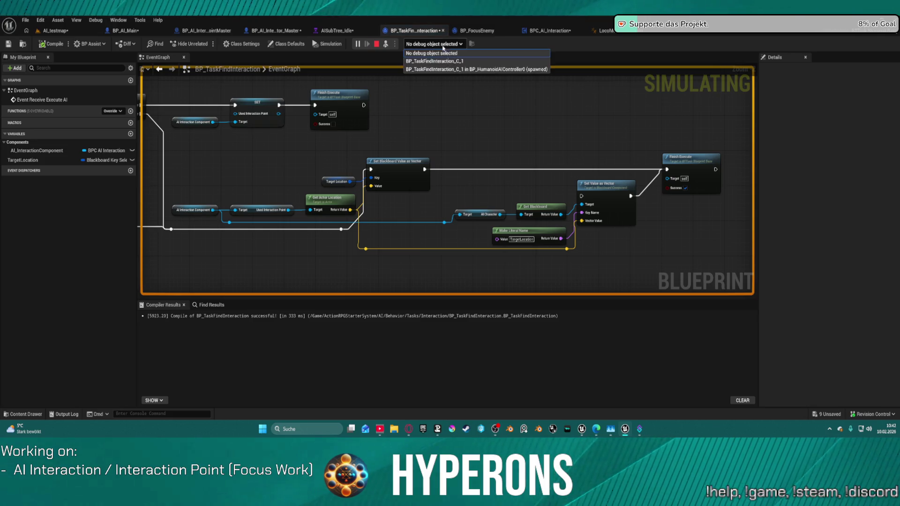
{"action": "left_click", "coordinate": [453, 73]}
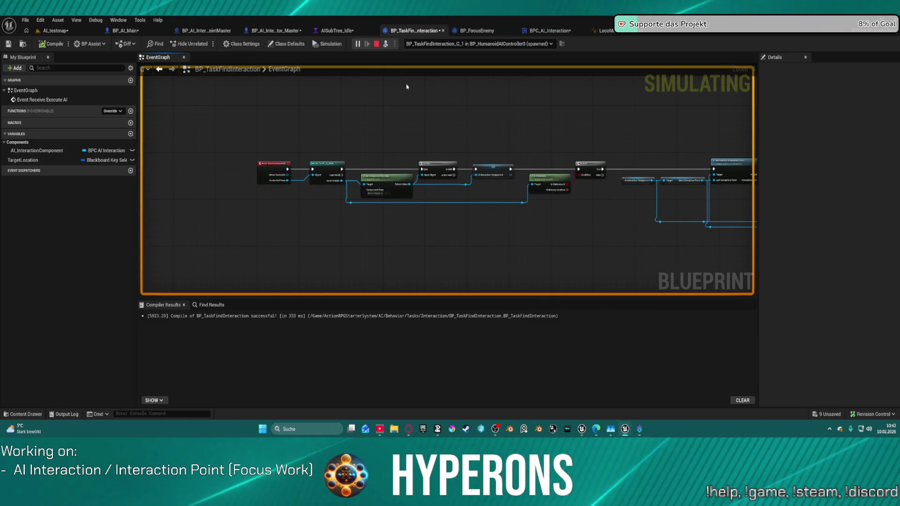
{"action": "scroll", "coordinate": [306, 171], "scroll_direction": "up", "scroll_amount": 4}
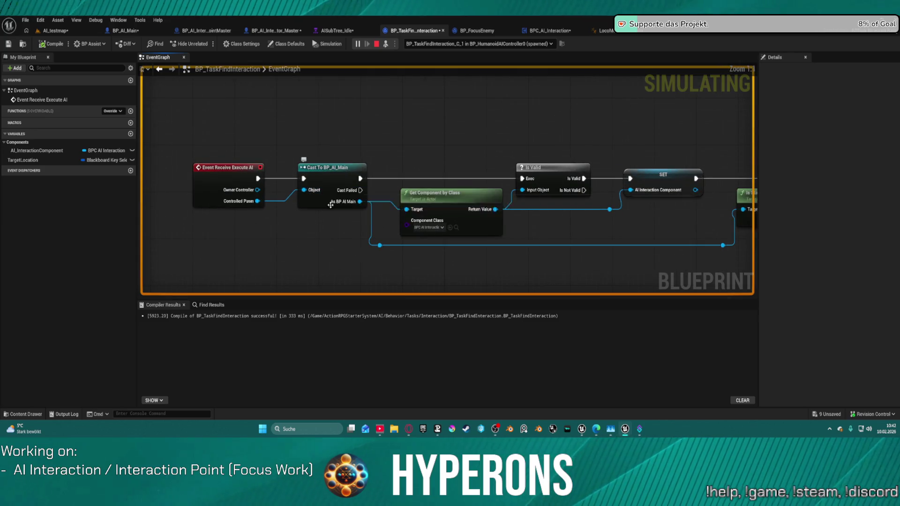
{"action": "mouse_move", "coordinate": [344, 205]}
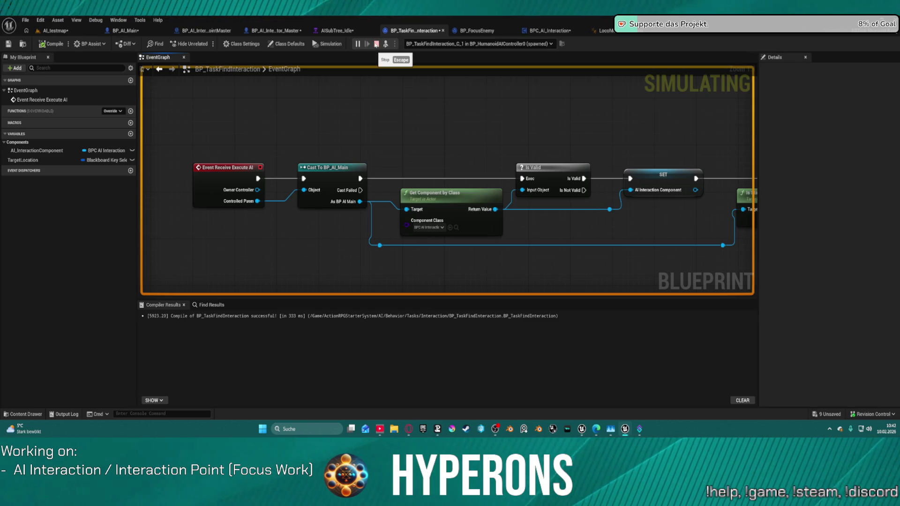
{"action": "left_click", "coordinate": [377, 45]}
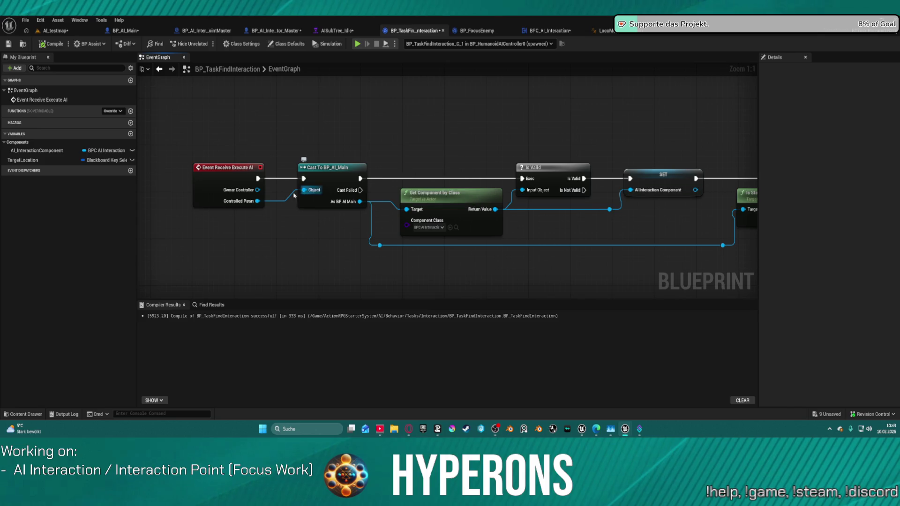
Add a Cast To BP_AI_Interactor_Master node from the Controlled Pawn output.
{"action": "mouse_move", "coordinate": [258, 201]}
{"action": "left_mouse_down"}
{"action": "mouse_move", "coordinate": [272, 211]}
{"action": "mouse_move", "coordinate": [294, 278]}
{"action": "left_mouse_up"}
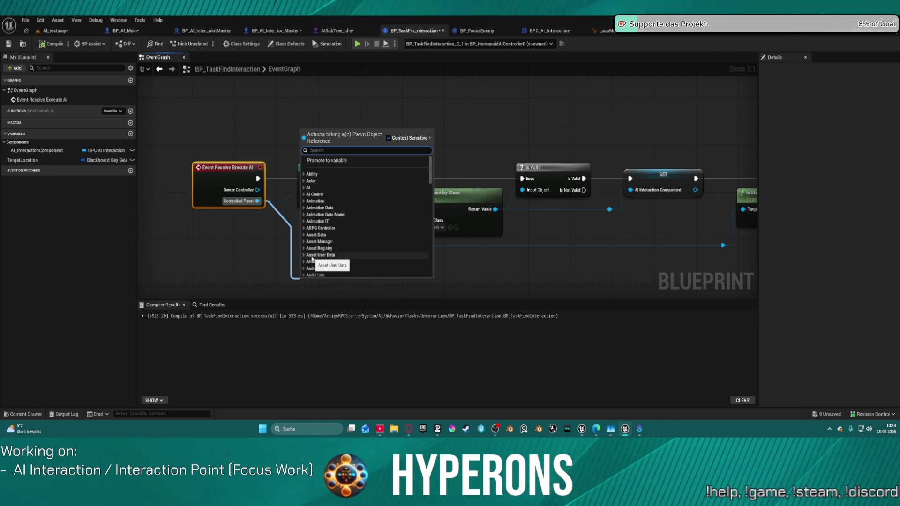
{"action": "type", "text": "intera"}
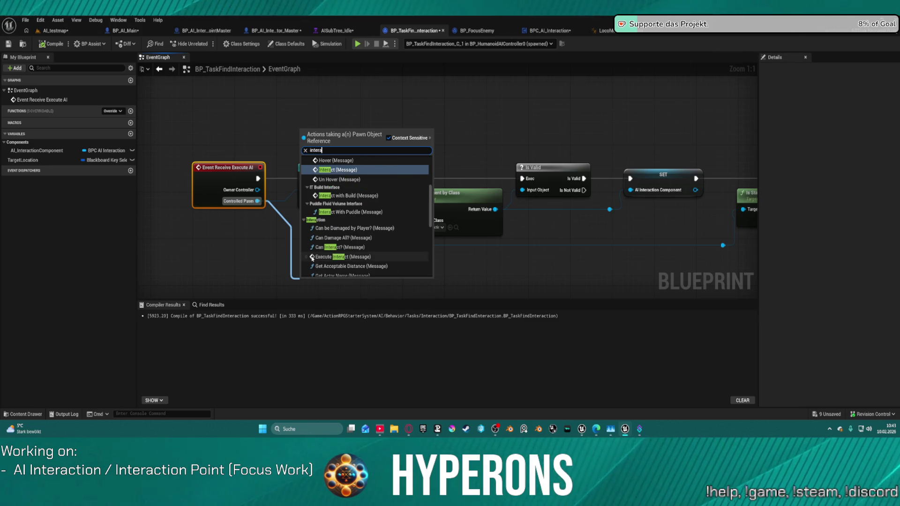
{"action": "type", "text": "ctor"}
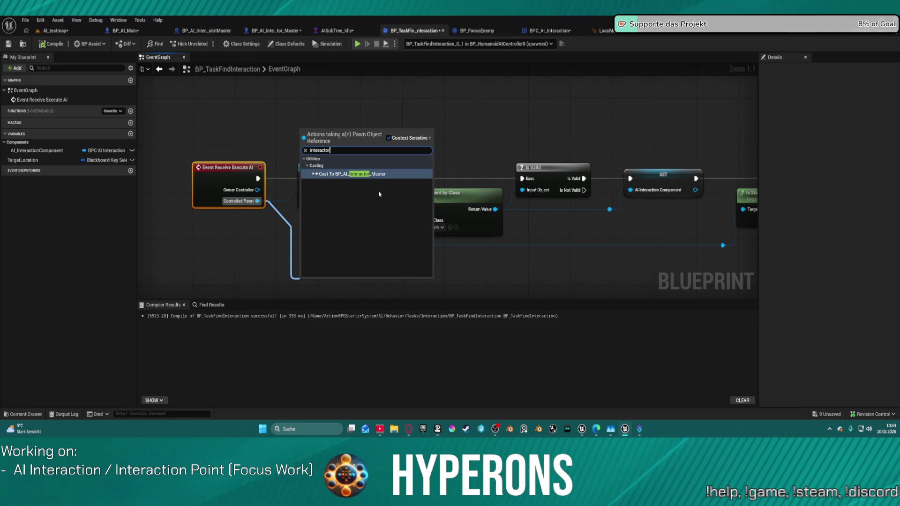
{"action": "key", "text": "Return"}
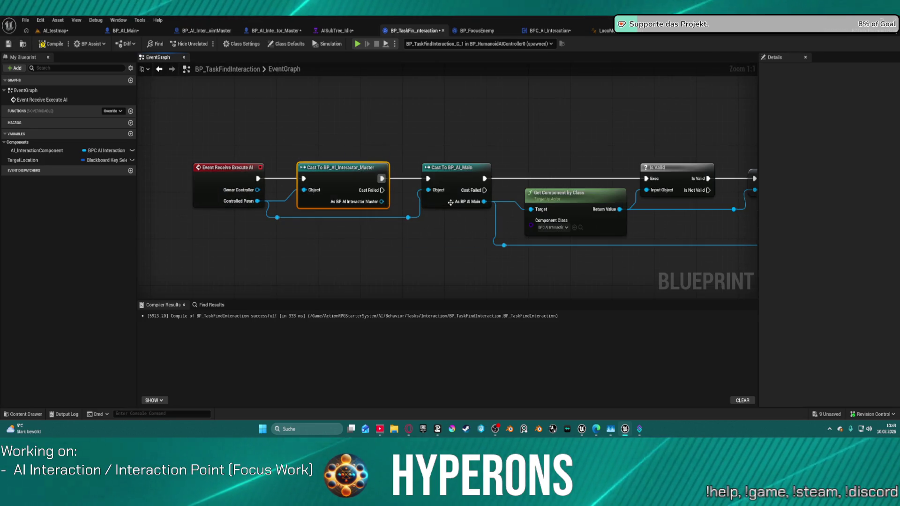
{"action": "left_click_drag", "start_coordinate": [383, 201], "coordinate": [532, 209]}
{"action": "key", "text": "Escape"}
Wire the new cast into Is Valid, sideline Cast To BP_AI_Main, and return to the level.
{"action": "left_click_drag", "start_coordinate": [381, 178], "coordinate": [647, 180]}
{"action": "key", "text": "Escape"}
{"action": "left_click_drag", "start_coordinate": [446, 172], "coordinate": [312, 267]}
{"action": "left_click_drag", "start_coordinate": [383, 178], "coordinate": [647, 180]}
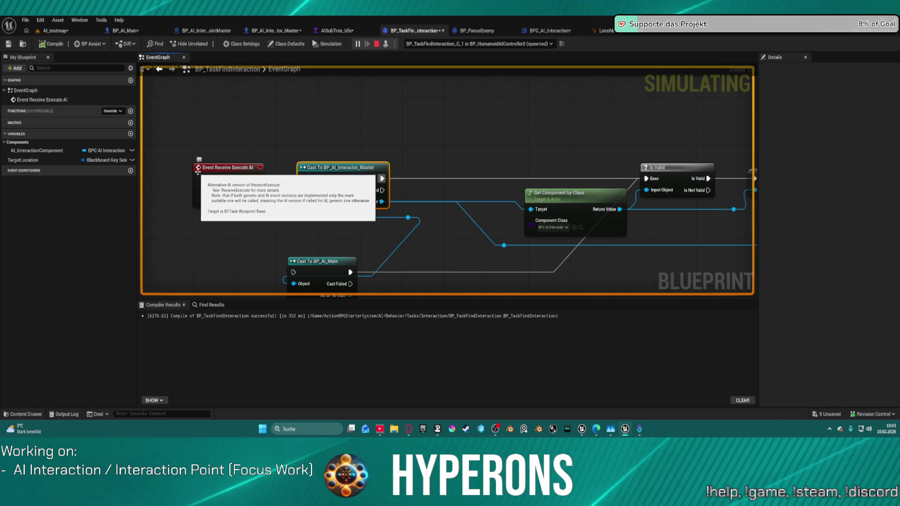
{"action": "left_click", "coordinate": [56, 31]}
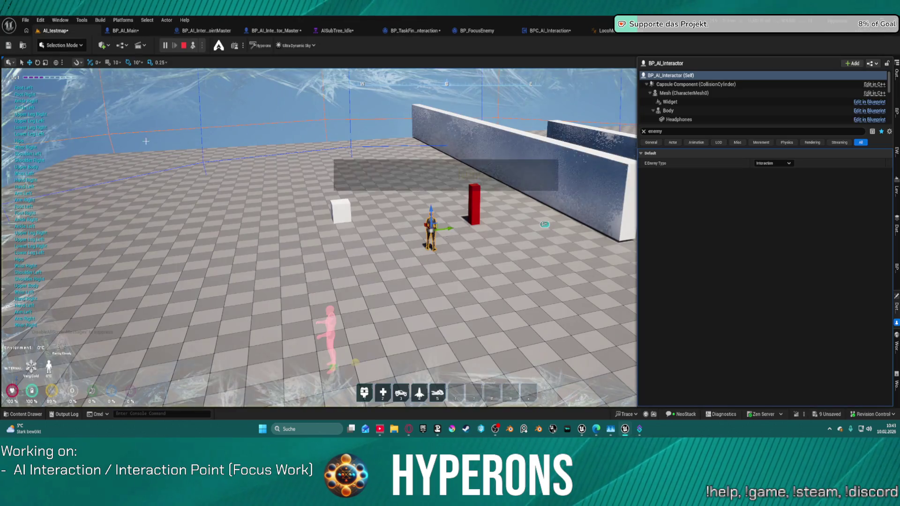
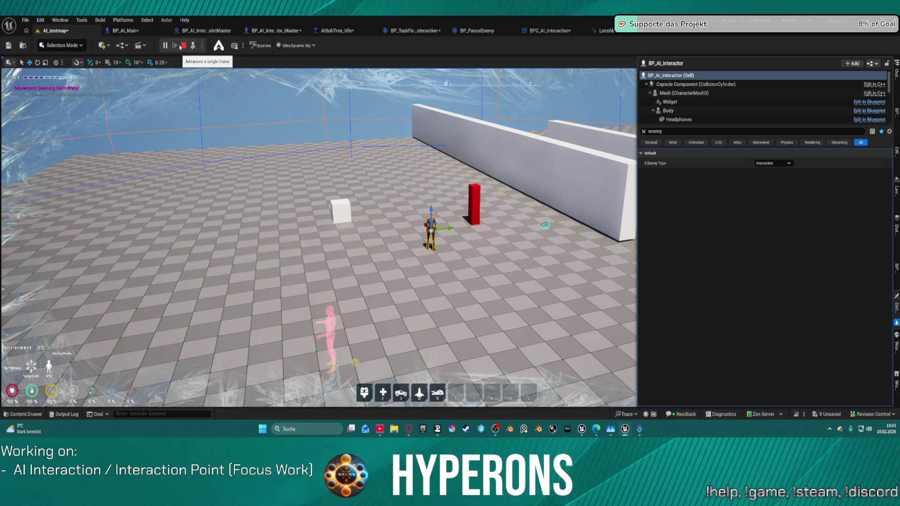
Stop the running play session and select the AI interactor character in the level.
{"action": "left_click", "coordinate": [184, 47]}
{"action": "left_click", "coordinate": [483, 209]}
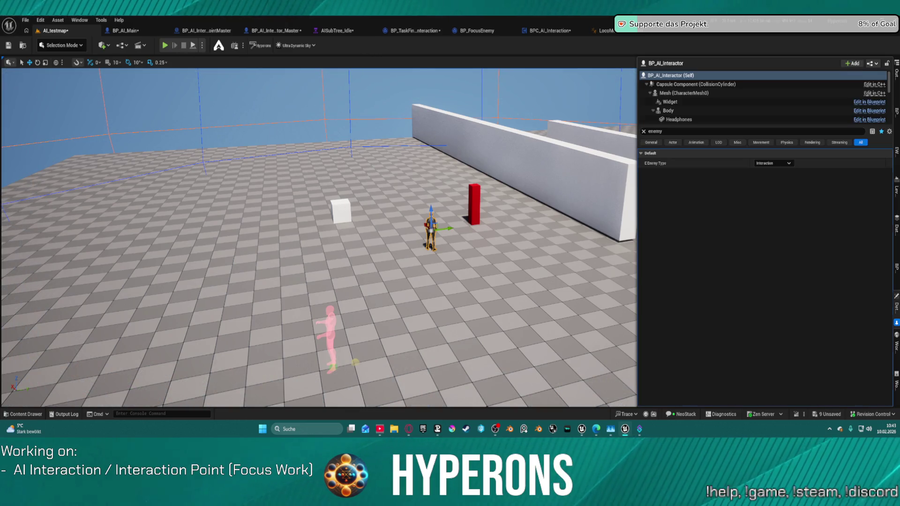
{"action": "left_click", "coordinate": [643, 130]}
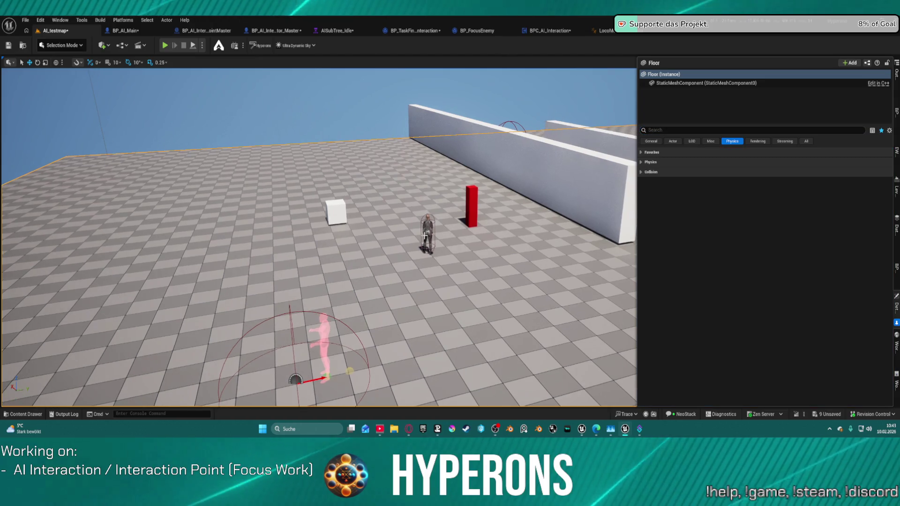
{"action": "left_click", "coordinate": [427, 232]}
Add BP_AI_InteractionPointMaster as Interaction Points element 0 on BPC_AI_Interaction, then play the level.
{"action": "scroll", "coordinate": [847, 244], "scroll_direction": "down", "scroll_amount": 10}
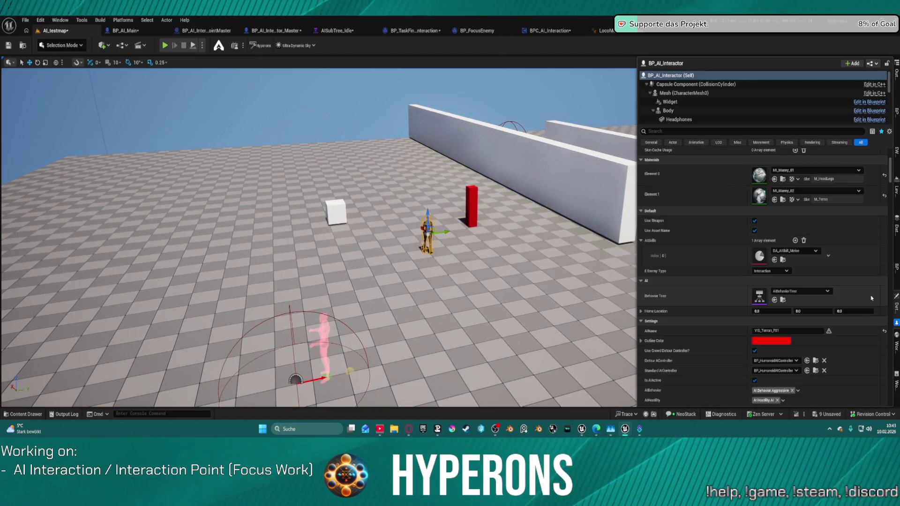
{"action": "scroll", "coordinate": [828, 278], "scroll_direction": "down", "scroll_amount": 3}
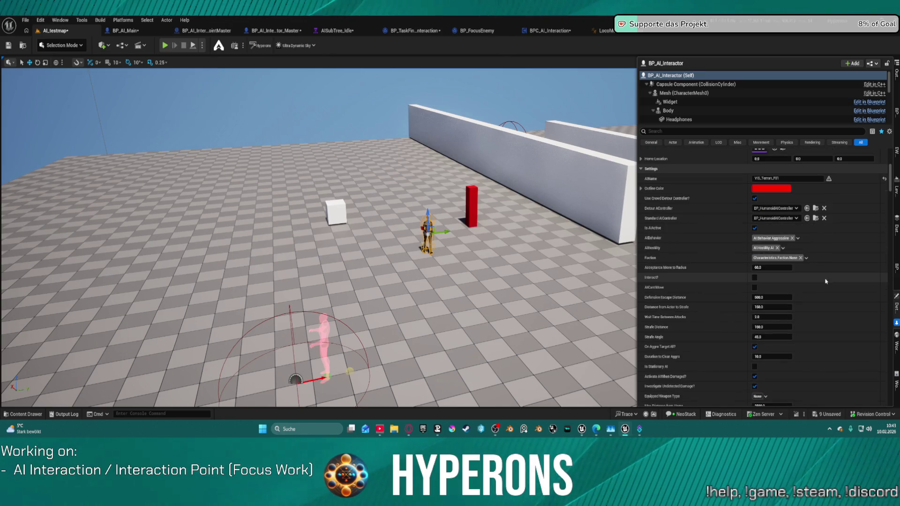
{"action": "scroll", "coordinate": [701, 108], "scroll_direction": "down", "scroll_amount": 5}
{"action": "scroll", "coordinate": [701, 107], "scroll_direction": "down", "scroll_amount": 5}
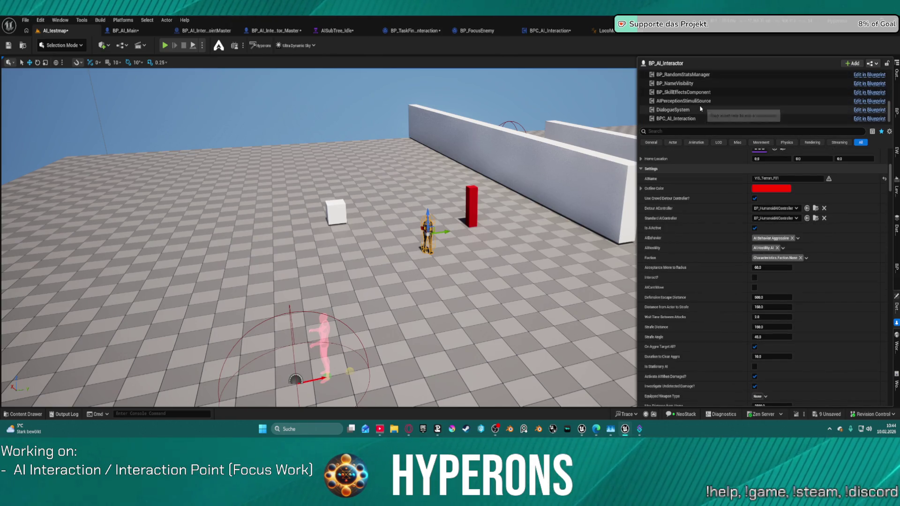
{"action": "left_click", "coordinate": [689, 118]}
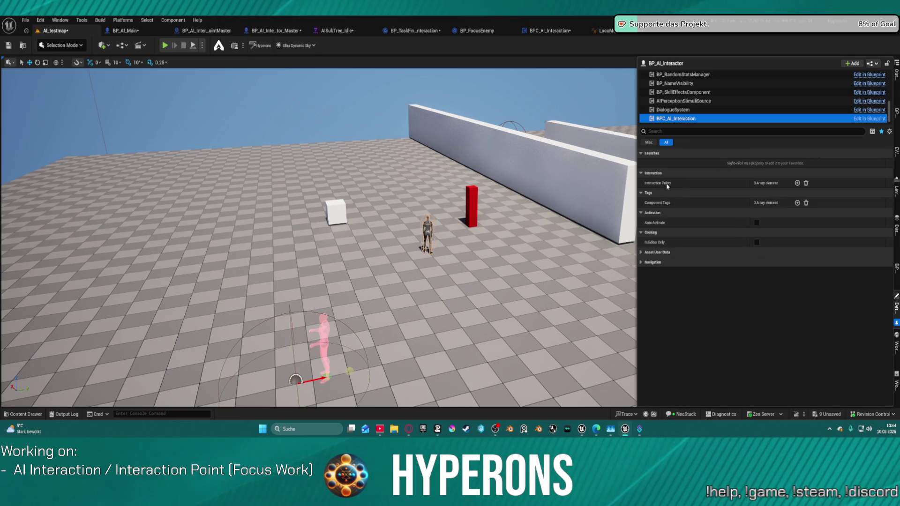
{"action": "left_click", "coordinate": [797, 183]}
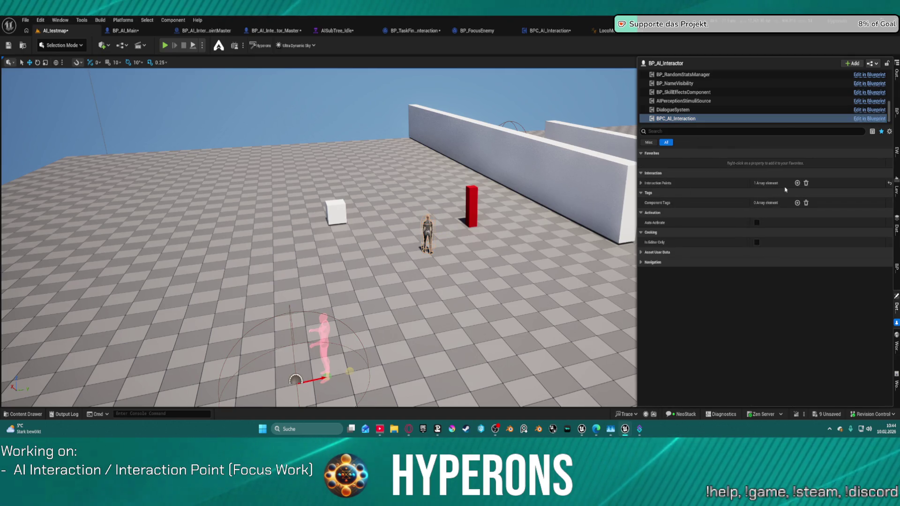
{"action": "left_click", "coordinate": [641, 183]}
{"action": "left_click", "coordinate": [799, 193]}
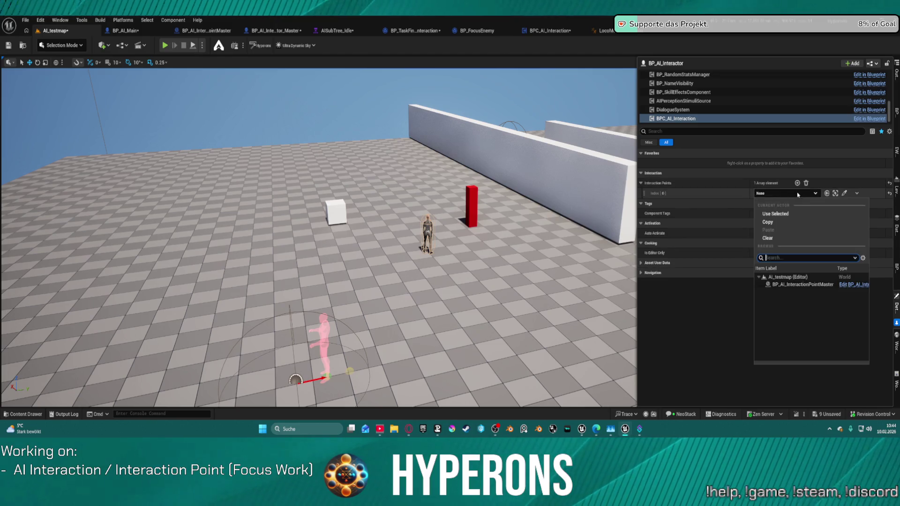
{"action": "left_click", "coordinate": [803, 285]}
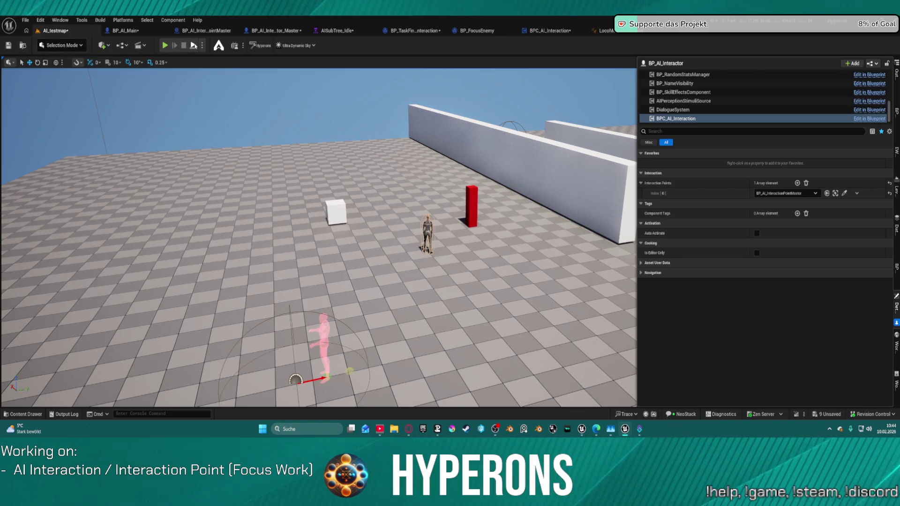
{"action": "key", "text": "alt+p"}
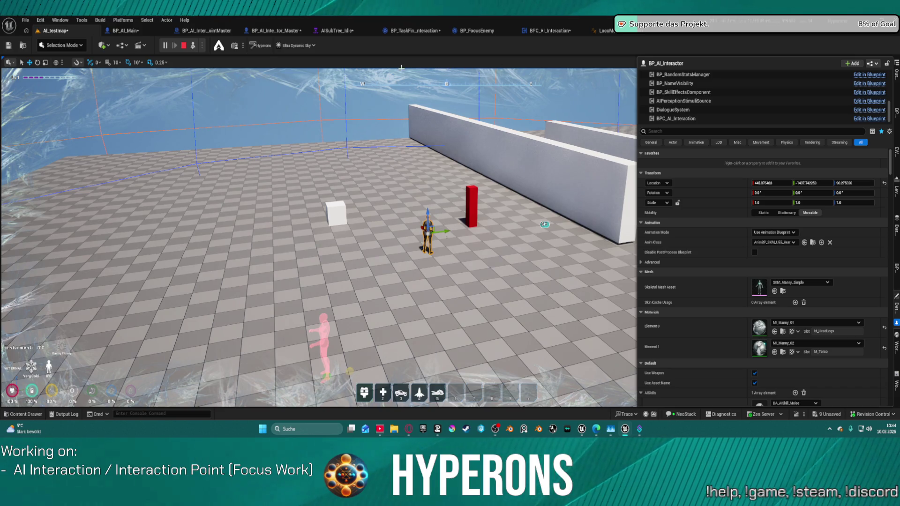
Open the BP_TaskFindInteraction task from AISubTree_Idle and stop the running session.
{"action": "key", "text": "super"}
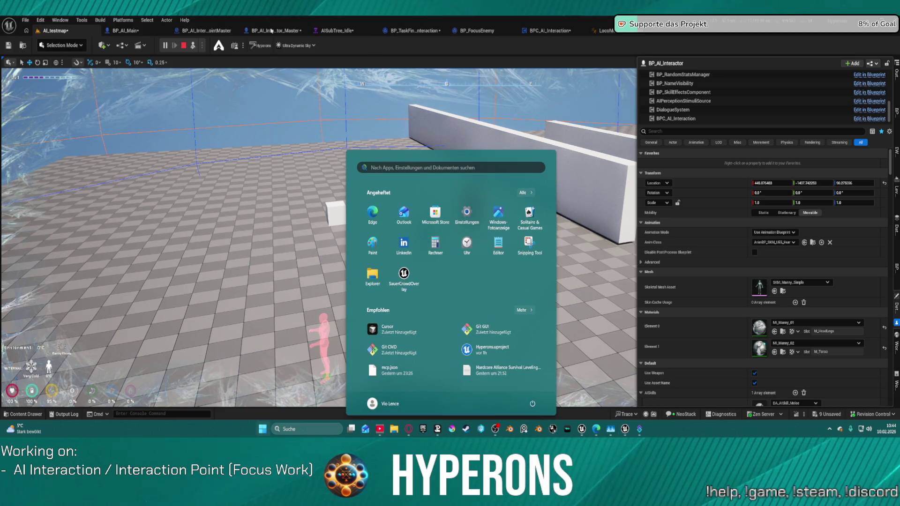
{"action": "left_click", "coordinate": [335, 32]}
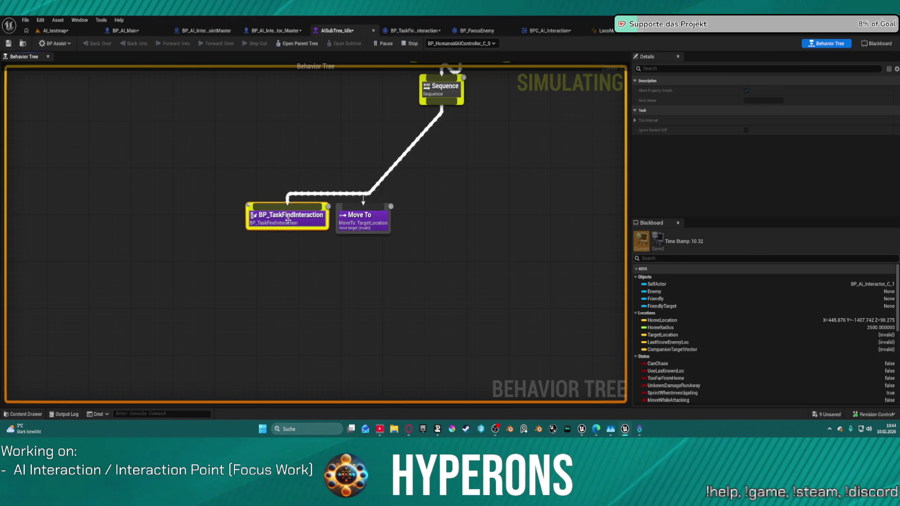
{"action": "double_click", "coordinate": [288, 220]}
{"action": "left_click", "coordinate": [378, 45]}
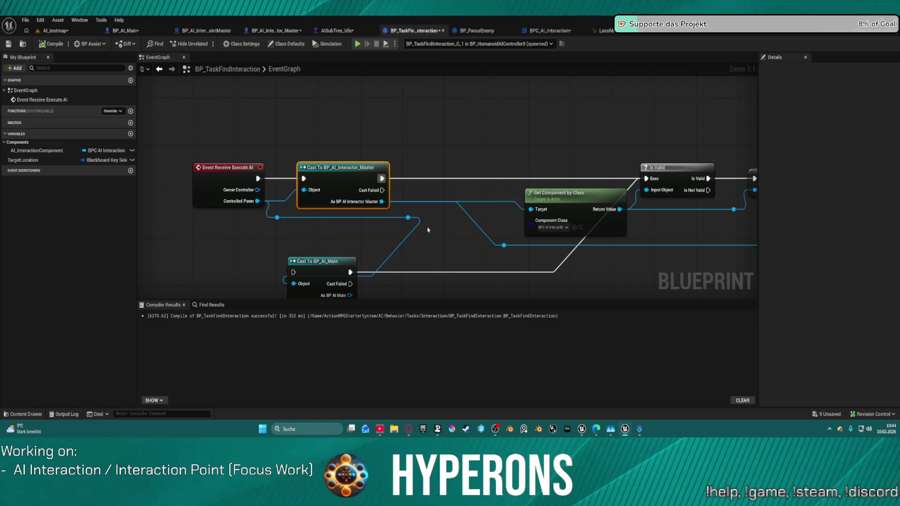
Add a Print Advanced node off the interactor cast's Cast Failed output.
{"action": "left_click_drag", "start_coordinate": [459, 220], "coordinate": [230, 174]}
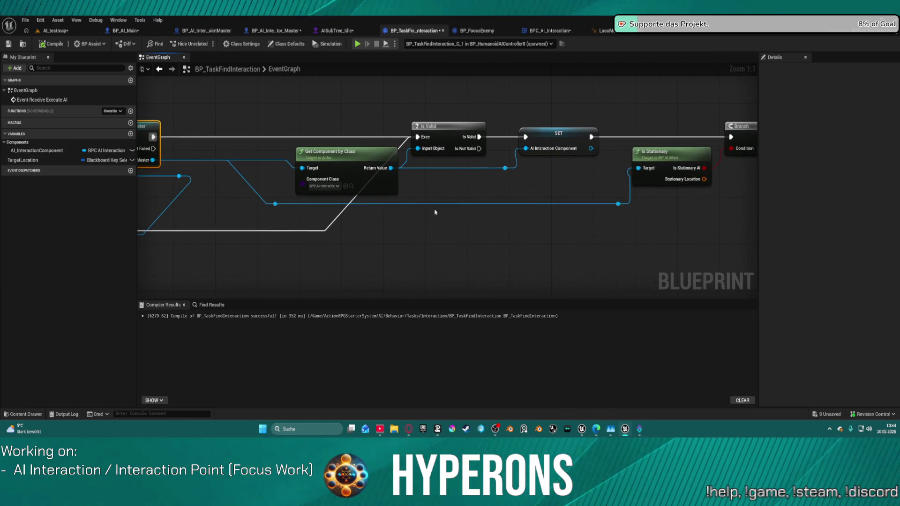
{"action": "left_click_drag", "start_coordinate": [435, 212], "coordinate": [563, 196]}
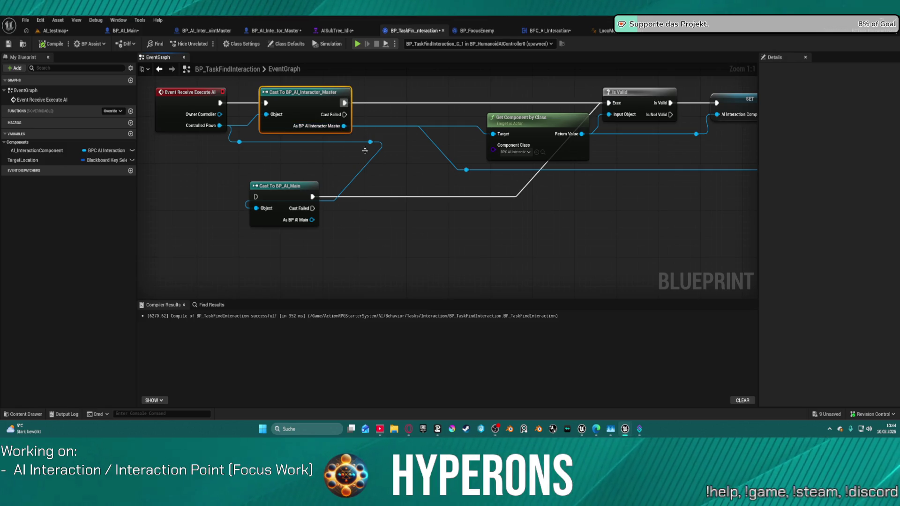
{"action": "right_click", "coordinate": [407, 209]}
{"action": "type", "text": "Pr"}
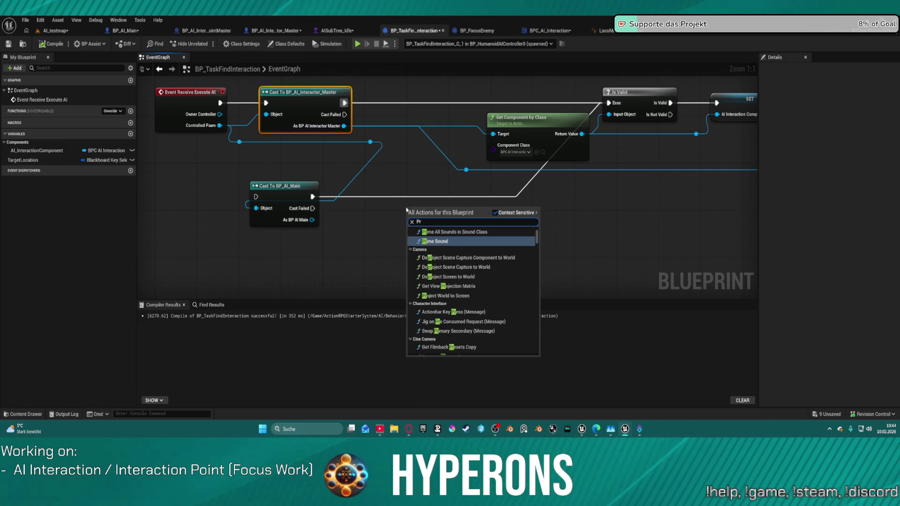
{"action": "type", "text": "int Strin"}
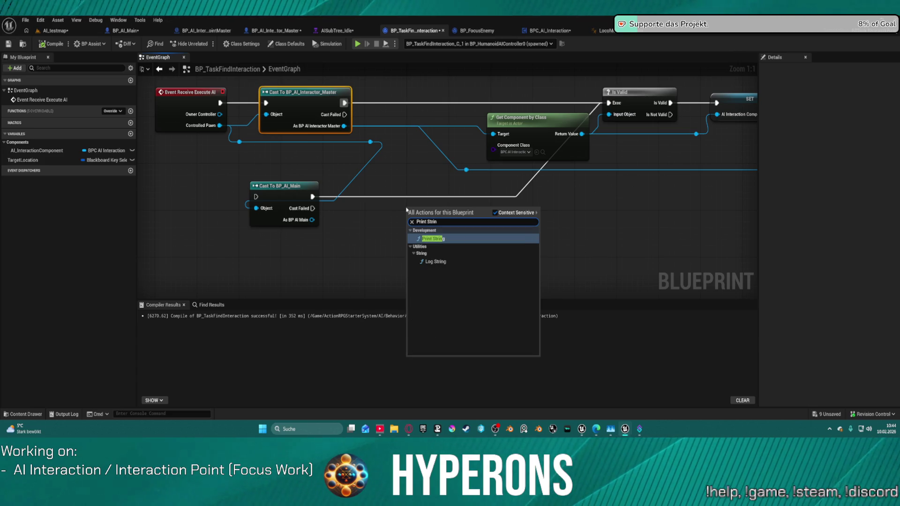
{"action": "key", "text": "BackSpace"}
{"action": "key", "text": "BackSpace"}
{"action": "key", "text": "BackSpace"}
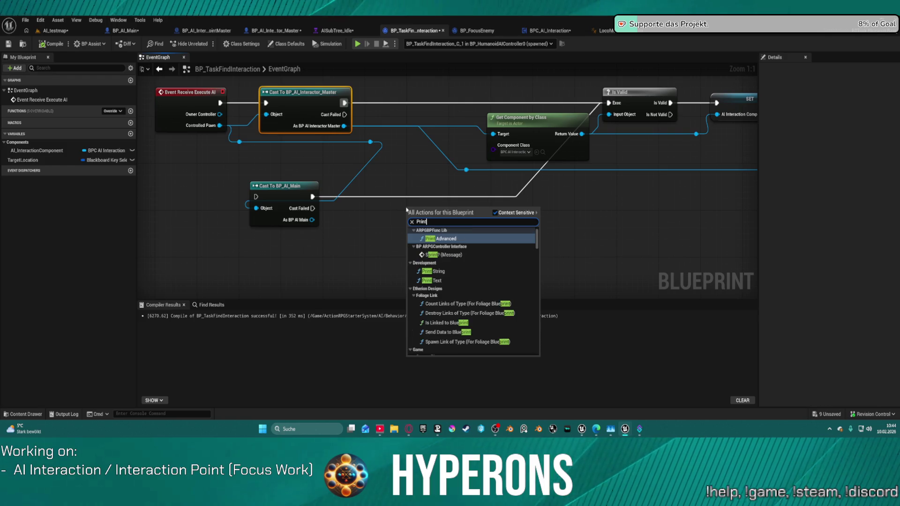
{"action": "left_click", "coordinate": [439, 239]}
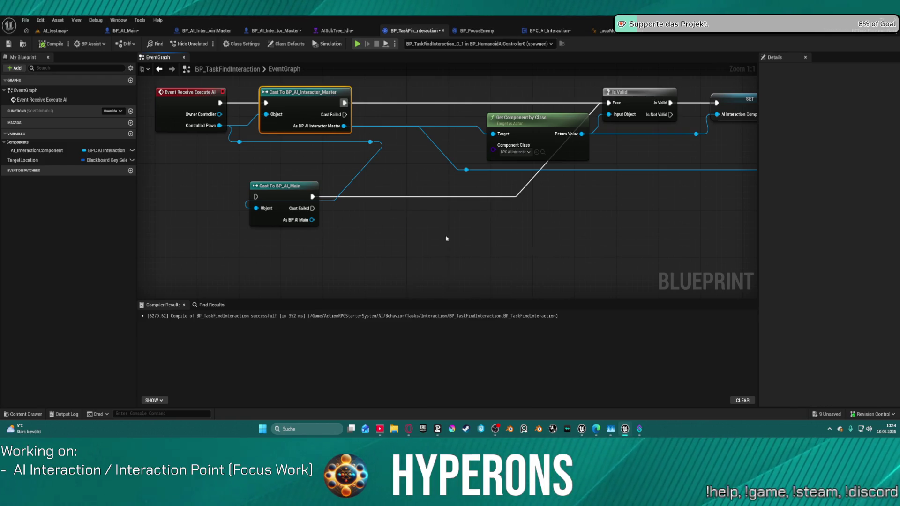
{"action": "mouse_move", "coordinate": [421, 218]}
{"action": "left_mouse_down"}
{"action": "mouse_move", "coordinate": [411, 218]}
{"action": "mouse_move", "coordinate": [429, 218]}
{"action": "mouse_move", "coordinate": [345, 114]}
{"action": "left_mouse_up"}
Wire a Self reference into the Print Advanced node's Location input.
{"action": "left_click_drag", "start_coordinate": [385, 243], "coordinate": [382, 244]}
{"action": "type", "text": "self"}
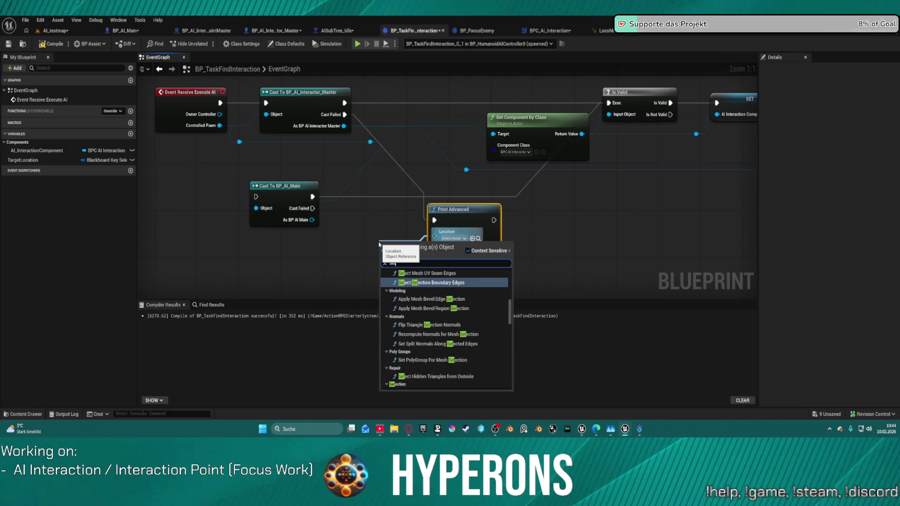
{"action": "key", "text": "Return"}
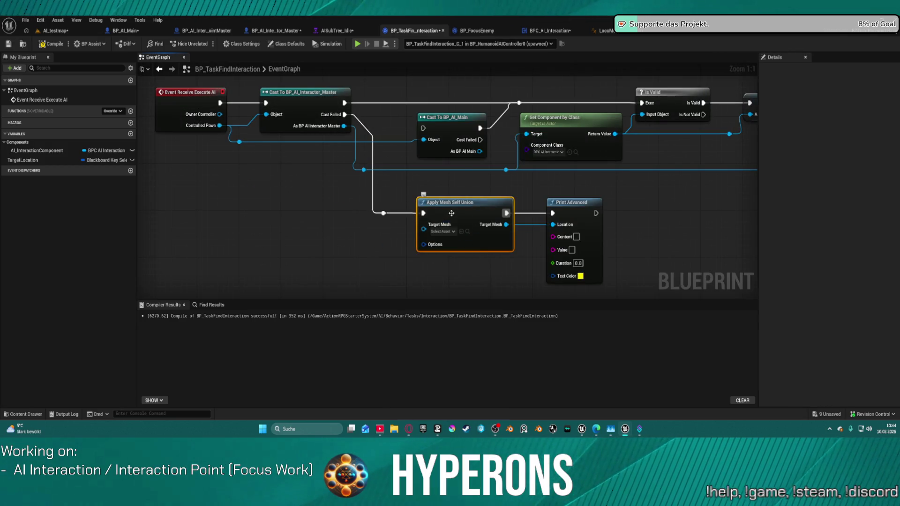
{"action": "key", "text": "Delete"}
{"action": "mouse_move", "coordinate": [559, 209]}
{"action": "left_mouse_down"}
{"action": "mouse_move", "coordinate": [556, 221]}
{"action": "mouse_move", "coordinate": [513, 232]}
{"action": "mouse_move", "coordinate": [447, 231]}
{"action": "left_mouse_up"}
{"action": "type", "text": "self"}
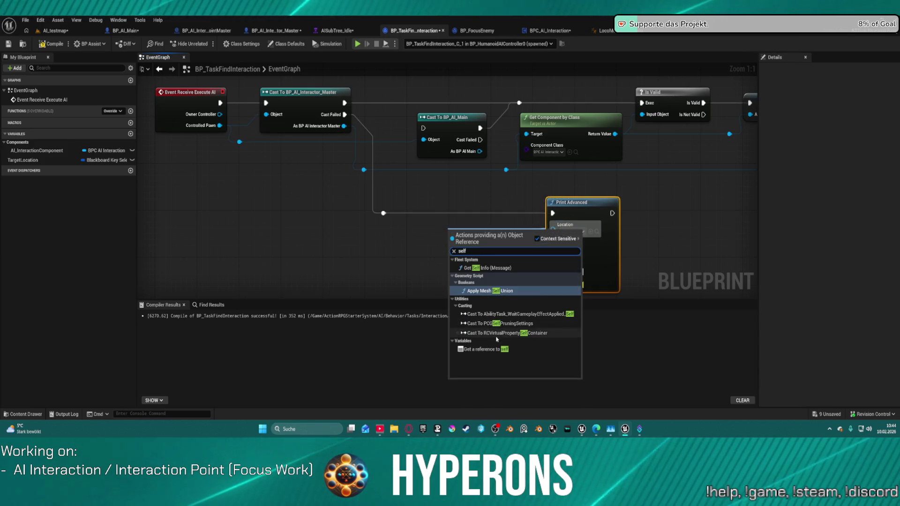
{"action": "left_click", "coordinate": [493, 350]}
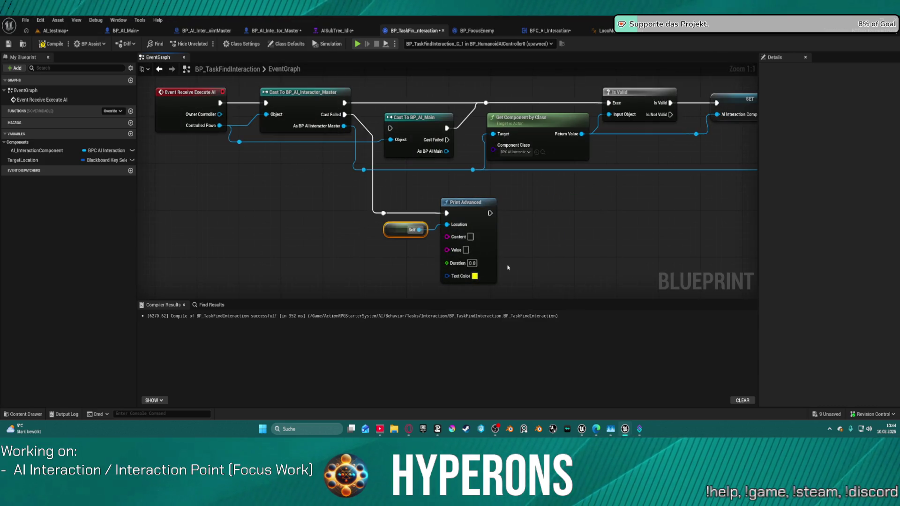
Add a Value pin and set the print text to 'Controlled Pawn' / 'Not Valid'.
{"action": "left_click_drag", "start_coordinate": [464, 207], "coordinate": [562, 201]}
{"action": "left_click", "coordinate": [633, 259]}
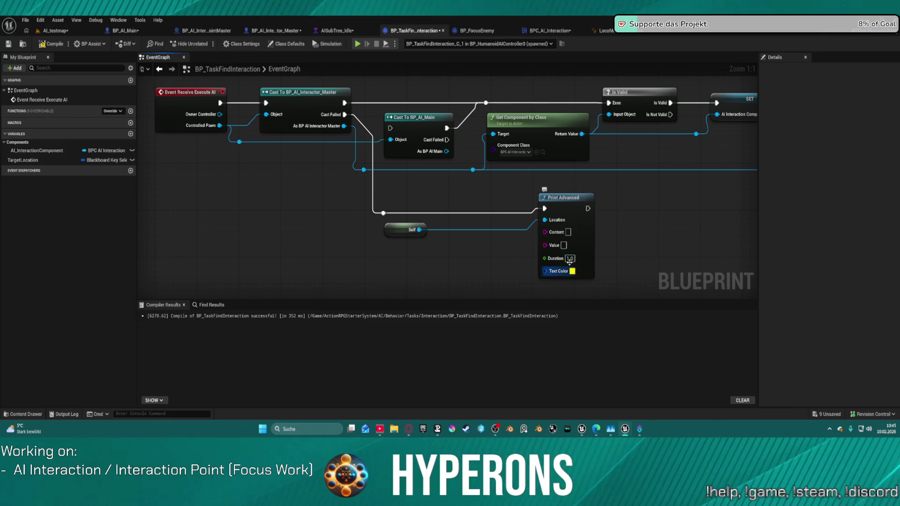
{"action": "left_click", "coordinate": [594, 247]}
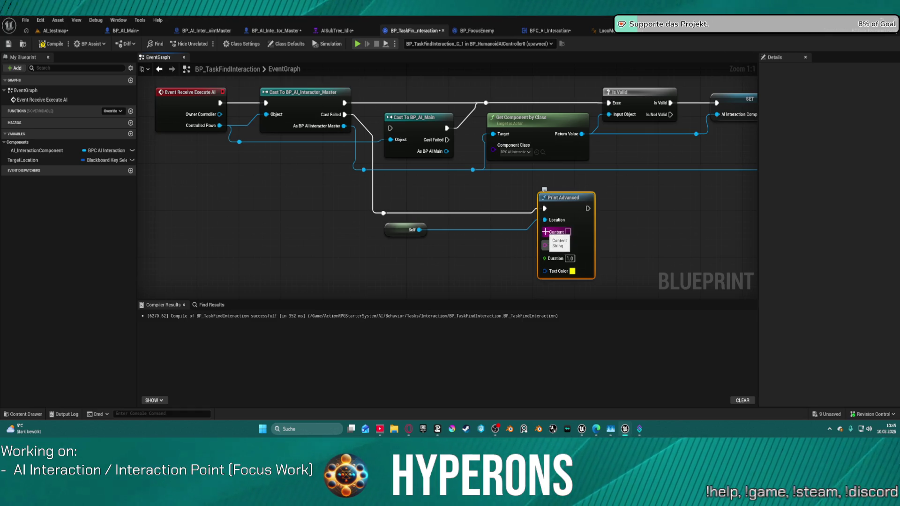
{"action": "left_click_drag", "start_coordinate": [546, 232], "coordinate": [592, 250]}
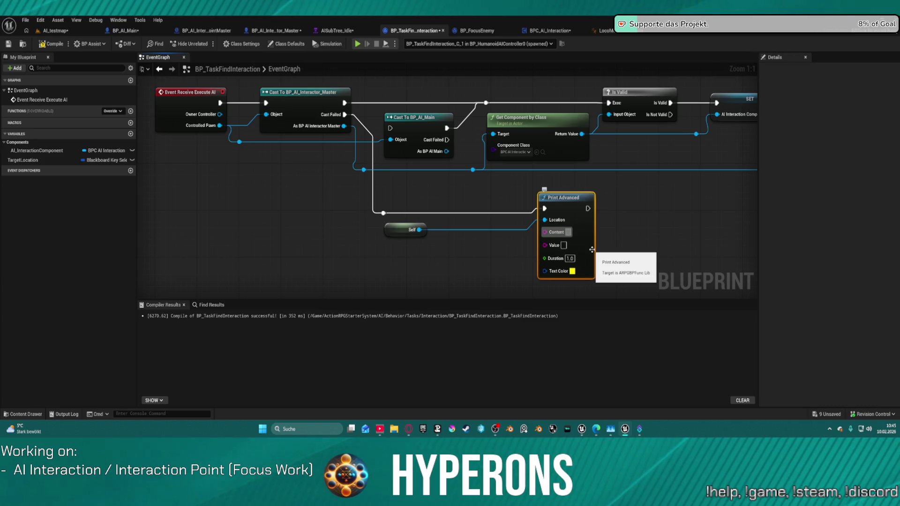
{"action": "type", "text": "Controlled Pa"}
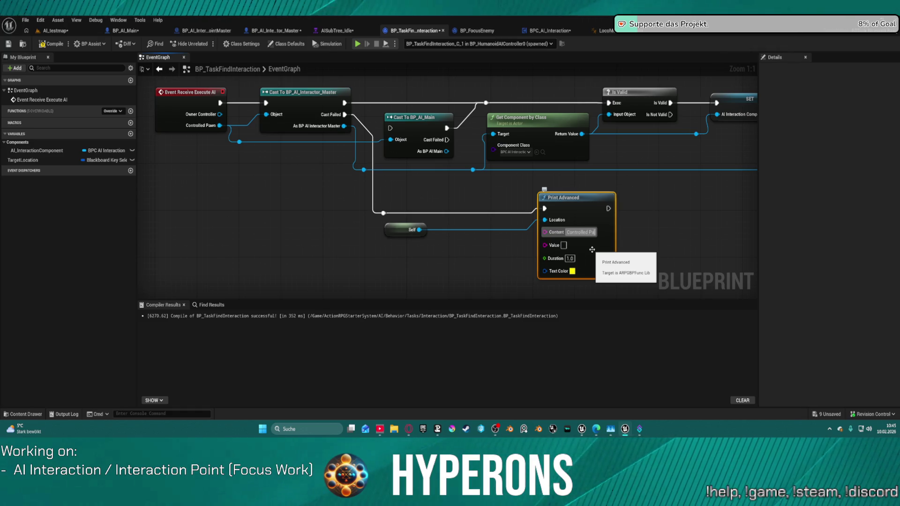
{"action": "type", "text": "wn"}
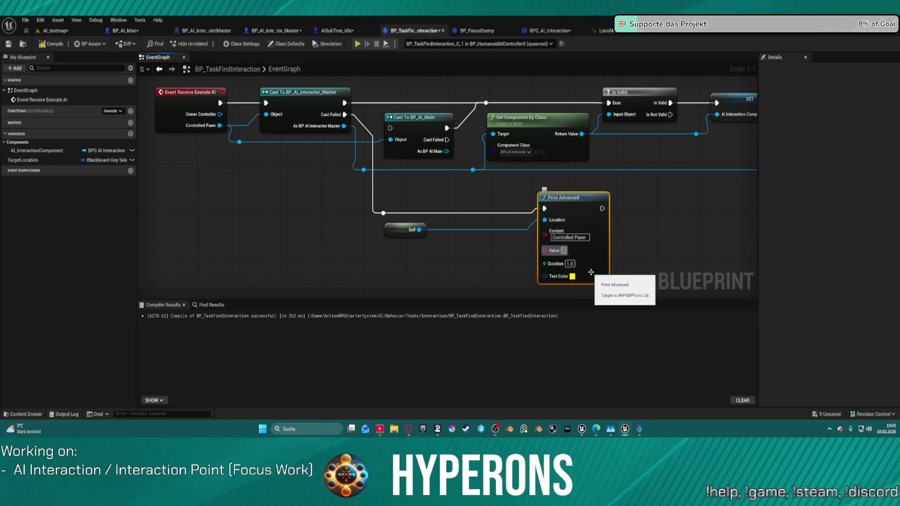
{"action": "type", "text": " Valid"}
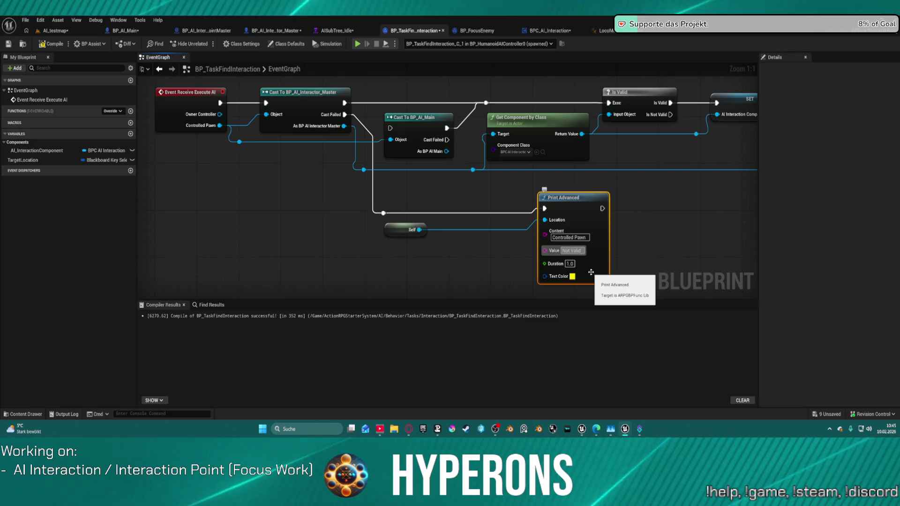
Duplicate the Self and Print nodes onto the Is Not Valid branch, printing Get Display Name.
{"action": "left_click_drag", "start_coordinate": [667, 230], "coordinate": [478, 193]}
{"action": "mouse_move", "coordinate": [229, 172]}
{"action": "left_mouse_down"}
{"action": "mouse_move", "coordinate": [439, 253]}
{"action": "mouse_move", "coordinate": [443, 244]}
{"action": "left_mouse_up"}
{"action": "key", "text": "ctrl+c"}
{"action": "key", "text": "ctrl+v"}
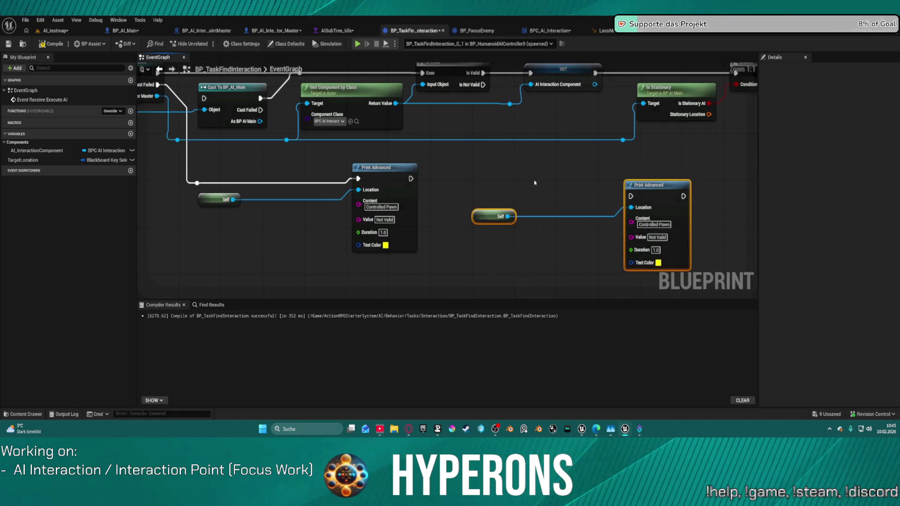
{"action": "mouse_move", "coordinate": [631, 196]}
{"action": "left_mouse_down"}
{"action": "mouse_move", "coordinate": [492, 100]}
{"action": "mouse_move", "coordinate": [484, 84]}
{"action": "left_mouse_up"}
{"action": "mouse_move", "coordinate": [632, 222]}
{"action": "left_mouse_down"}
{"action": "mouse_move", "coordinate": [473, 182]}
{"action": "mouse_move", "coordinate": [398, 105]}
{"action": "mouse_move", "coordinate": [296, 143]}
{"action": "mouse_move", "coordinate": [395, 108]}
{"action": "left_mouse_up"}
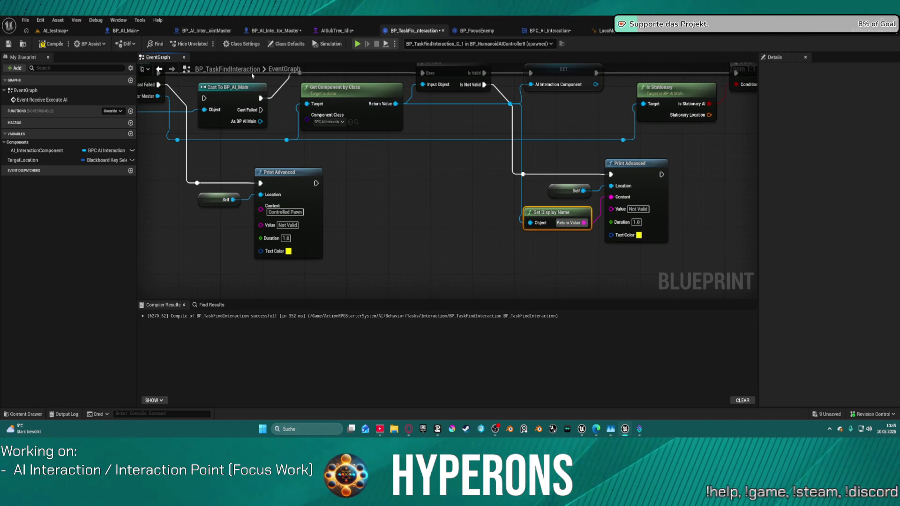
Test-play AI_testmap briefly, then view BP_TaskFindInteraction's Branch node in the event graph.
{"action": "left_click", "coordinate": [55, 31]}
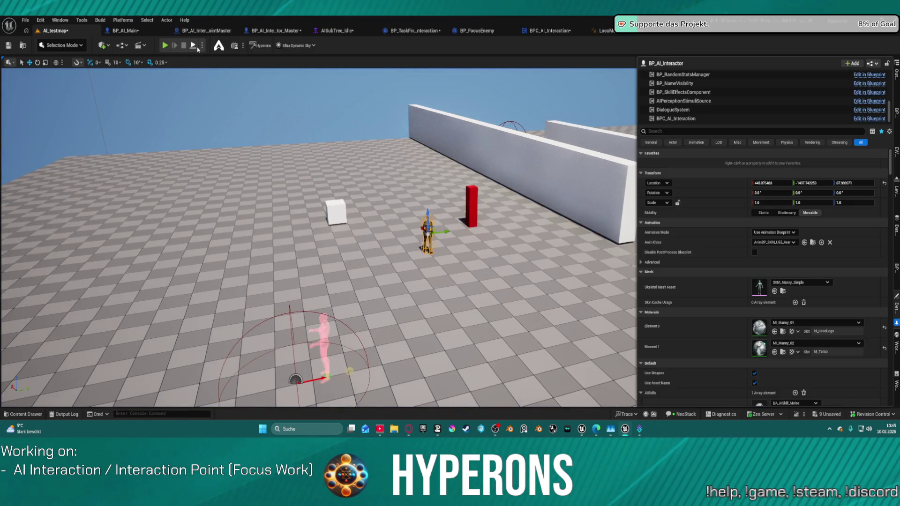
{"action": "left_click", "coordinate": [165, 45]}
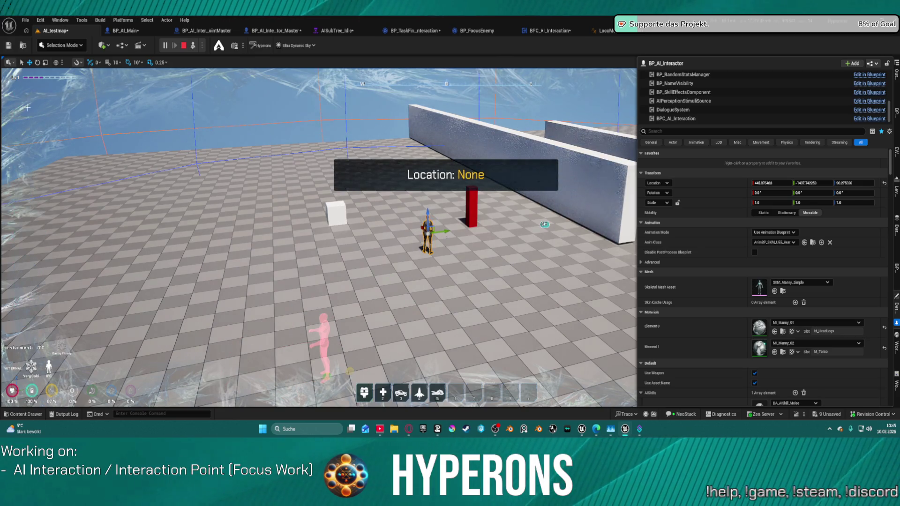
{"action": "key", "text": "Escape"}
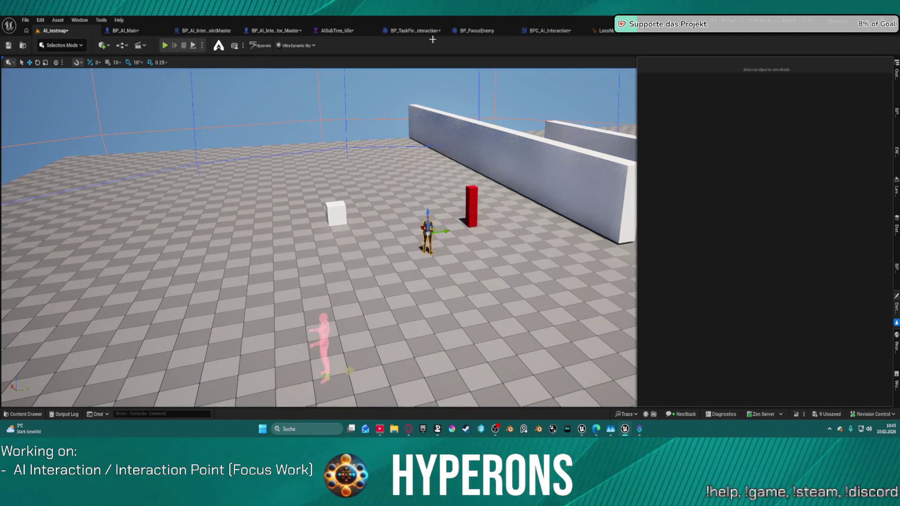
{"action": "left_click", "coordinate": [422, 31]}
{"action": "left_click_drag", "start_coordinate": [427, 185], "coordinate": [305, 224]}
{"action": "left_click_drag", "start_coordinate": [460, 142], "coordinate": [466, 143]}
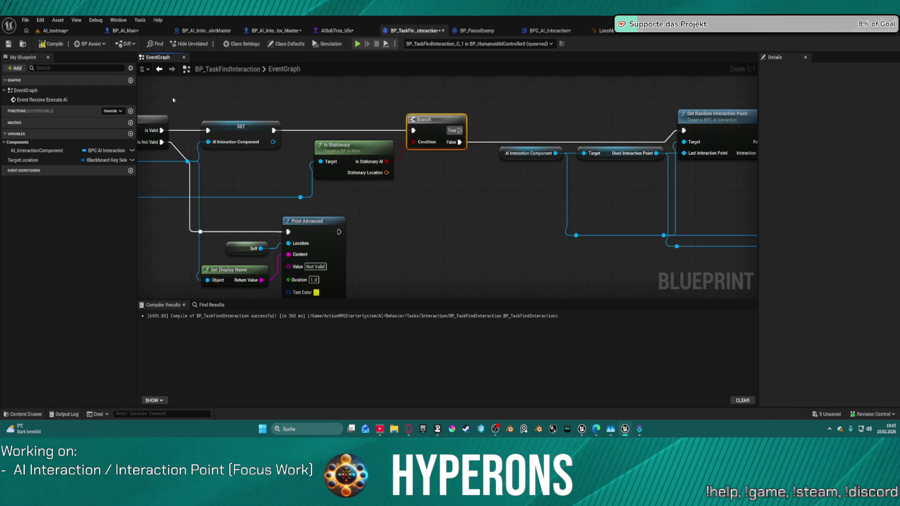
Play AI_testmap with the interactor NPC, then stop to reveal the Accessed None errors.
{"action": "key", "text": "ctrl+Tab"}
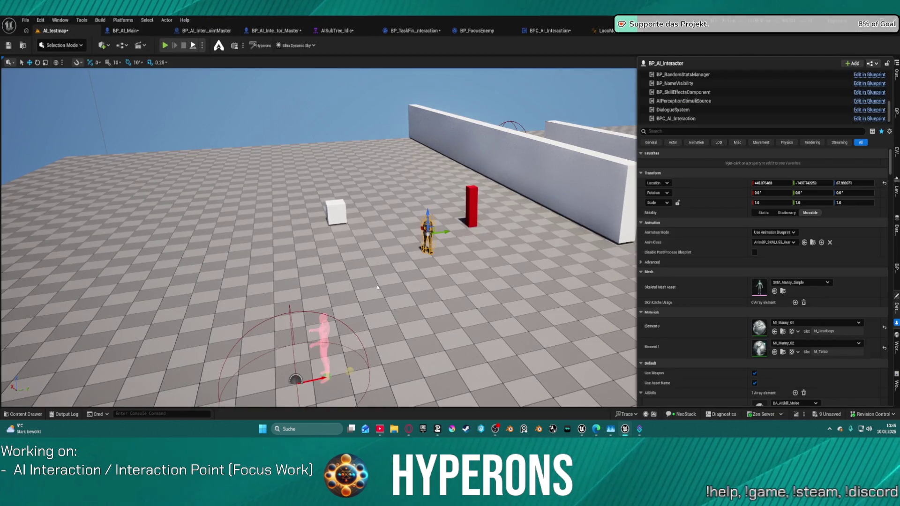
{"action": "key", "text": "alt+p"}
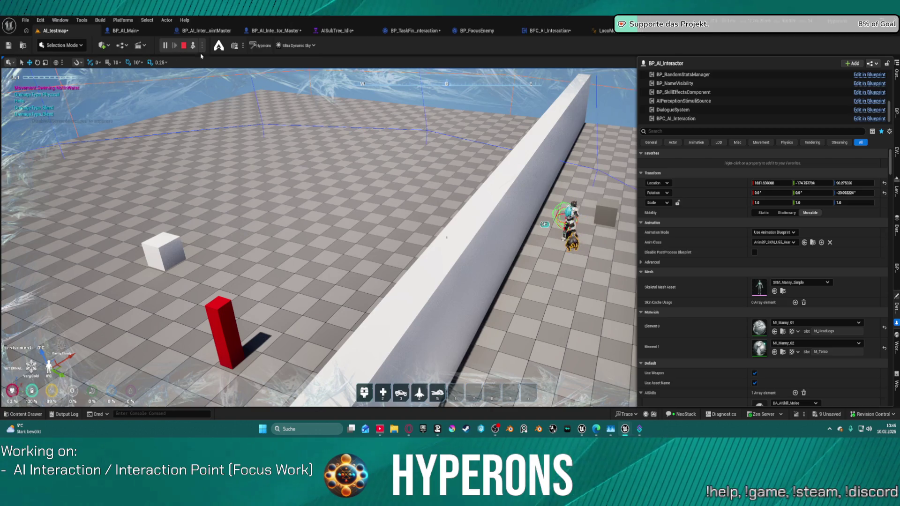
{"action": "key", "text": "Escape"}
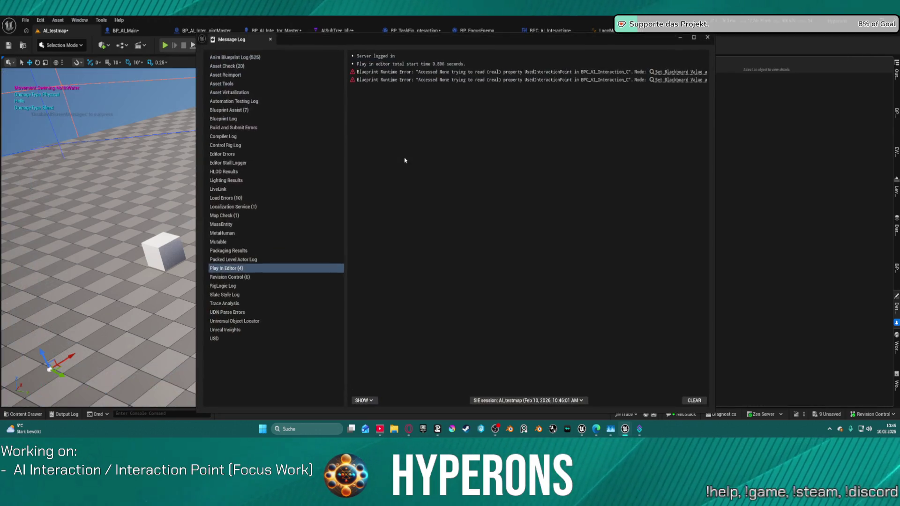
Jump from the first error to its Set Blackboard Value as Vector node and close the log.
{"action": "left_click", "coordinate": [678, 72]}
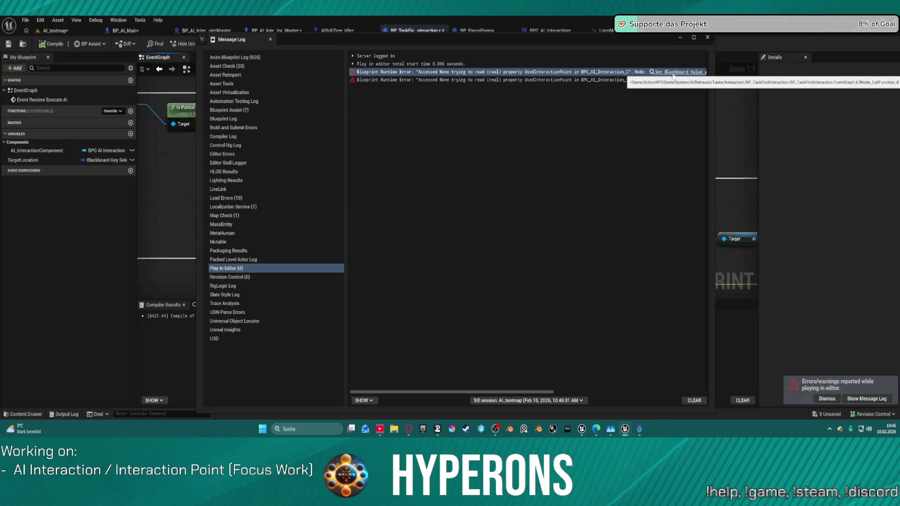
{"action": "left_click", "coordinate": [708, 37]}
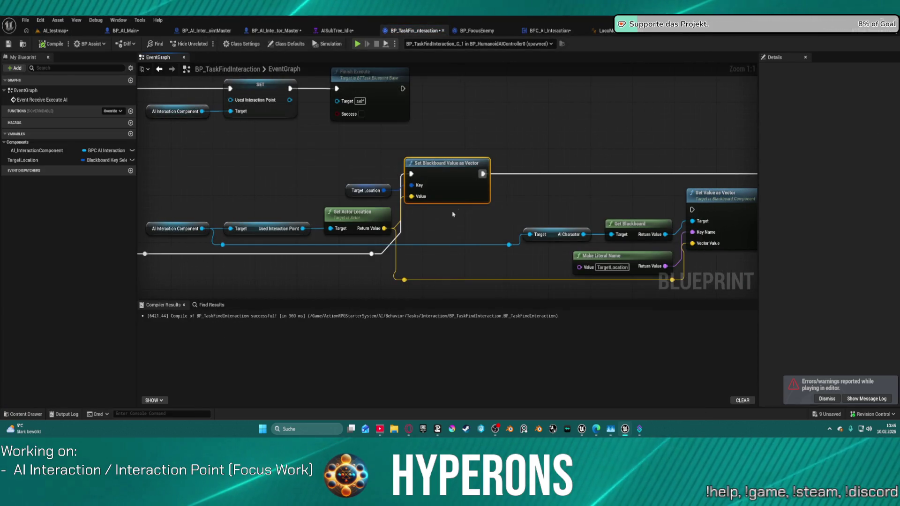
{"action": "left_click_drag", "start_coordinate": [447, 180], "coordinate": [474, 205]}
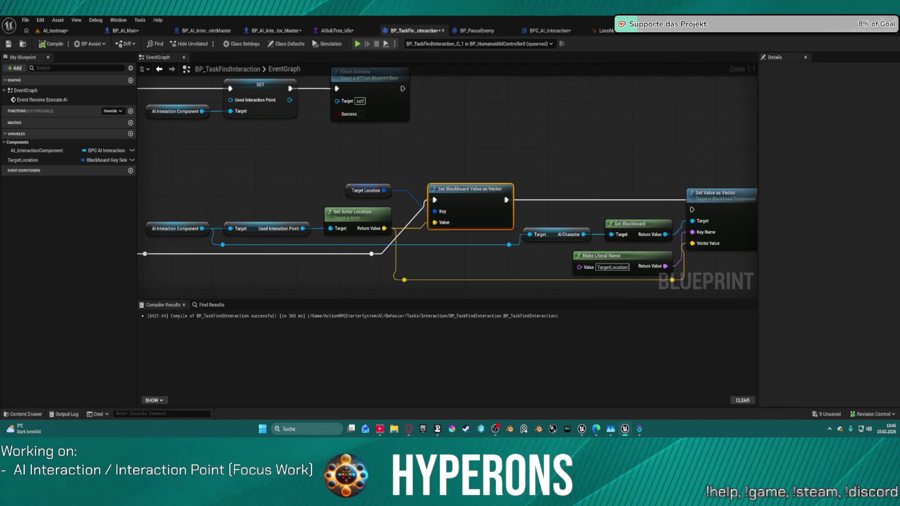
Switch to AISubTree_Idle and bring up the parent AIBehaviorTree.
{"action": "left_click", "coordinate": [337, 31]}
{"action": "scroll", "coordinate": [538, 179], "scroll_direction": "down", "scroll_amount": 5}
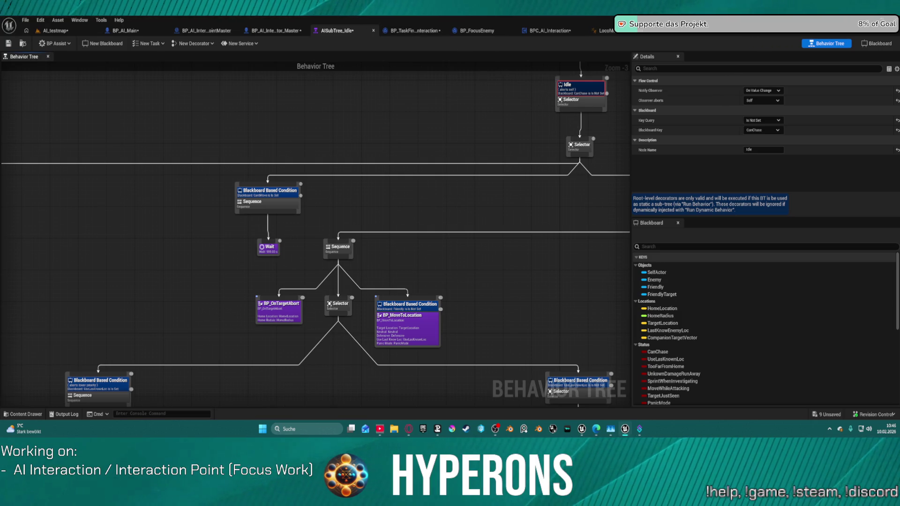
{"action": "key", "text": "alt+Tab"}
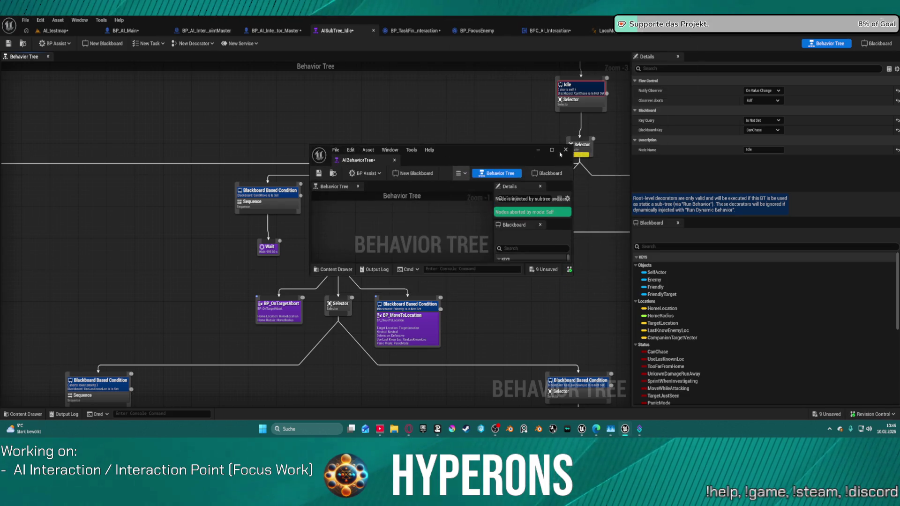
Inspect the AIBehaviorTree's ROOT selector and Idle branch, then close that window.
{"action": "mouse_move", "coordinate": [483, 217]}
{"action": "left_mouse_down"}
{"action": "mouse_move", "coordinate": [362, 305]}
{"action": "mouse_move", "coordinate": [358, 287]}
{"action": "left_mouse_up"}
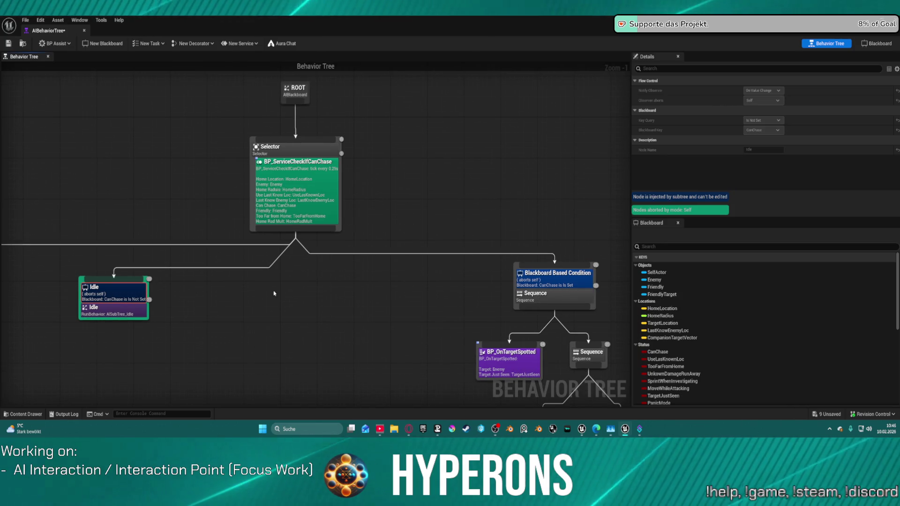
{"action": "left_click_drag", "start_coordinate": [274, 293], "coordinate": [440, 283]}
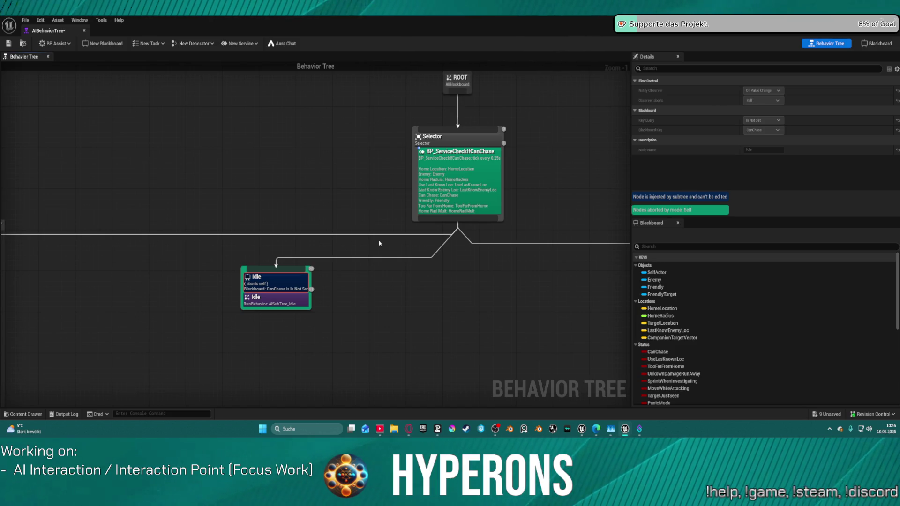
{"action": "mouse_move", "coordinate": [380, 243]}
{"action": "left_mouse_down"}
{"action": "mouse_move", "coordinate": [372, 247]}
{"action": "mouse_move", "coordinate": [436, 217]}
{"action": "mouse_move", "coordinate": [10, 234]}
{"action": "mouse_move", "coordinate": [66, 220]}
{"action": "mouse_move", "coordinate": [448, 206]}
{"action": "mouse_move", "coordinate": [383, 201]}
{"action": "left_mouse_up"}
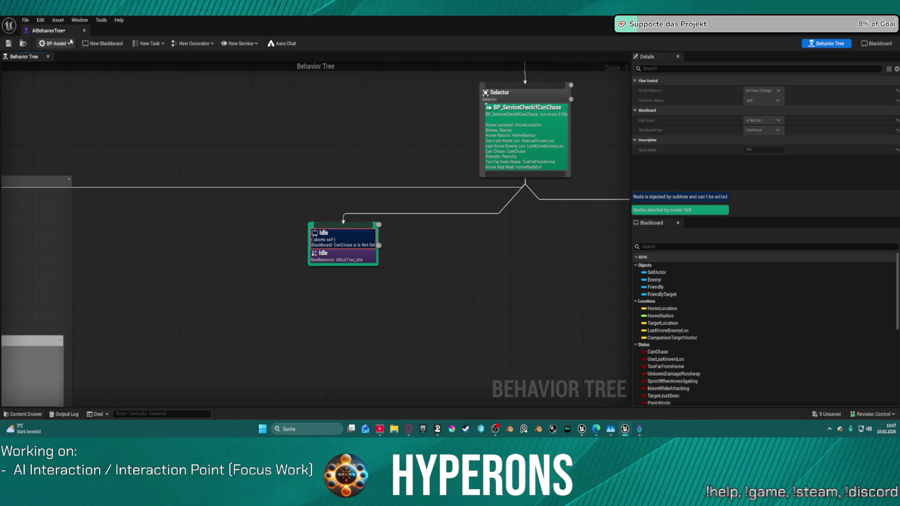
{"action": "key", "text": "alt+Tab"}
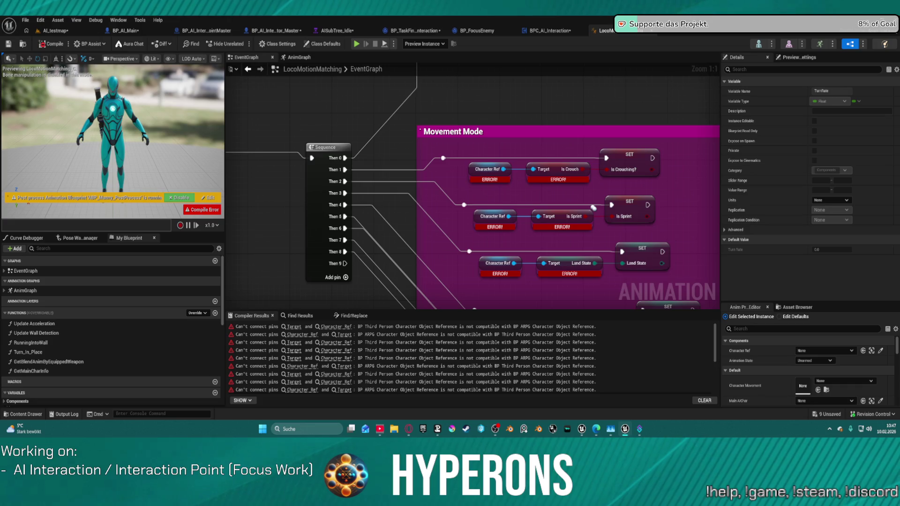
Close LocoMotionMatching and bring up BP_AI_Interactor_Master's class default properties.
{"action": "left_click", "coordinate": [653, 31]}
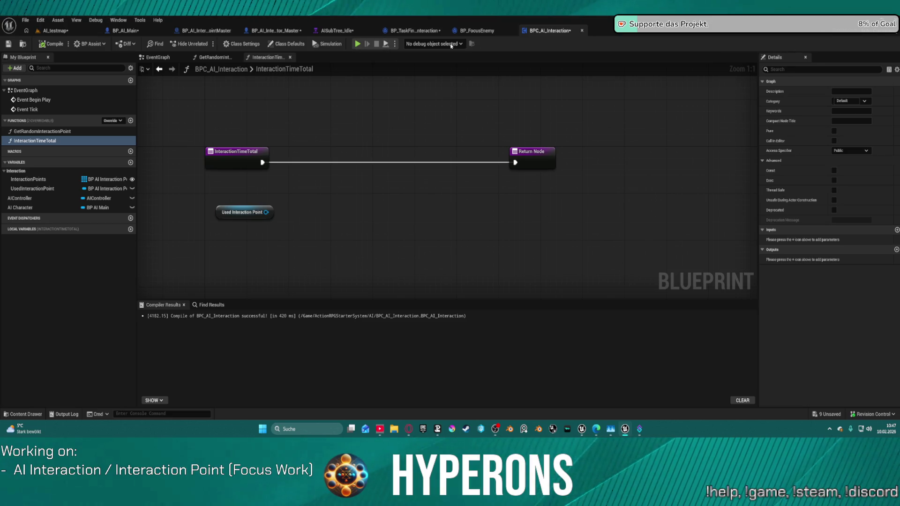
{"action": "left_click", "coordinate": [271, 30]}
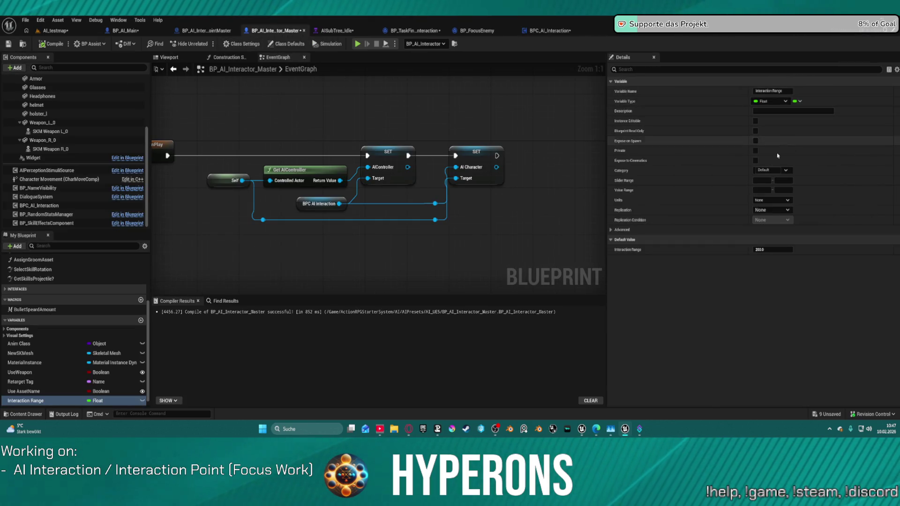
{"action": "left_click", "coordinate": [286, 44]}
{"action": "scroll", "coordinate": [769, 164], "scroll_direction": "down", "scroll_amount": 5}
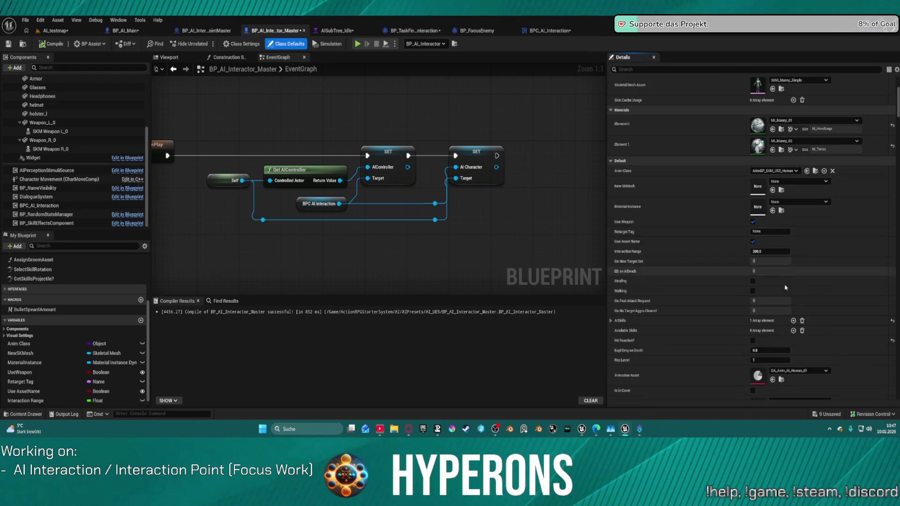
{"action": "scroll", "coordinate": [792, 279], "scroll_direction": "down", "scroll_amount": 4}
{"action": "scroll", "coordinate": [793, 282], "scroll_direction": "down", "scroll_amount": 4}
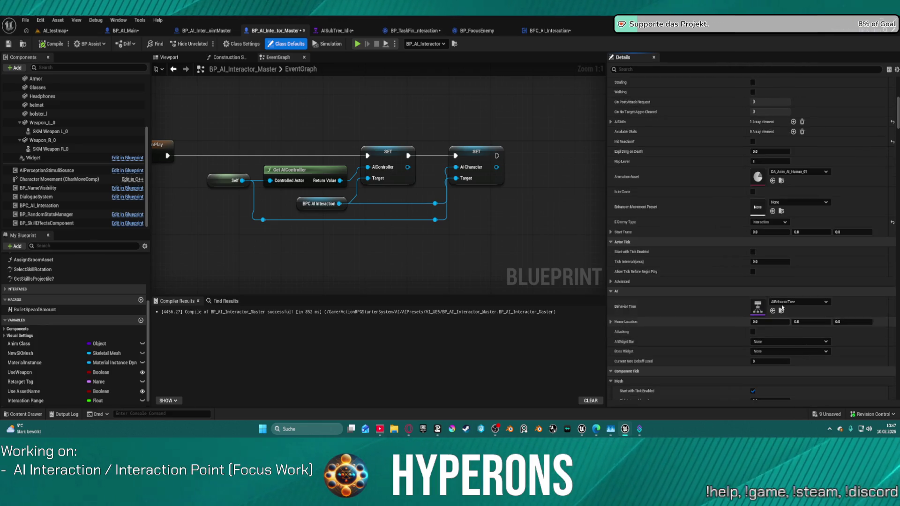
{"action": "scroll", "coordinate": [778, 216], "scroll_direction": "up", "scroll_amount": 3}
{"action": "scroll", "coordinate": [778, 216], "scroll_direction": "up", "scroll_amount": 2}
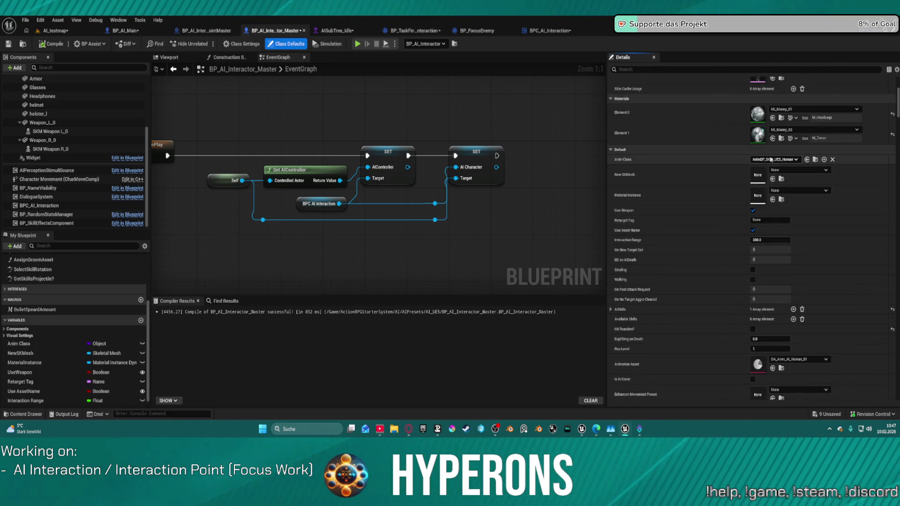
{"action": "scroll", "coordinate": [771, 234], "scroll_direction": "down", "scroll_amount": 1}
{"action": "scroll", "coordinate": [771, 241], "scroll_direction": "down", "scroll_amount": 3}
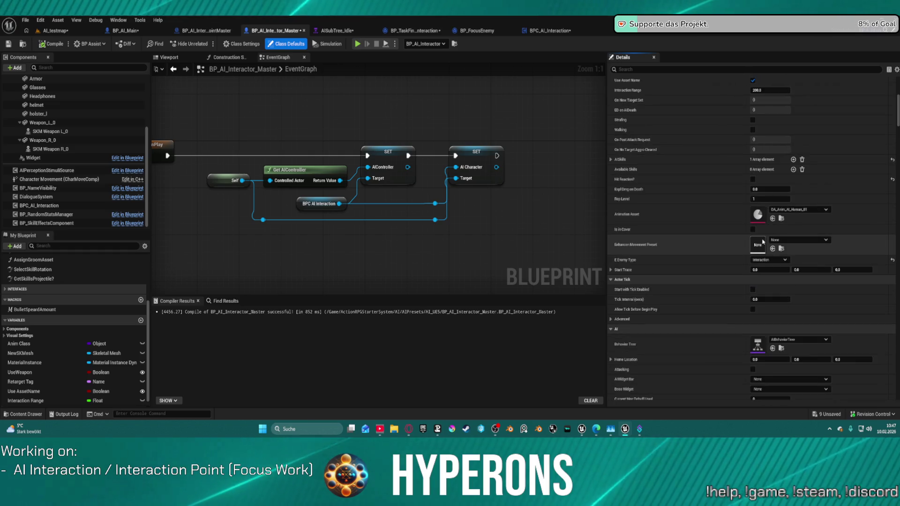
Empty AISkills, set AIHostility to Player and AIBehavior to Passive, then return to the level.
{"action": "left_click", "coordinate": [801, 160]}
{"action": "scroll", "coordinate": [753, 210], "scroll_direction": "down", "scroll_amount": 3}
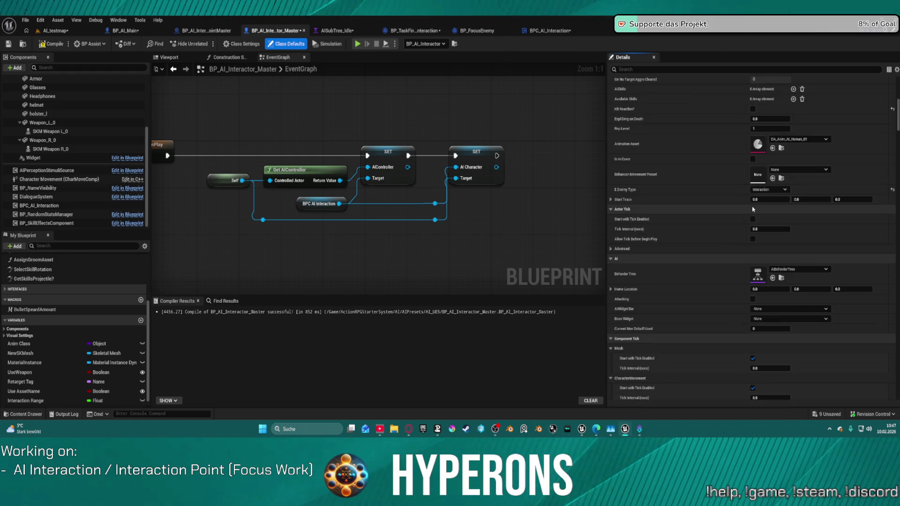
{"action": "scroll", "coordinate": [754, 209], "scroll_direction": "down", "scroll_amount": 10}
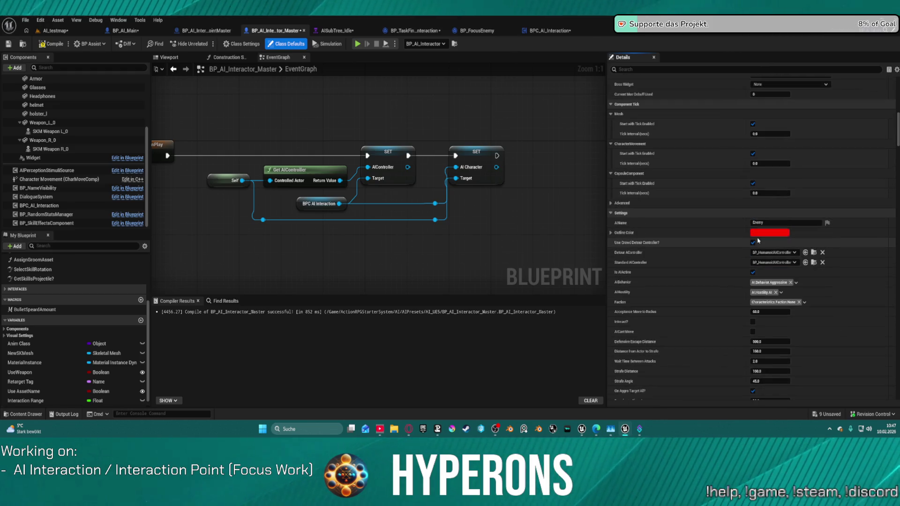
{"action": "left_click", "coordinate": [773, 293]}
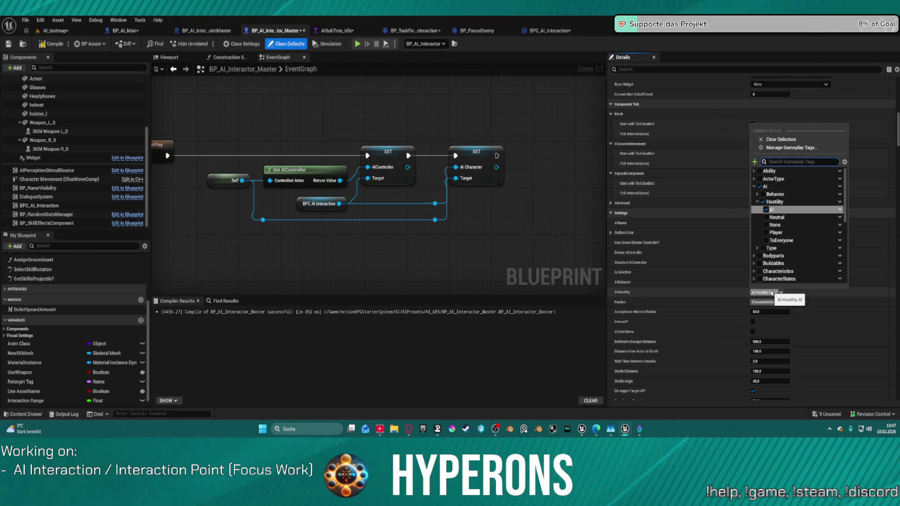
{"action": "left_click", "coordinate": [768, 233]}
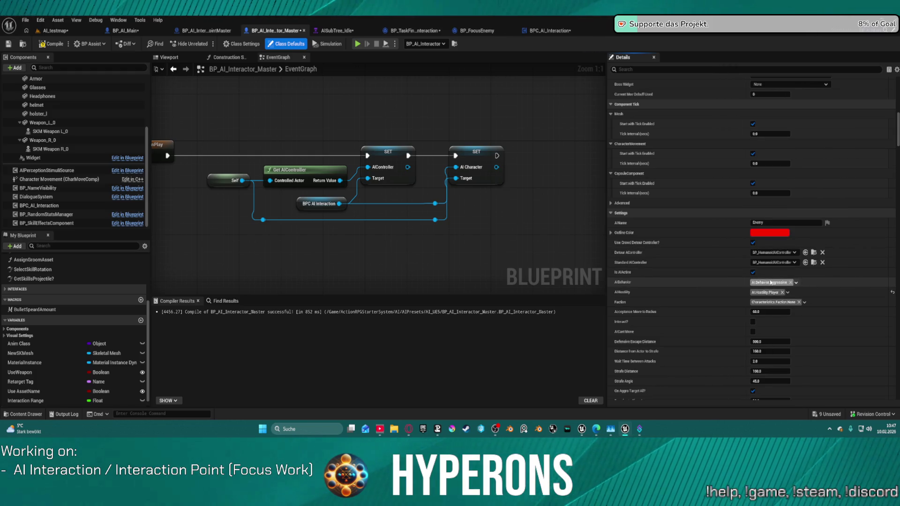
{"action": "left_click", "coordinate": [771, 283]}
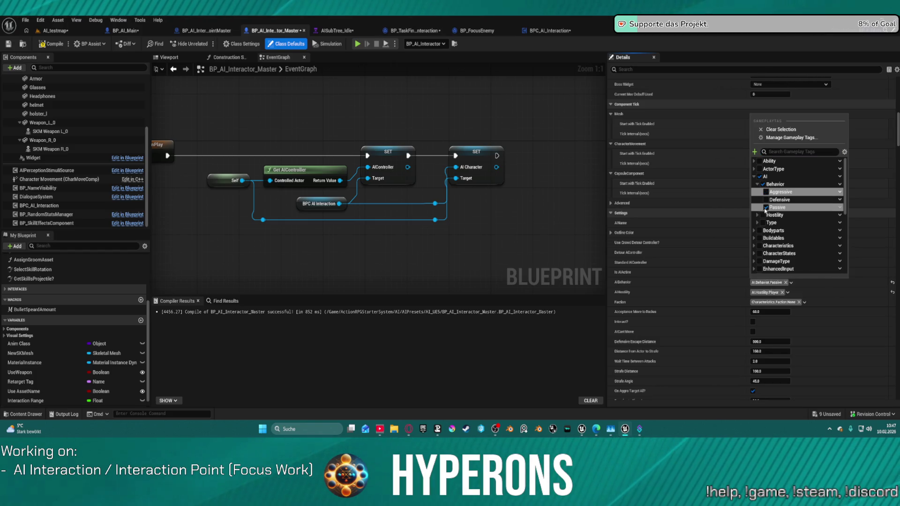
{"action": "left_click", "coordinate": [738, 288]}
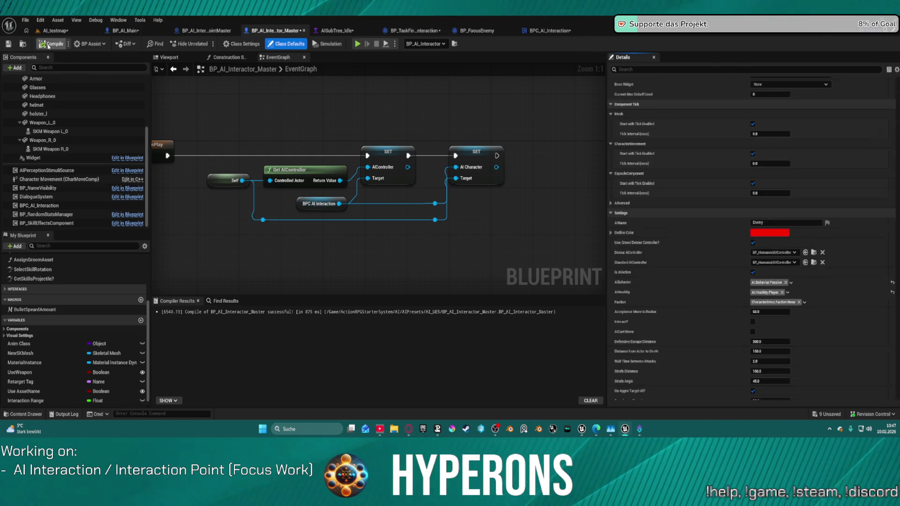
{"action": "left_click", "coordinate": [55, 31]}
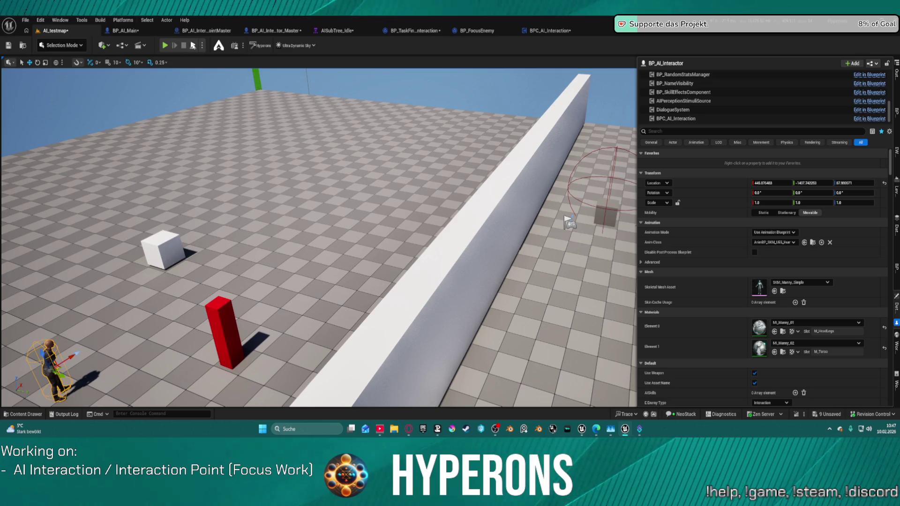
Play AI_testmap and frame the camera closely on the walking interactor NPC.
{"action": "key", "text": "alt+p"}
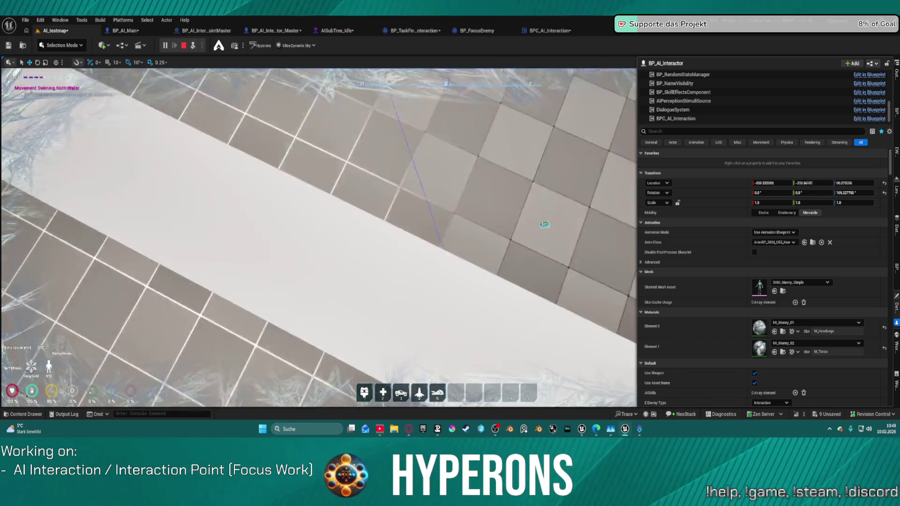
{"action": "key", "text": "f"}
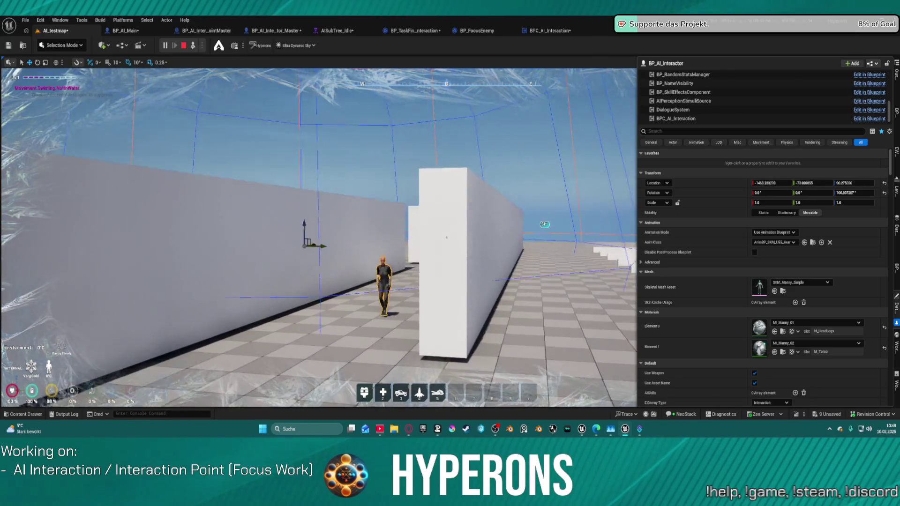
{"action": "key", "text": "f"}
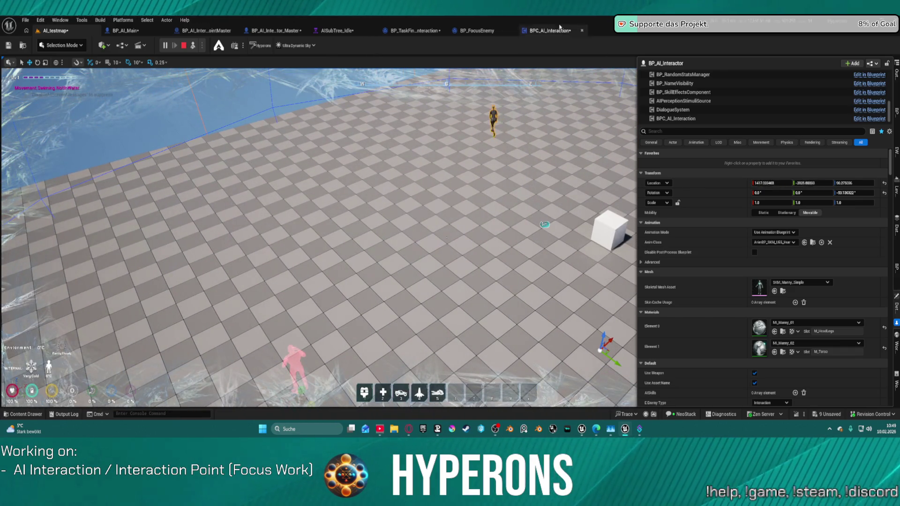
In BP_TaskFindInteraction, debug the task instance running on HumanoidAIController1.
{"action": "left_click", "coordinate": [420, 32]}
{"action": "mouse_move", "coordinate": [420, 119]}
{"action": "left_mouse_down"}
{"action": "mouse_move", "coordinate": [458, 225]}
{"action": "mouse_move", "coordinate": [463, 195]}
{"action": "mouse_move", "coordinate": [416, 204]}
{"action": "mouse_move", "coordinate": [669, 150]}
{"action": "mouse_move", "coordinate": [353, 270]}
{"action": "left_mouse_up"}
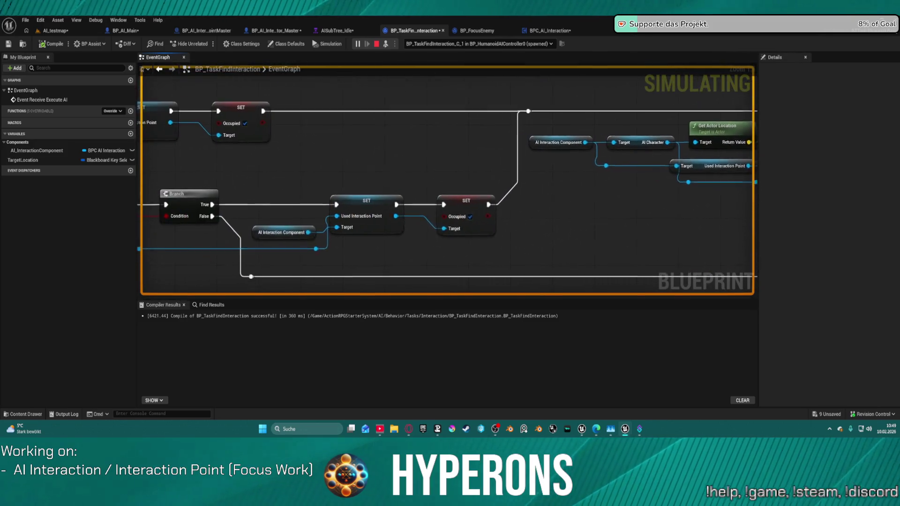
{"action": "mouse_move", "coordinate": [651, 230]}
{"action": "left_mouse_down"}
{"action": "mouse_move", "coordinate": [711, 141]}
{"action": "mouse_move", "coordinate": [757, 141]}
{"action": "left_mouse_up"}
{"action": "left_click_drag", "start_coordinate": [436, 207], "coordinate": [450, 131]}
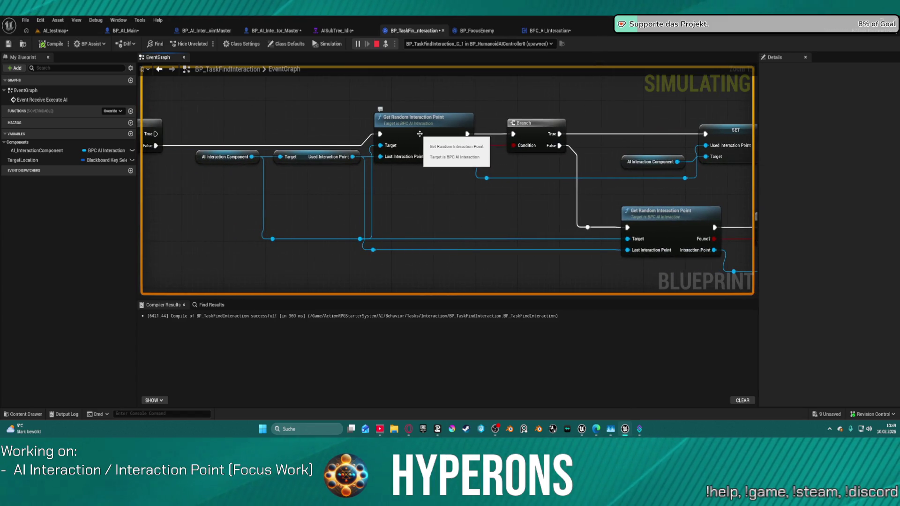
{"action": "left_click", "coordinate": [478, 44]}
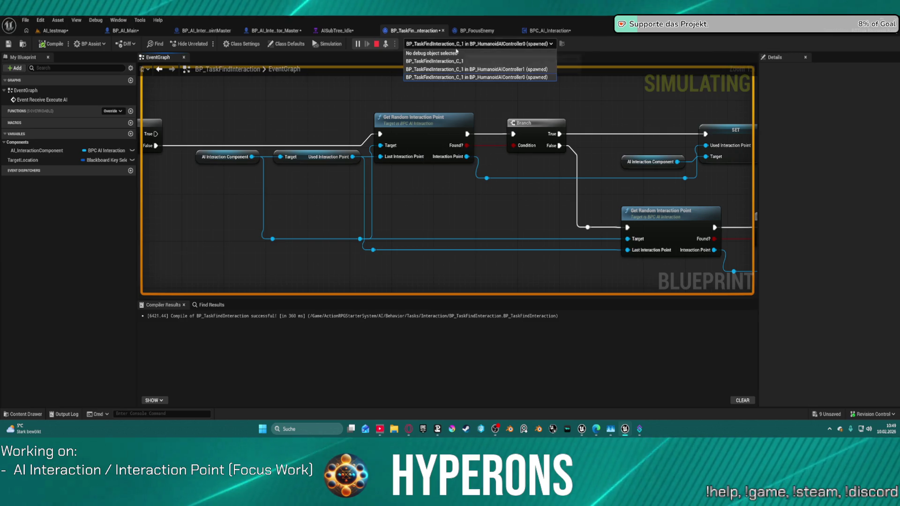
{"action": "left_click", "coordinate": [464, 70]}
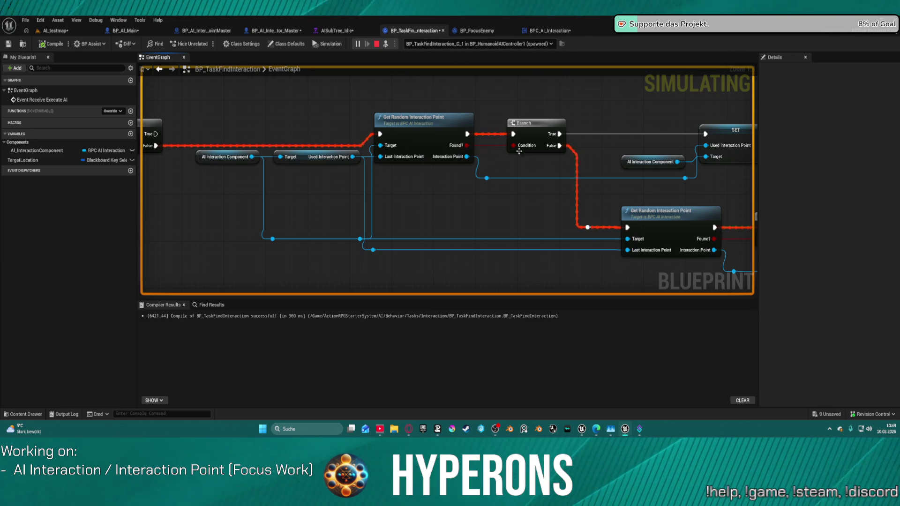
{"action": "mouse_move", "coordinate": [590, 191]}
{"action": "left_mouse_down"}
{"action": "mouse_move", "coordinate": [195, 124]}
{"action": "mouse_move", "coordinate": [362, 150]}
{"action": "mouse_move", "coordinate": [389, 167]}
{"action": "mouse_move", "coordinate": [573, 170]}
{"action": "left_mouse_up"}
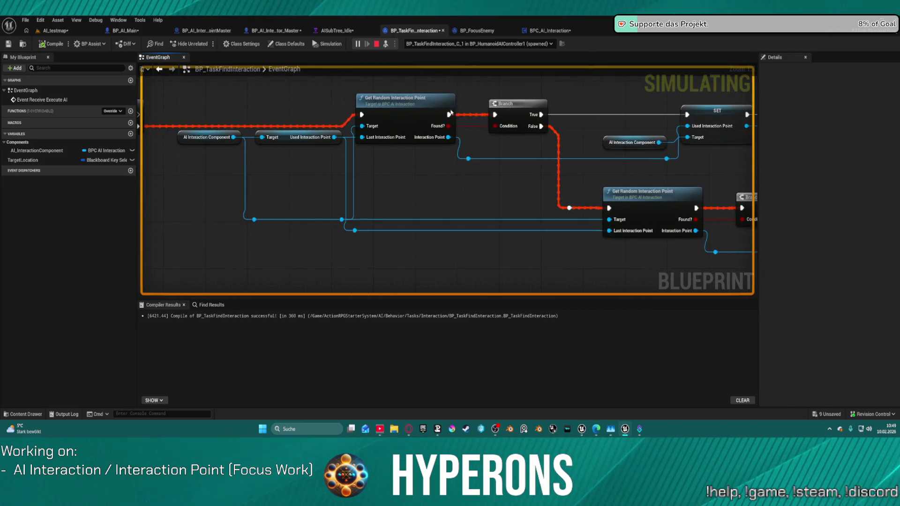
Open Get Random Interaction Point, debugging BP_AI_Interactor's BPC_AI_Interaction component.
{"action": "double_click", "coordinate": [405, 117]}
{"action": "left_click_drag", "start_coordinate": [405, 118], "coordinate": [630, 132]}
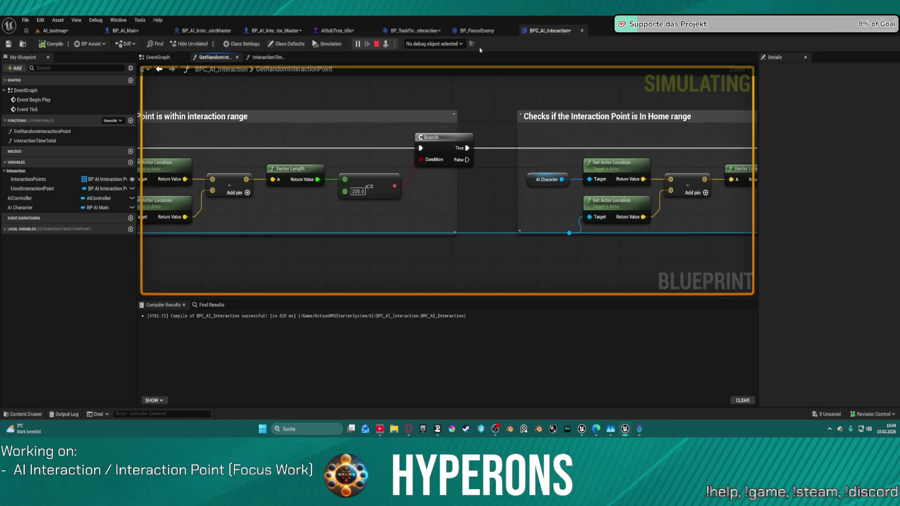
{"action": "left_click", "coordinate": [433, 44]}
{"action": "left_click", "coordinate": [472, 62]}
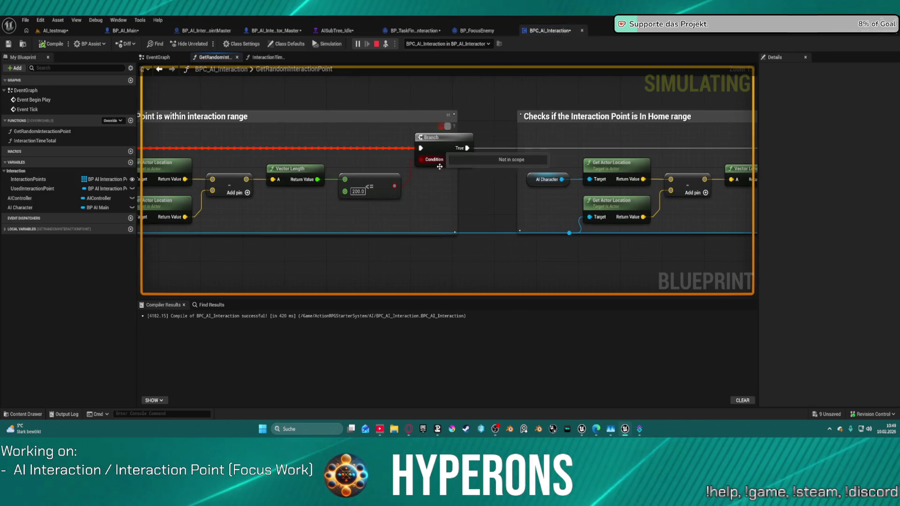
{"action": "left_click_drag", "start_coordinate": [353, 209], "coordinate": [511, 205]}
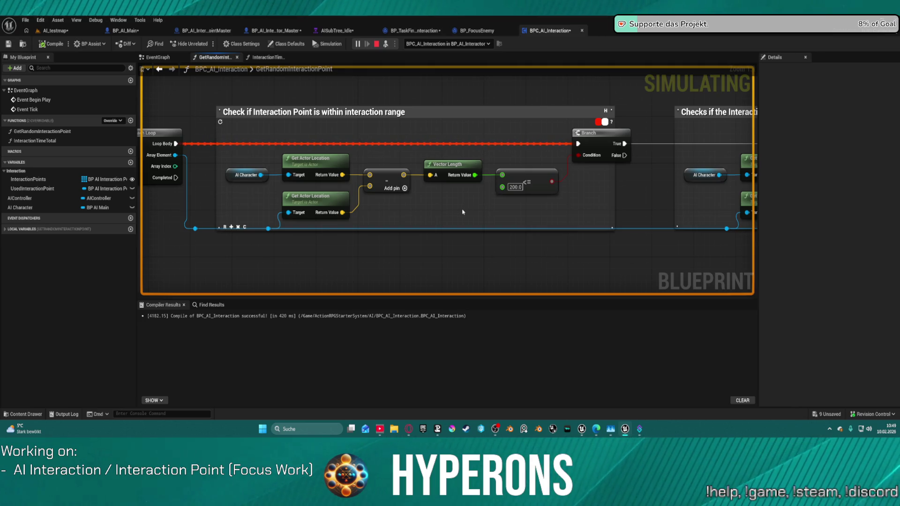
Stop the simulation and jump to the node that raised the runtime error.
{"action": "key", "text": "Escape"}
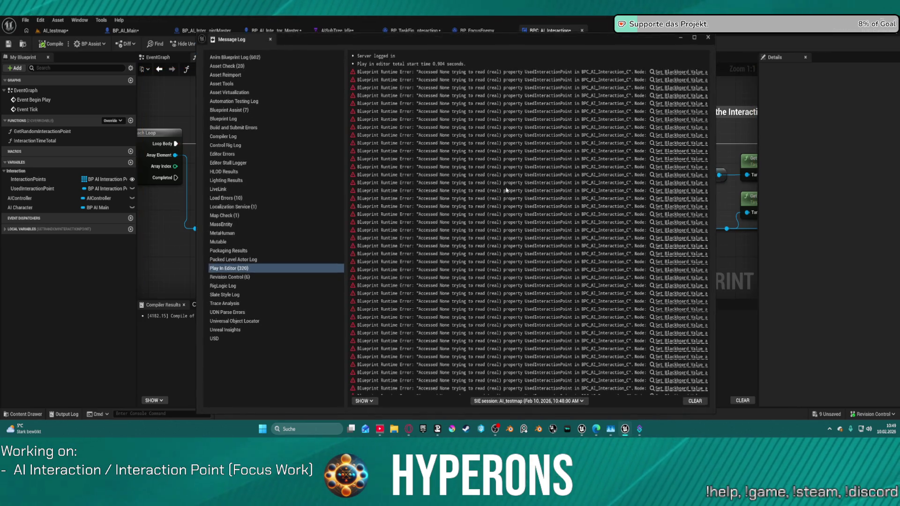
{"action": "left_click", "coordinate": [680, 73]}
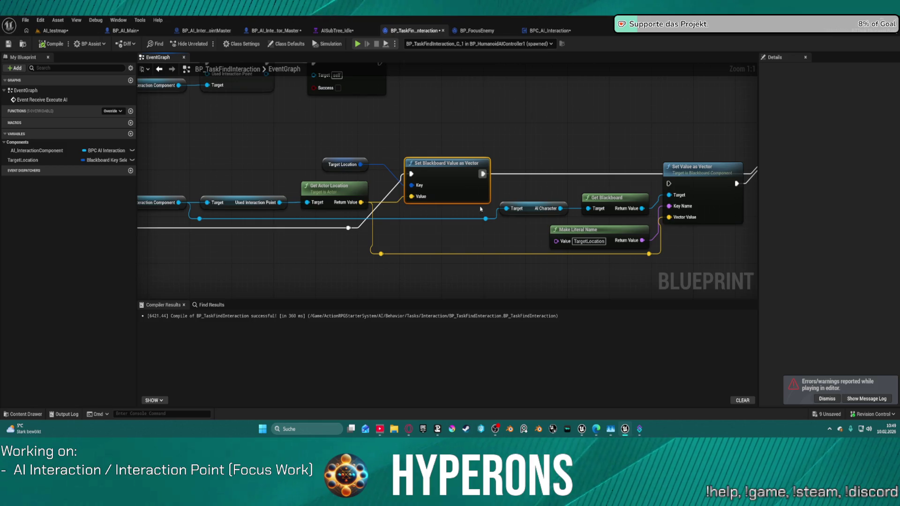
{"action": "scroll", "coordinate": [481, 208], "scroll_direction": "down", "scroll_amount": 3}
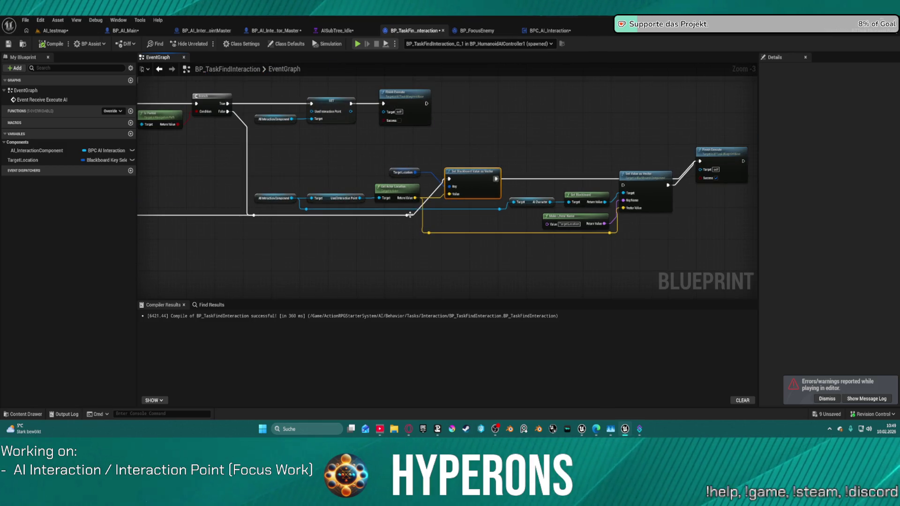
Reroute the task's execution into Set Value as Vector instead of Set Blackboard Value as Vector.
{"action": "mouse_move", "coordinate": [407, 214]}
{"action": "left_mouse_down"}
{"action": "mouse_move", "coordinate": [544, 214]}
{"action": "mouse_move", "coordinate": [623, 186]}
{"action": "left_mouse_up"}
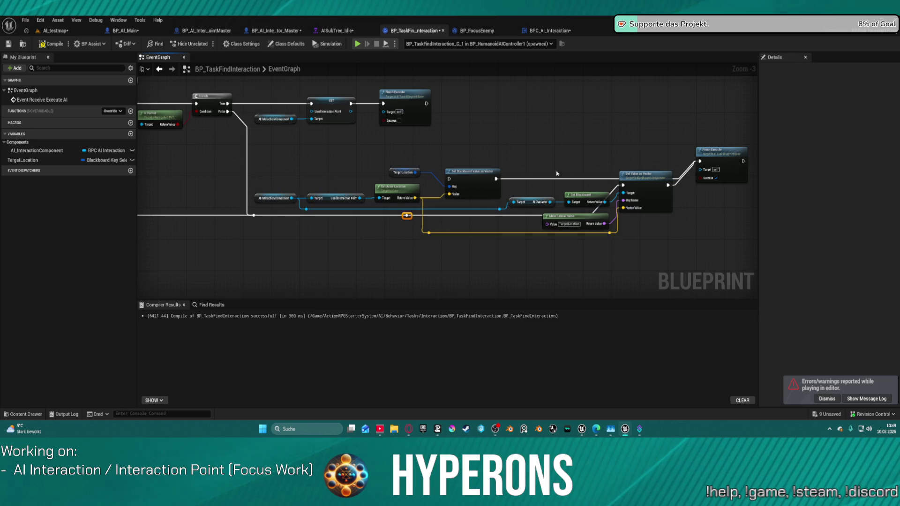
{"action": "mouse_move", "coordinate": [417, 153]}
{"action": "left_mouse_down"}
{"action": "mouse_move", "coordinate": [600, 197]}
{"action": "mouse_move", "coordinate": [476, 241]}
{"action": "left_mouse_up"}
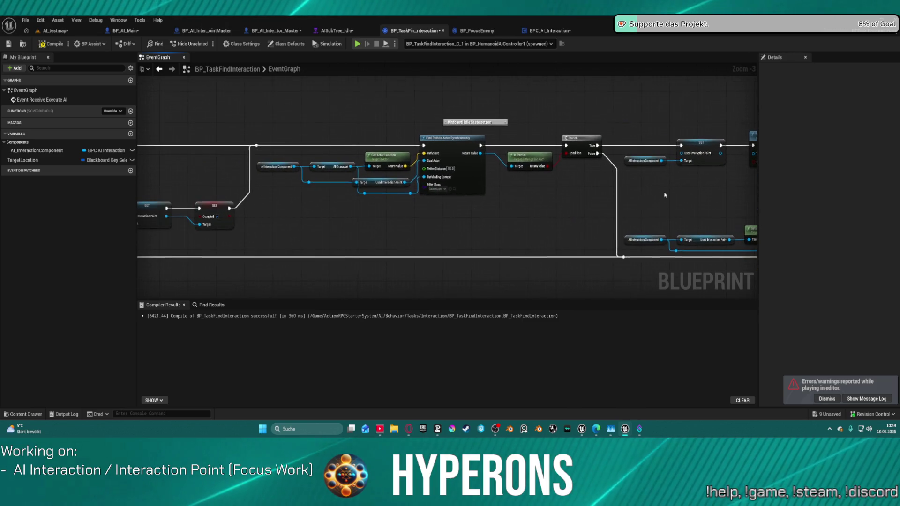
{"action": "mouse_move", "coordinate": [413, 244]}
{"action": "left_mouse_down"}
{"action": "mouse_move", "coordinate": [553, 174]}
{"action": "mouse_move", "coordinate": [306, 121]}
{"action": "left_mouse_up"}
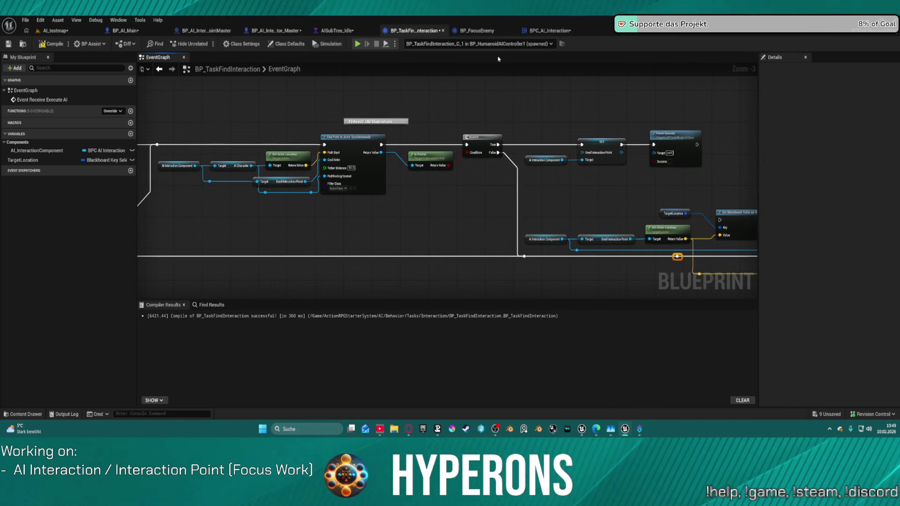
{"action": "left_click", "coordinate": [550, 31]}
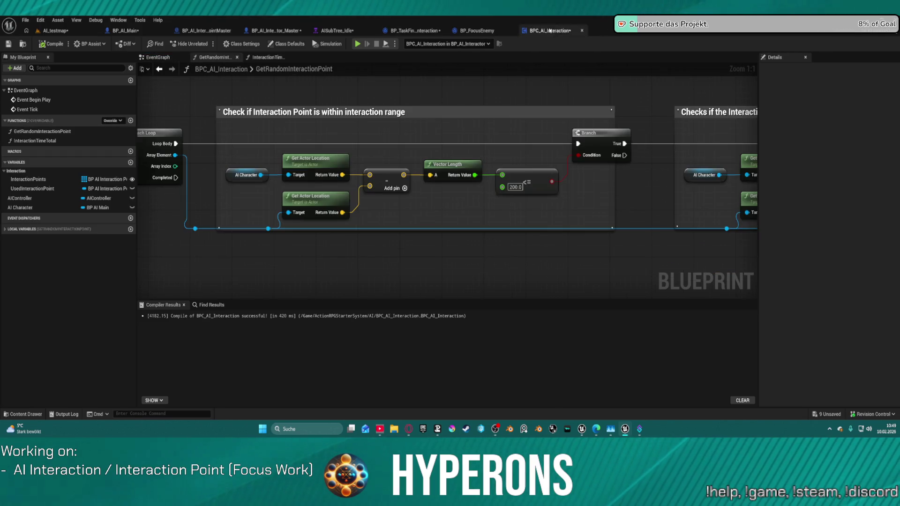
Inspect the In Home and interaction-range checks in GetRandomInteractionPoint, then switch to AIBehaviorTree.
{"action": "mouse_move", "coordinate": [516, 197]}
{"action": "left_mouse_down"}
{"action": "mouse_move", "coordinate": [422, 201]}
{"action": "mouse_move", "coordinate": [750, 206]}
{"action": "mouse_move", "coordinate": [188, 169]}
{"action": "left_mouse_up"}
{"action": "left_click_drag", "start_coordinate": [610, 178], "coordinate": [562, 179]}
{"action": "left_click_drag", "start_coordinate": [141, 141], "coordinate": [233, 137]}
{"action": "left_click_drag", "start_coordinate": [238, 101], "coordinate": [544, 115]}
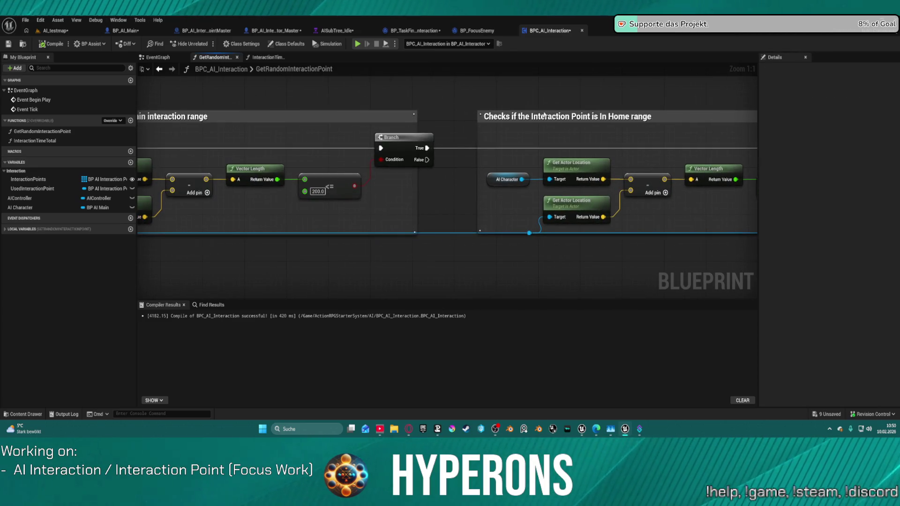
{"action": "mouse_move", "coordinate": [675, 208]}
{"action": "left_mouse_down"}
{"action": "mouse_move", "coordinate": [609, 195]}
{"action": "mouse_move", "coordinate": [693, 141]}
{"action": "left_mouse_up"}
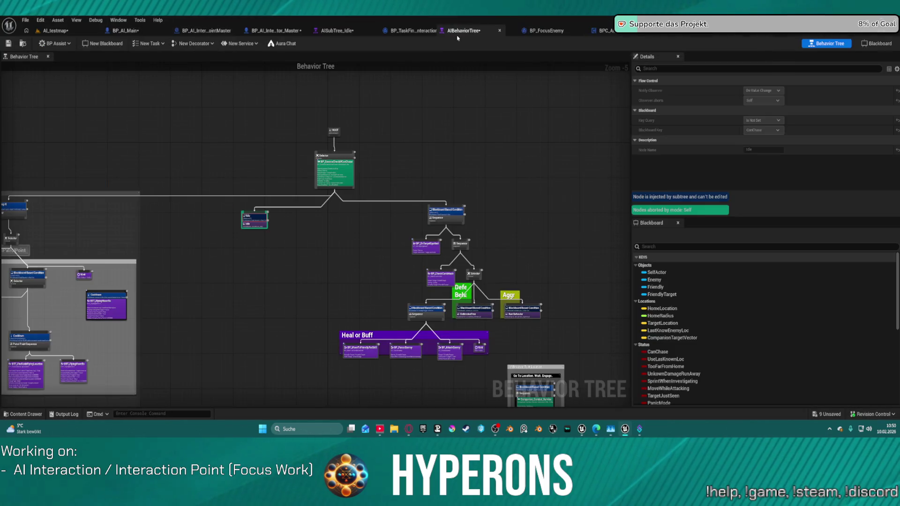
{"action": "left_click", "coordinate": [477, 31]}
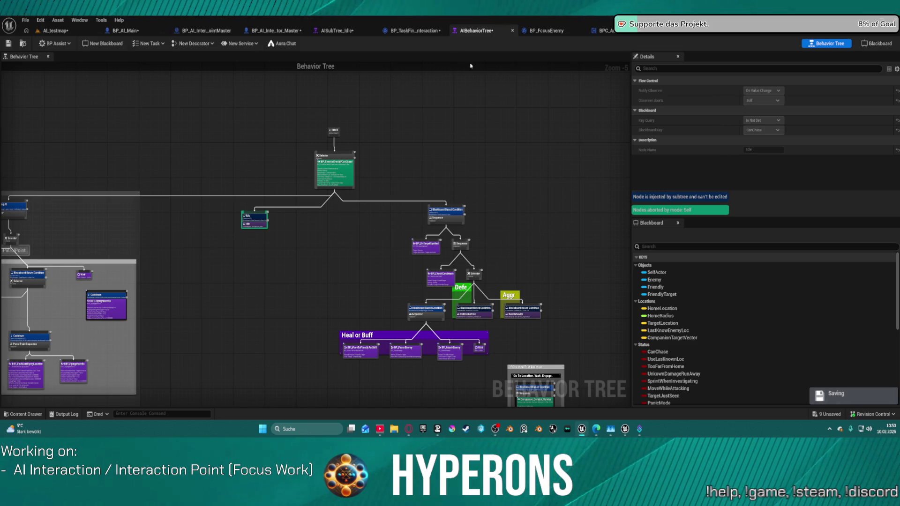
Glance at the BP_TaskFindInteraction graph, then zoom out over the whole GetRandomInteractionPoint function.
{"action": "left_click", "coordinate": [426, 32]}
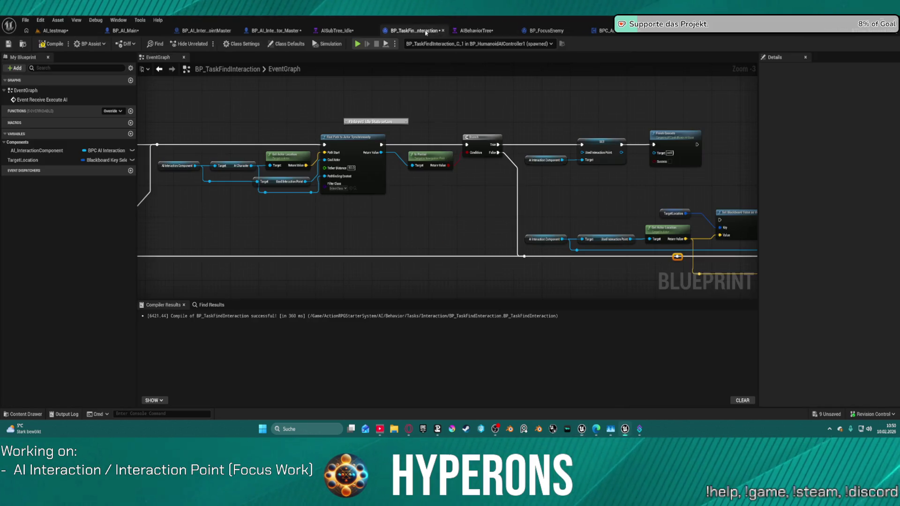
{"action": "scroll", "coordinate": [519, 225], "scroll_direction": "down", "scroll_amount": 5}
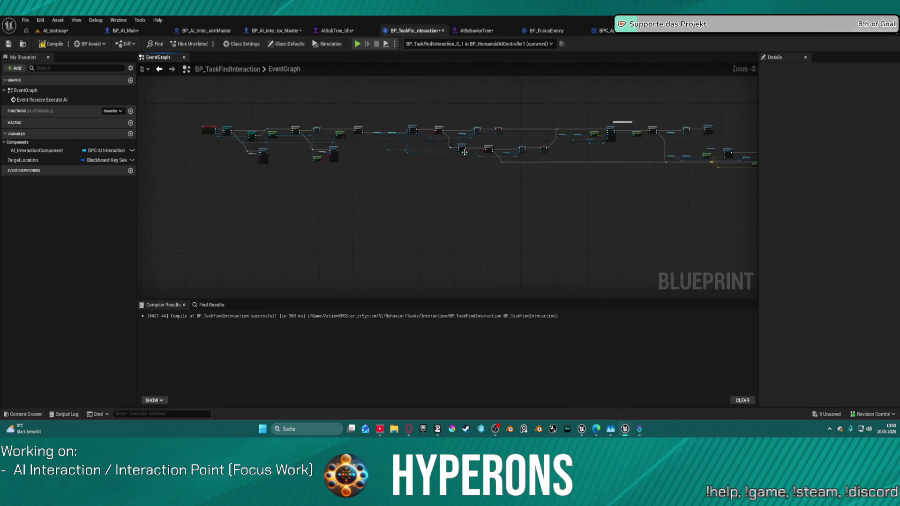
{"action": "scroll", "coordinate": [464, 152], "scroll_direction": "up", "scroll_amount": 5}
{"action": "scroll", "coordinate": [454, 146], "scroll_direction": "down", "scroll_amount": 5}
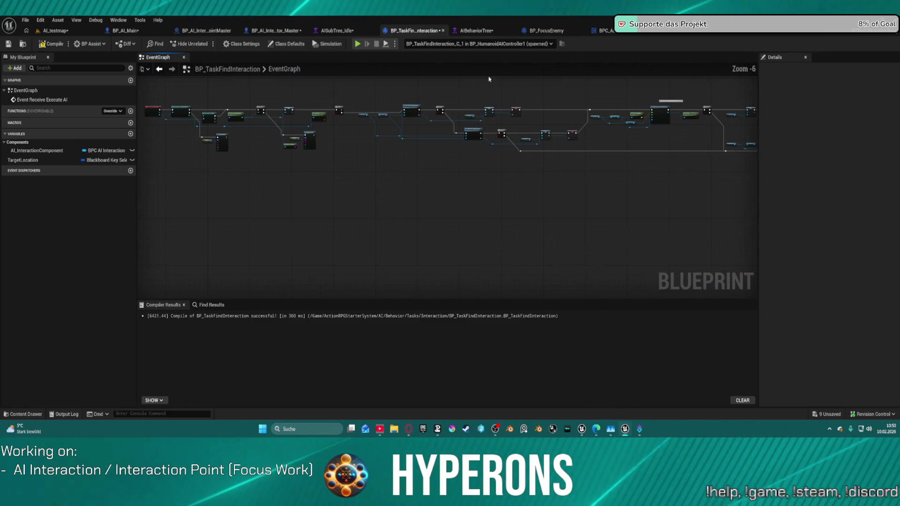
{"action": "left_click", "coordinate": [623, 33]}
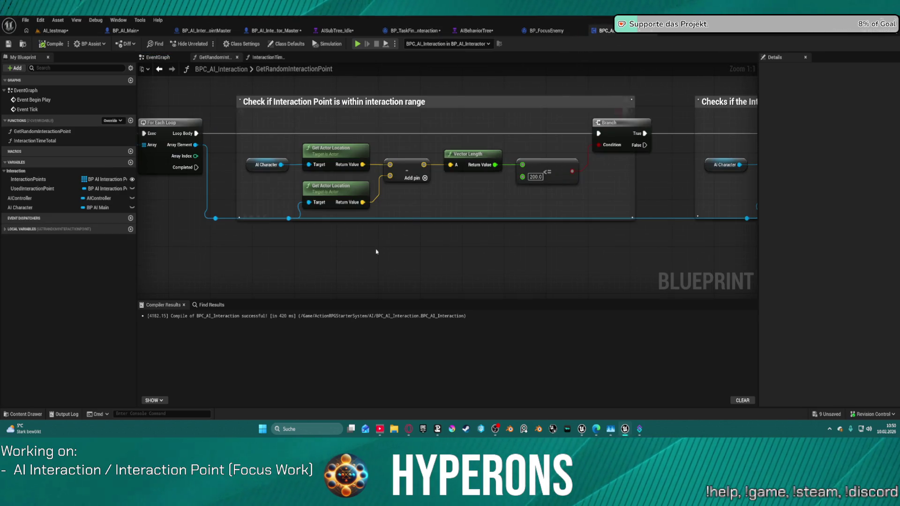
{"action": "scroll", "coordinate": [367, 142], "scroll_direction": "down", "scroll_amount": 4}
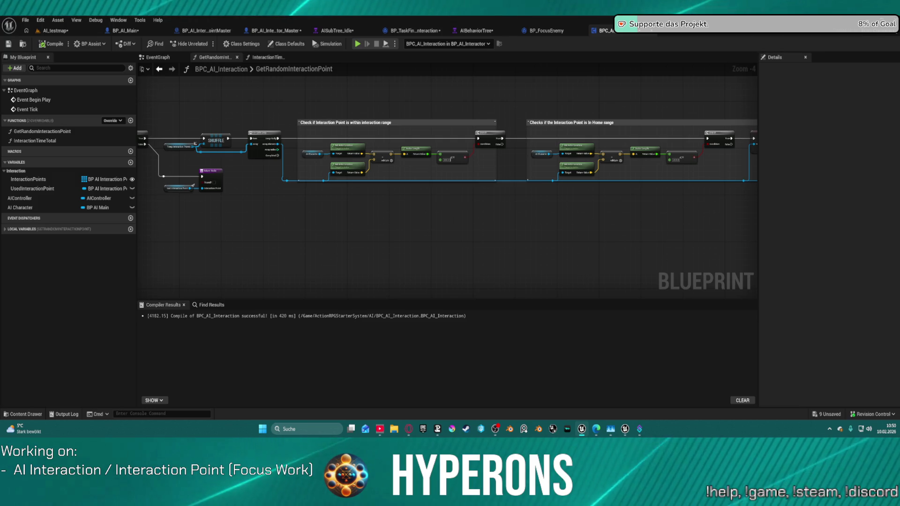
Duplicate the Return Node and wire the For Each Loop's Completed pin into the copy.
{"action": "mouse_move", "coordinate": [598, 130]}
{"action": "left_mouse_down"}
{"action": "mouse_move", "coordinate": [439, 105]}
{"action": "mouse_move", "coordinate": [579, 117]}
{"action": "left_mouse_up"}
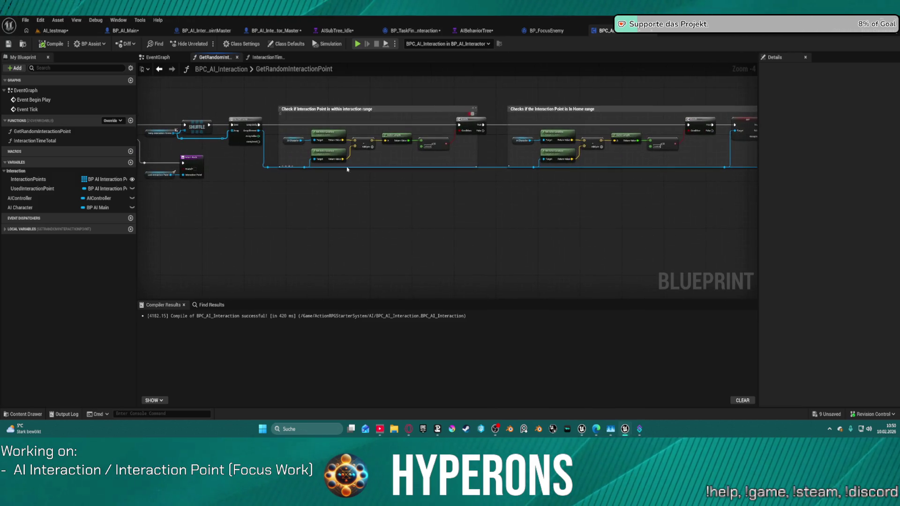
{"action": "left_click", "coordinate": [196, 160]}
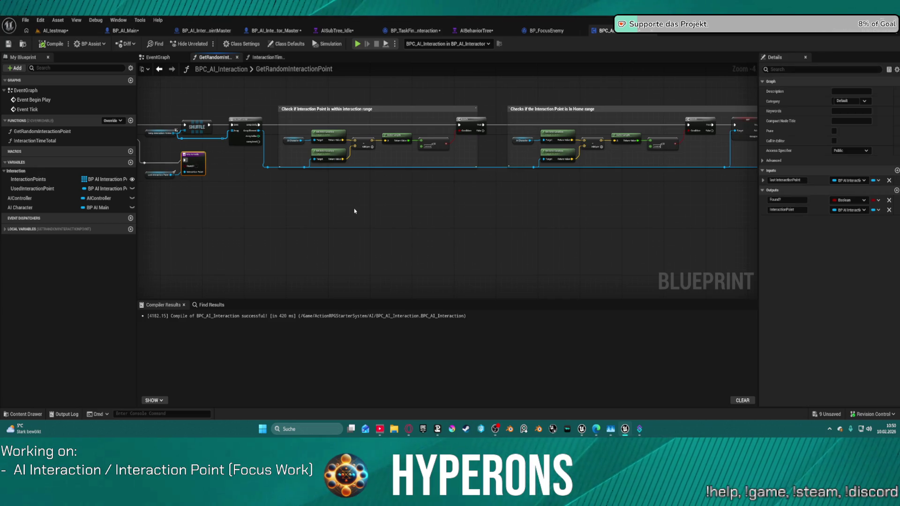
{"action": "key", "text": "ctrl+c"}
{"action": "key", "text": "ctrl+v"}
{"action": "mouse_move", "coordinate": [259, 142]}
{"action": "left_mouse_down"}
{"action": "mouse_move", "coordinate": [363, 206]}
{"action": "mouse_move", "coordinate": [273, 185]}
{"action": "left_mouse_up"}
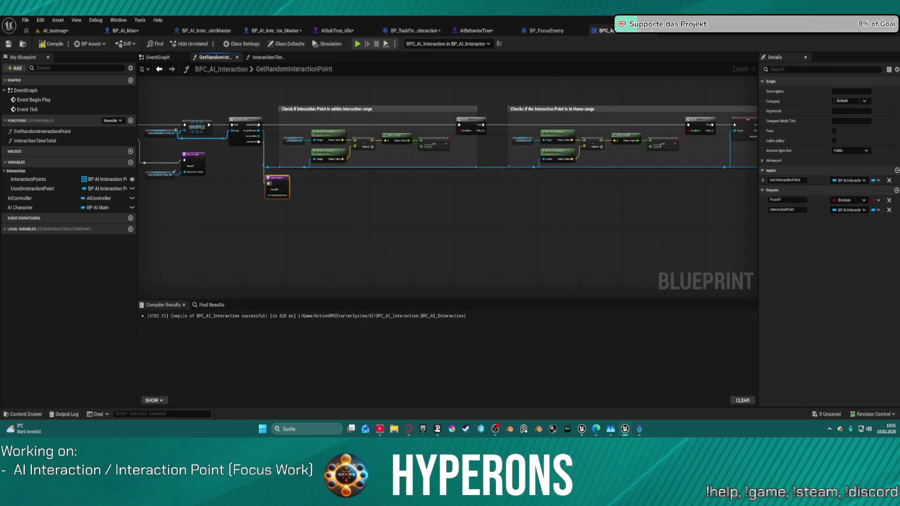
{"action": "left_click", "coordinate": [582, 429]}
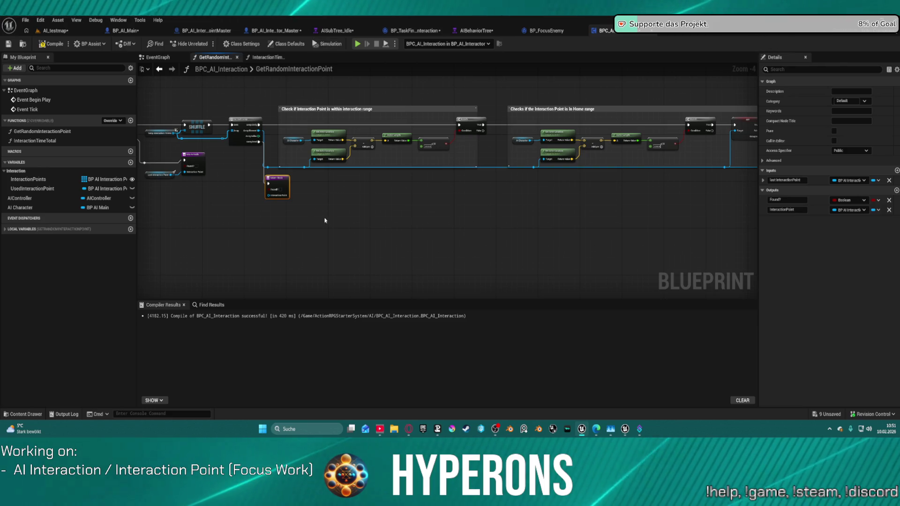
{"action": "scroll", "coordinate": [331, 193], "scroll_direction": "up", "scroll_amount": 3}
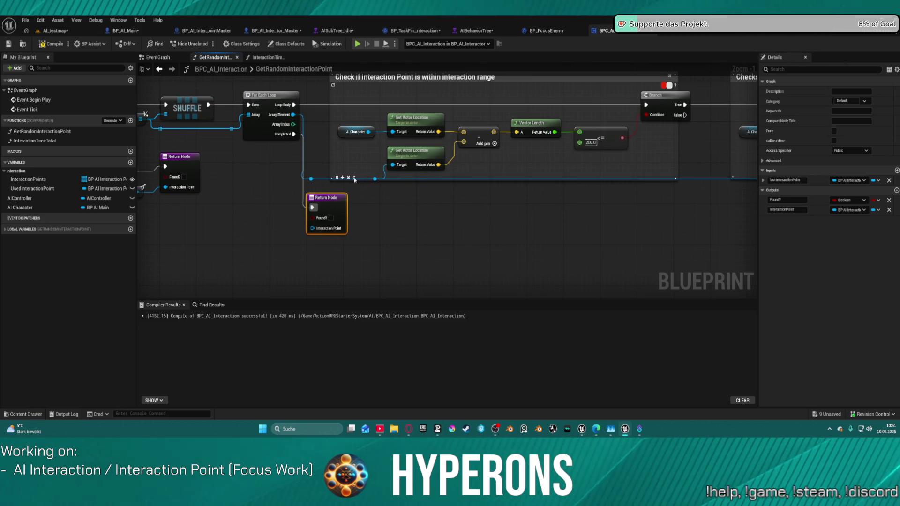
Replace the 200.0 range limit with the point's scaled sphere radius, compile, and return to AI_testmap.
{"action": "left_click_drag", "start_coordinate": [311, 179], "coordinate": [408, 214]}
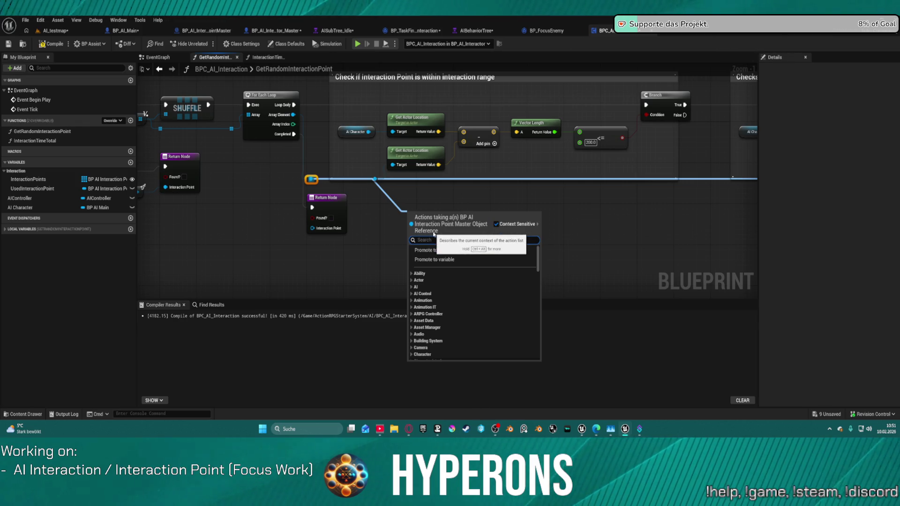
{"action": "type", "text": "sphere"}
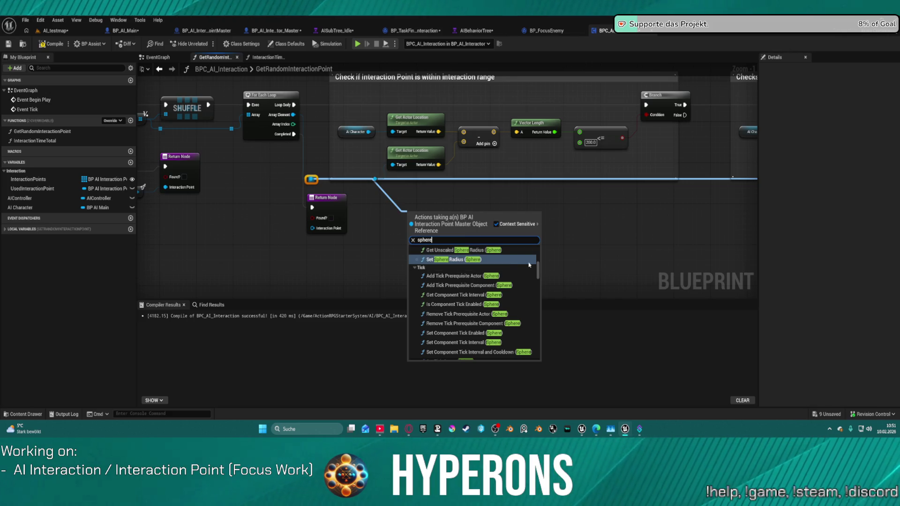
{"action": "scroll", "coordinate": [496, 256], "scroll_direction": "up", "scroll_amount": 2}
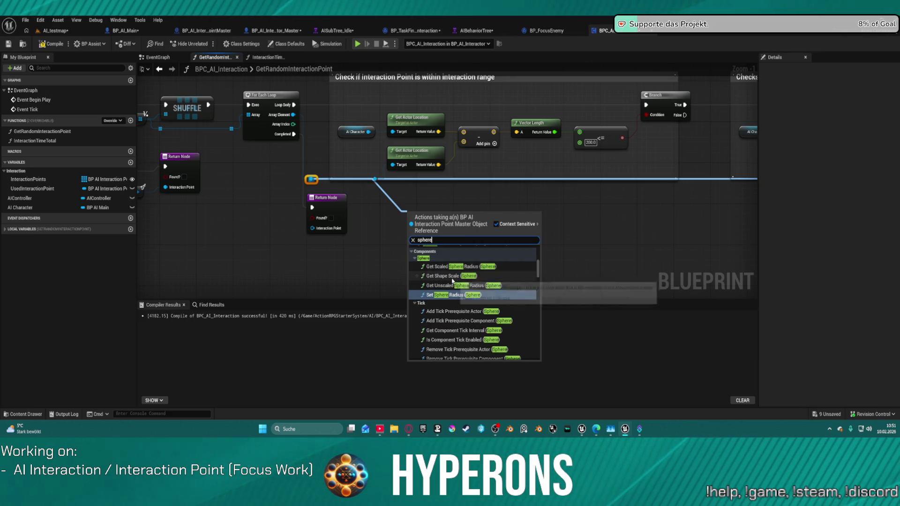
{"action": "scroll", "coordinate": [477, 274], "scroll_direction": "up", "scroll_amount": 1}
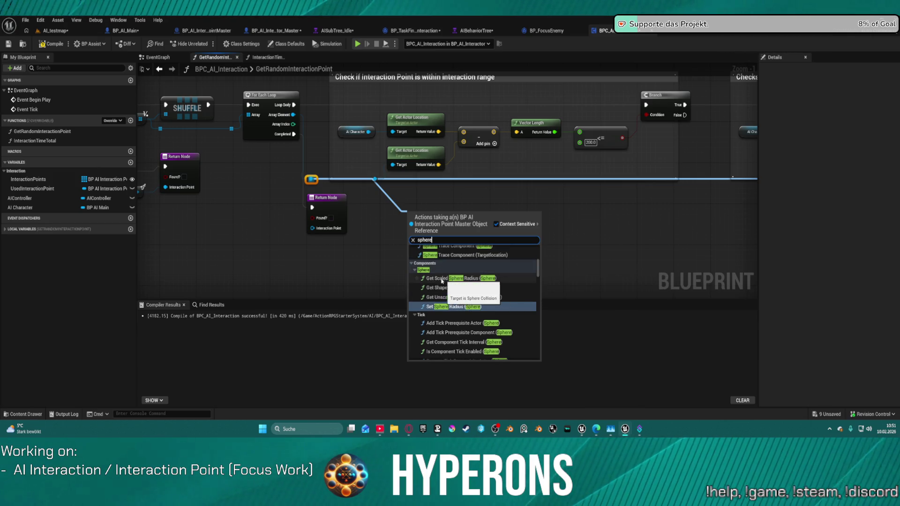
{"action": "left_click", "coordinate": [440, 279]}
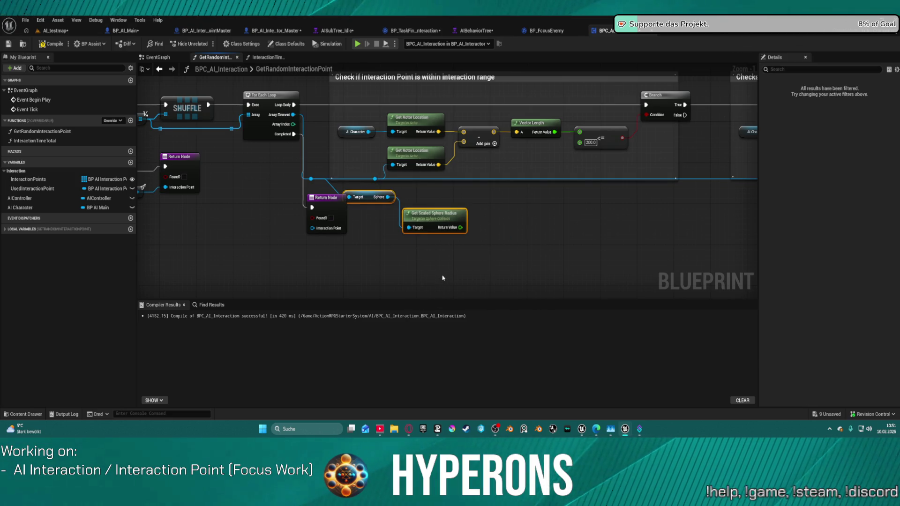
{"action": "mouse_move", "coordinate": [462, 233]}
{"action": "left_mouse_down"}
{"action": "mouse_move", "coordinate": [482, 233]}
{"action": "mouse_move", "coordinate": [543, 153]}
{"action": "mouse_move", "coordinate": [581, 142]}
{"action": "left_mouse_up"}
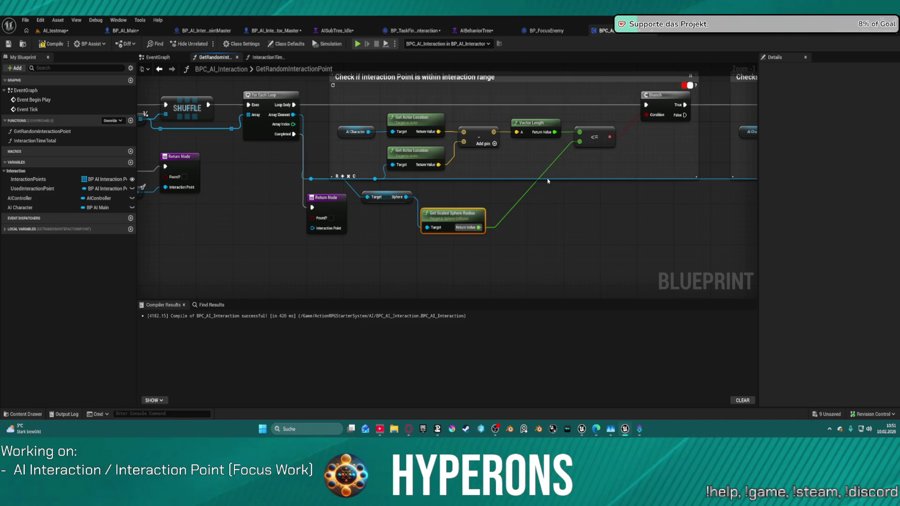
{"action": "left_click", "coordinate": [51, 44]}
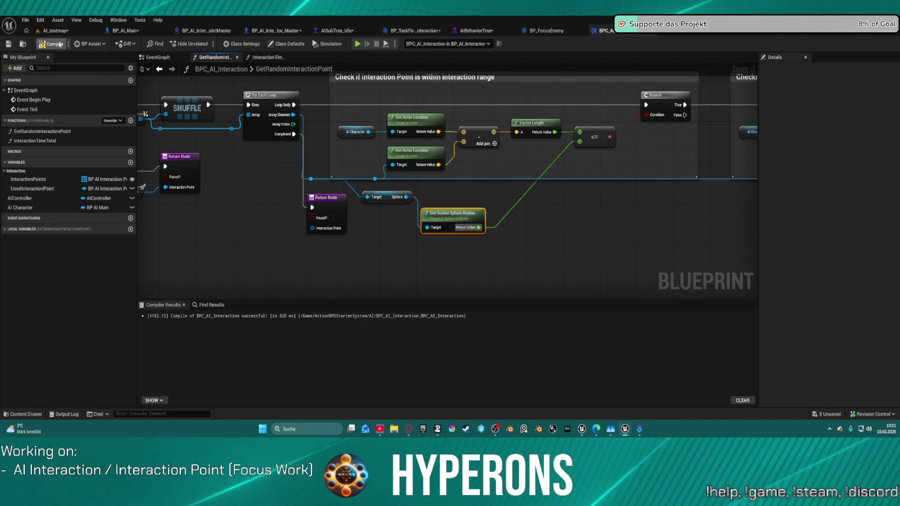
{"action": "left_click", "coordinate": [55, 31]}
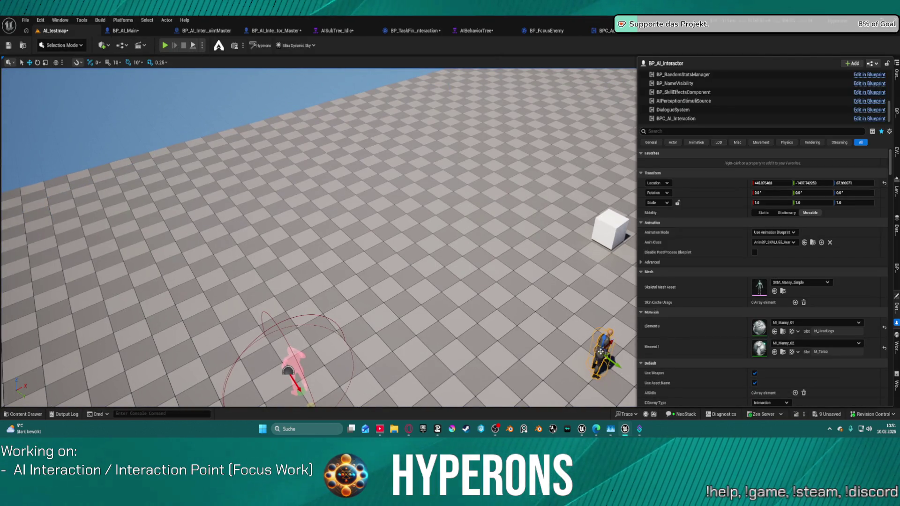
Place the BP_AI_Interactor NPC beside the pink mannequin and run a brief play test.
{"action": "mouse_move", "coordinate": [601, 351]}
{"action": "left_mouse_down"}
{"action": "mouse_move", "coordinate": [508, 342]}
{"action": "mouse_move", "coordinate": [302, 361]}
{"action": "mouse_move", "coordinate": [328, 332]}
{"action": "left_mouse_up"}
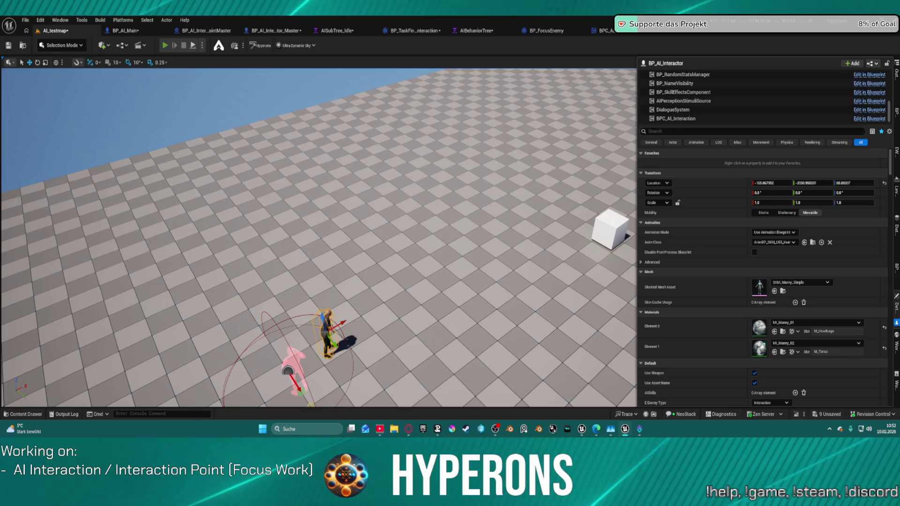
{"action": "key", "text": "alt+p"}
{"action": "key", "text": "shift+F1"}
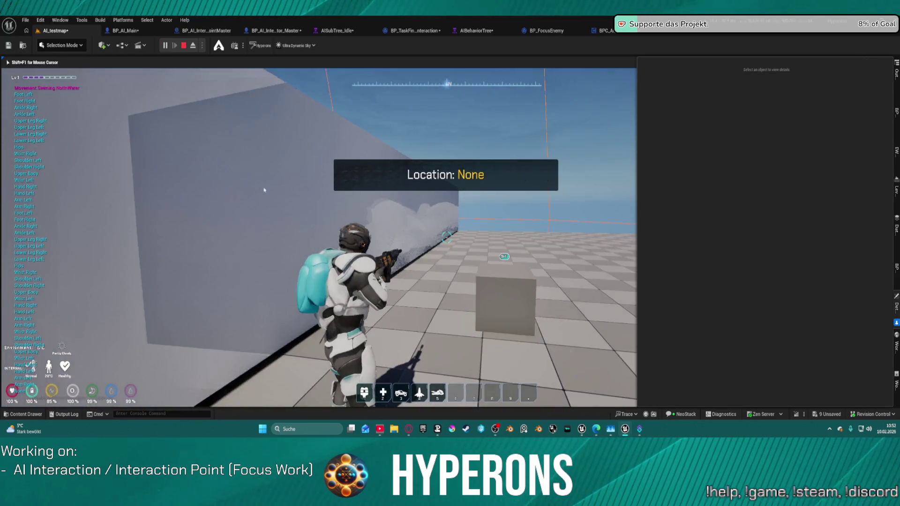
{"action": "left_click", "coordinate": [192, 45]}
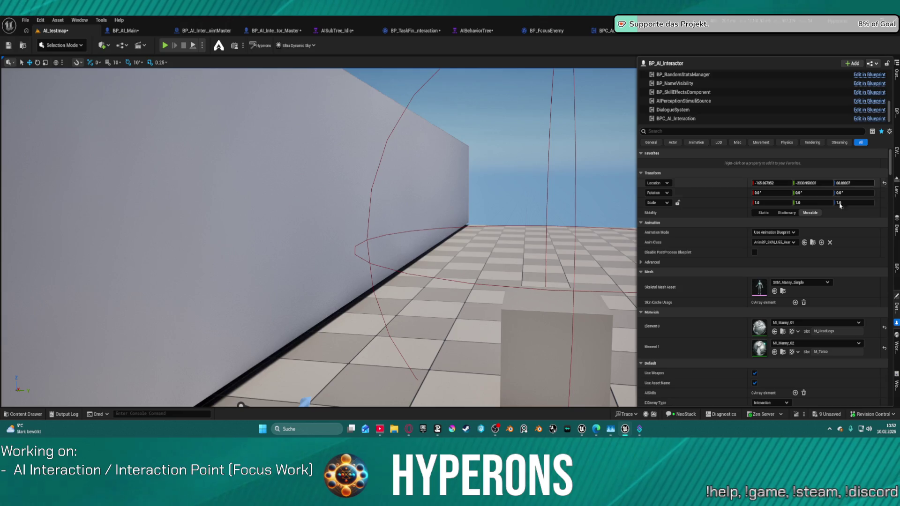
{"action": "key", "text": "Escape"}
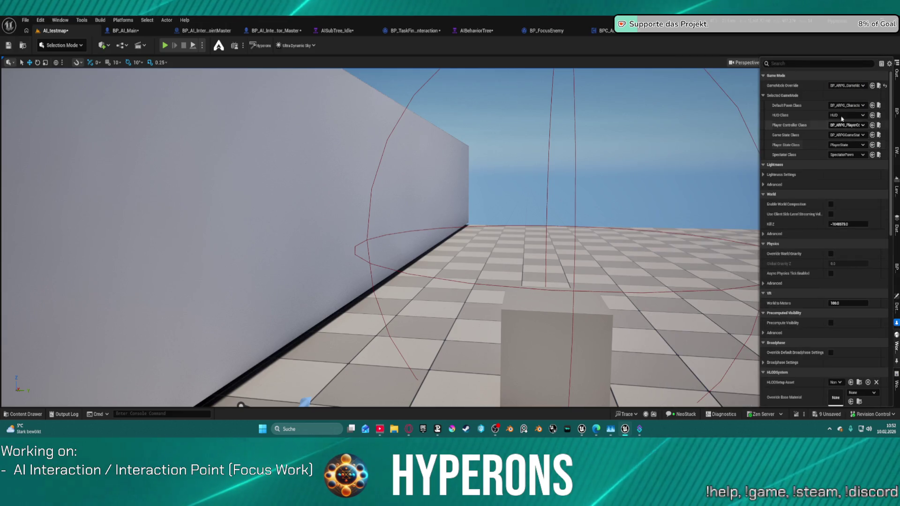
Change AI_testmap's GameMode Override from BP_ARPG_GameMode to FunctionalTestGameMode and close World Settings.
{"action": "left_click", "coordinate": [844, 106]}
{"action": "type", "text": "fut"}
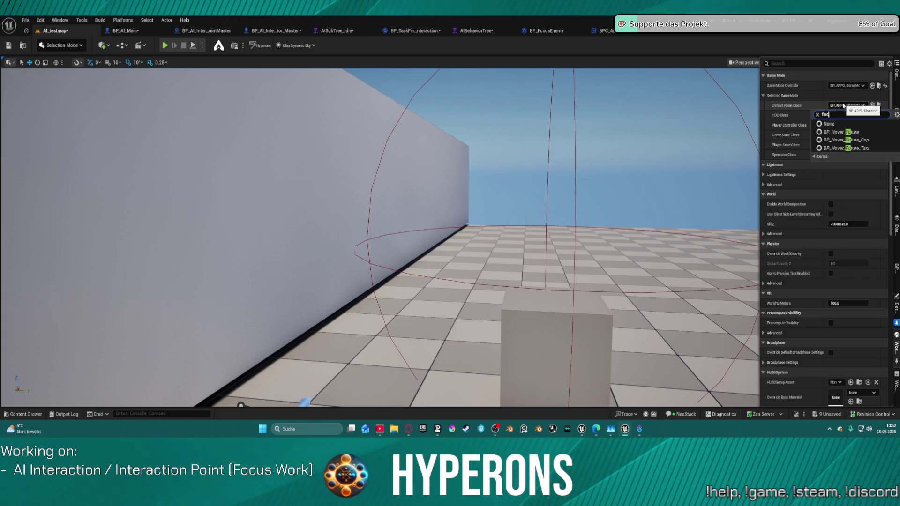
{"action": "type", "text": "s"}
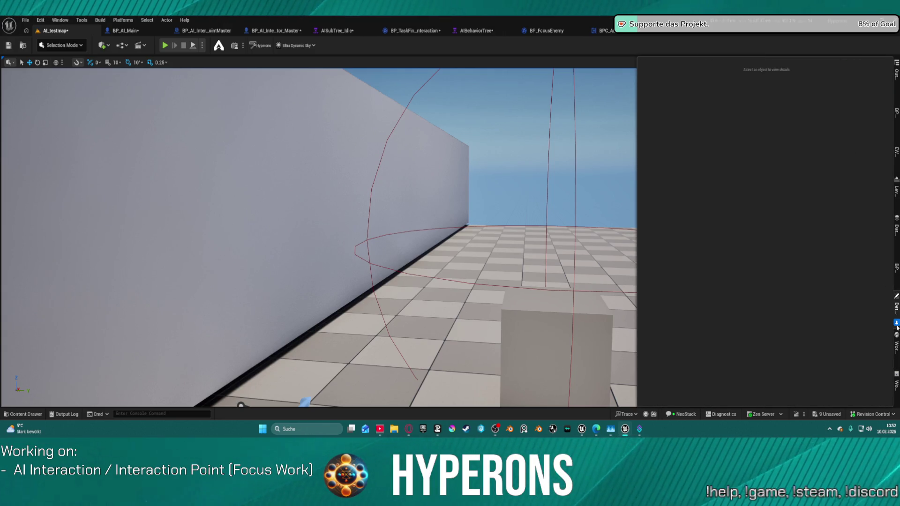
{"action": "left_click", "coordinate": [897, 324]}
{"action": "left_click", "coordinate": [847, 86]}
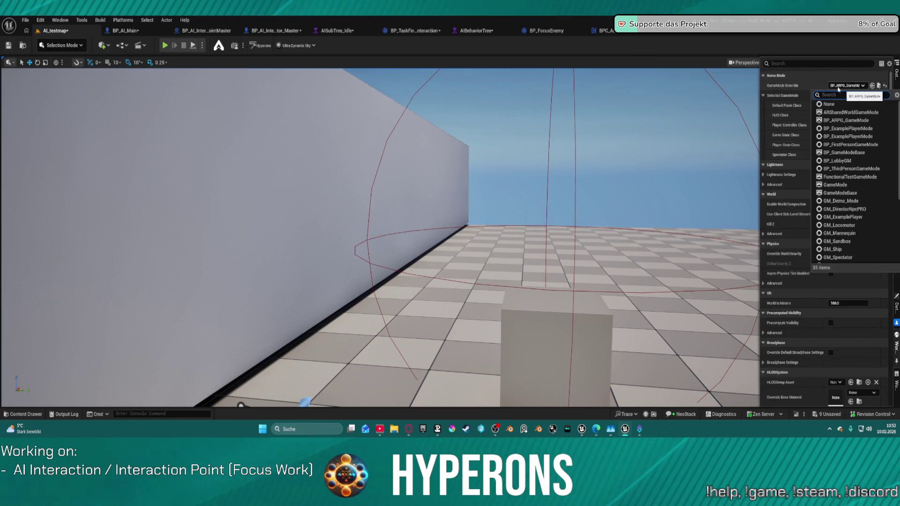
{"action": "type", "text": "fu"}
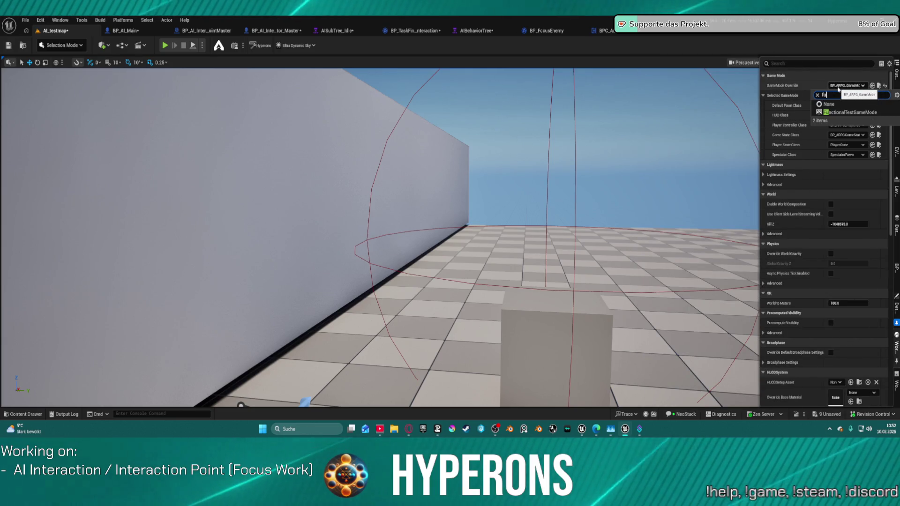
{"action": "left_click", "coordinate": [858, 112]}
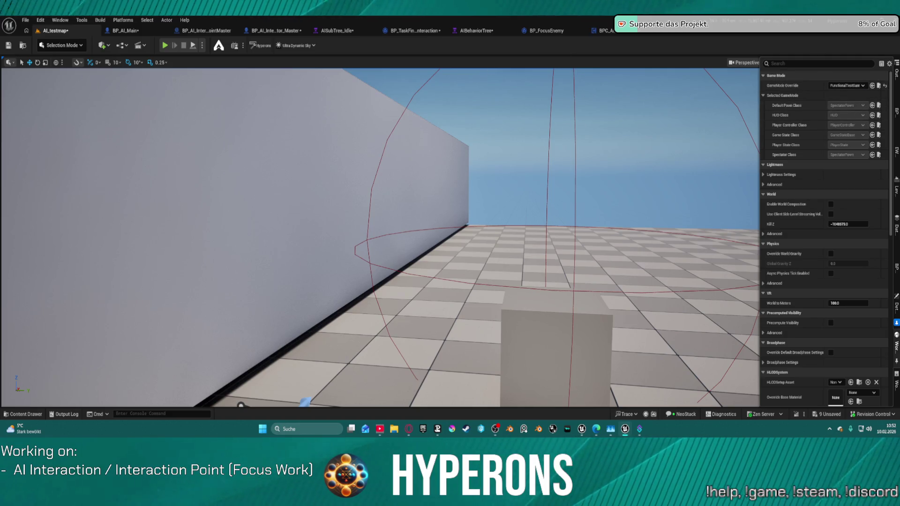
{"action": "mouse_move", "coordinate": [328, 205]}
{"action": "left_mouse_down"}
{"action": "mouse_move", "coordinate": [321, 197]}
{"action": "mouse_move", "coordinate": [356, 201]}
{"action": "mouse_move", "coordinate": [357, 178]}
{"action": "mouse_move", "coordinate": [356, 221]}
{"action": "mouse_move", "coordinate": [342, 254]}
{"action": "mouse_move", "coordinate": [338, 244]}
{"action": "mouse_move", "coordinate": [338, 263]}
{"action": "mouse_move", "coordinate": [328, 206]}
{"action": "mouse_move", "coordinate": [324, 246]}
{"action": "left_mouse_up"}
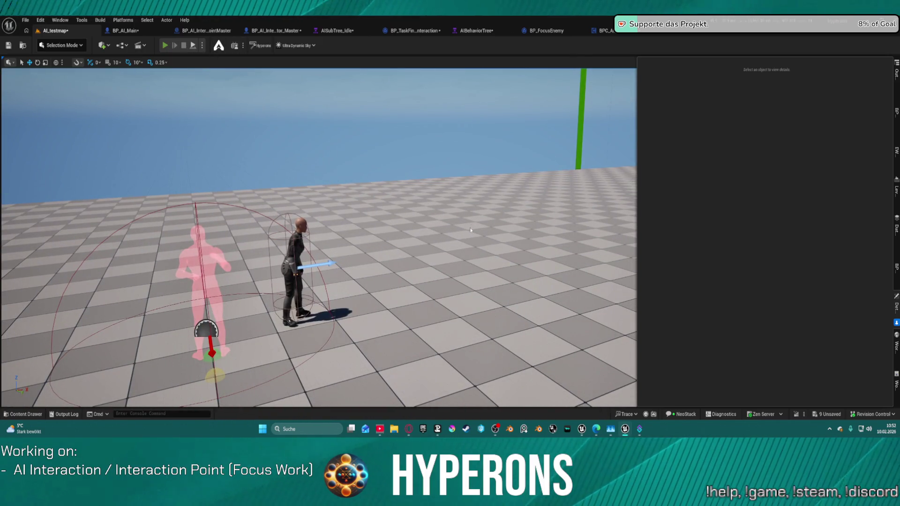
Start playing the level and open the running Idle subtree in AIBehaviorTree.
{"action": "key", "text": "alt+p"}
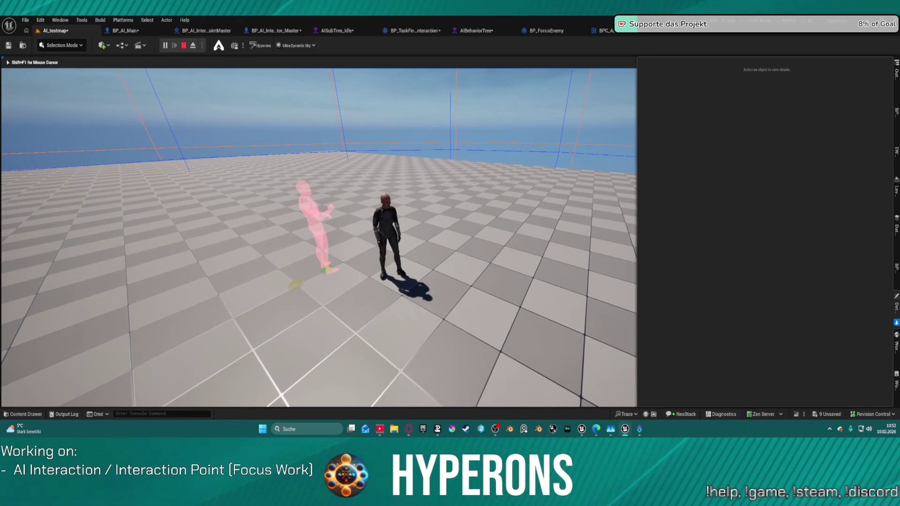
{"action": "key", "text": "super"}
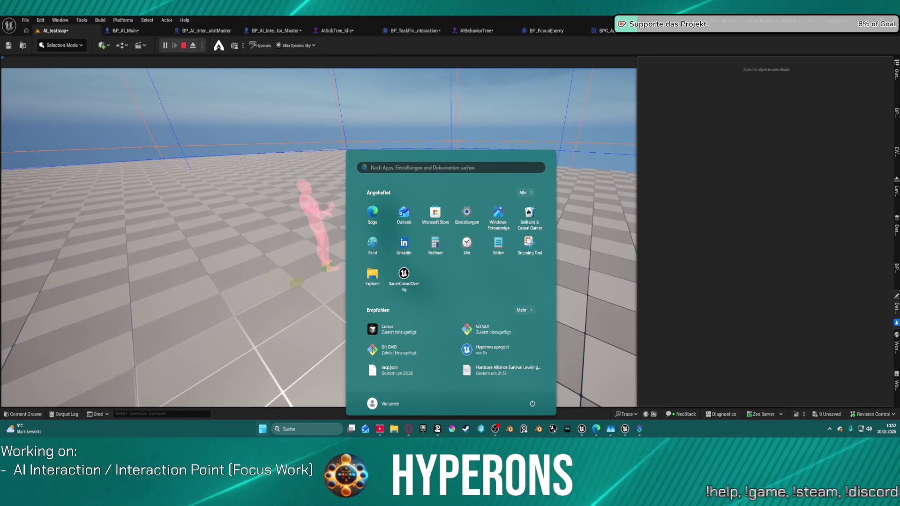
{"action": "left_click", "coordinate": [473, 29]}
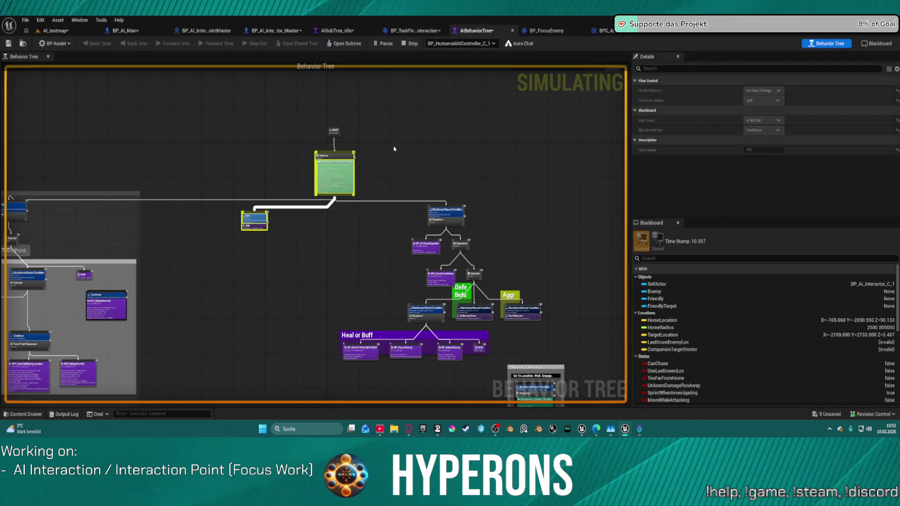
{"action": "scroll", "coordinate": [232, 231], "scroll_direction": "up", "scroll_amount": 5}
{"action": "double_click", "coordinate": [282, 223]}
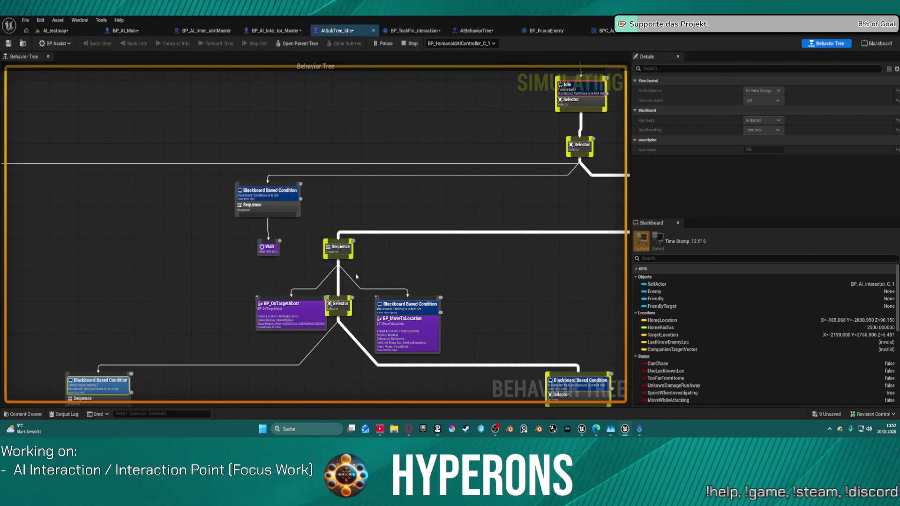
Pan the Idle subtree over to its Interaction branch, then go to BP_TaskFindInteraction.
{"action": "mouse_move", "coordinate": [439, 278]}
{"action": "left_mouse_down"}
{"action": "mouse_move", "coordinate": [437, 233]}
{"action": "mouse_move", "coordinate": [297, 145]}
{"action": "mouse_move", "coordinate": [136, 127]}
{"action": "mouse_move", "coordinate": [306, 222]}
{"action": "mouse_move", "coordinate": [556, 237]}
{"action": "left_mouse_up"}
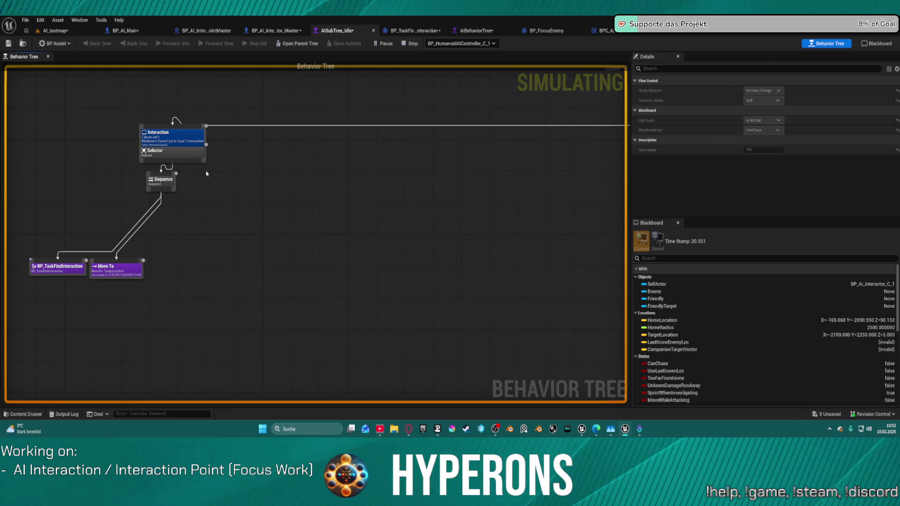
{"action": "scroll", "coordinate": [388, 186], "scroll_direction": "down", "scroll_amount": 4}
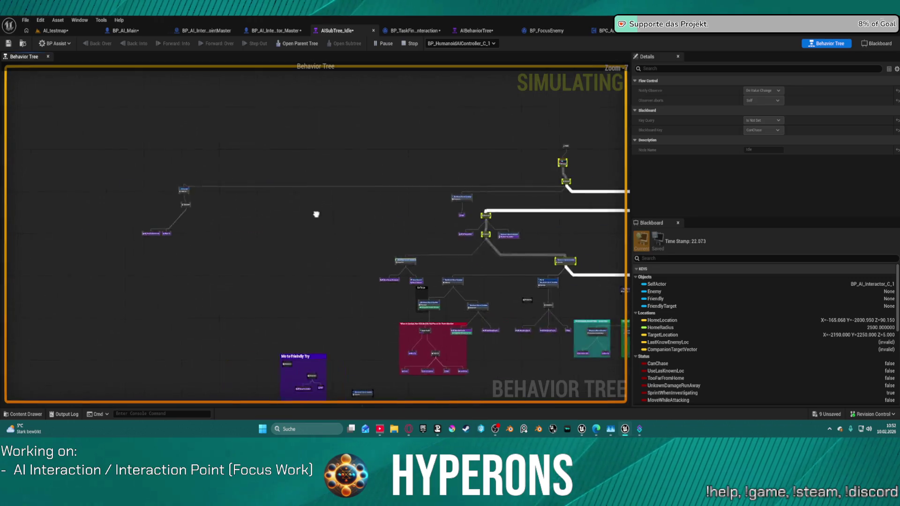
{"action": "scroll", "coordinate": [316, 211], "scroll_direction": "up", "scroll_amount": 2}
{"action": "scroll", "coordinate": [433, 345], "scroll_direction": "up", "scroll_amount": 2}
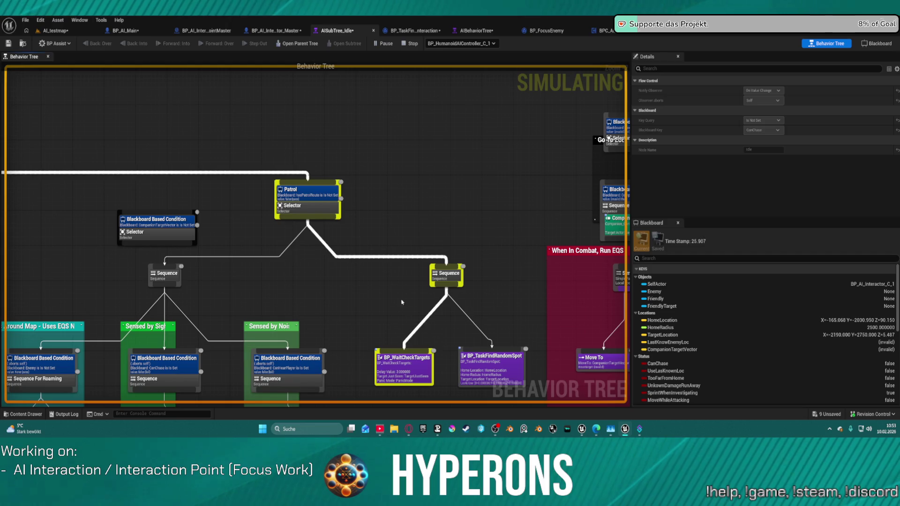
{"action": "scroll", "coordinate": [402, 302], "scroll_direction": "down", "scroll_amount": 5}
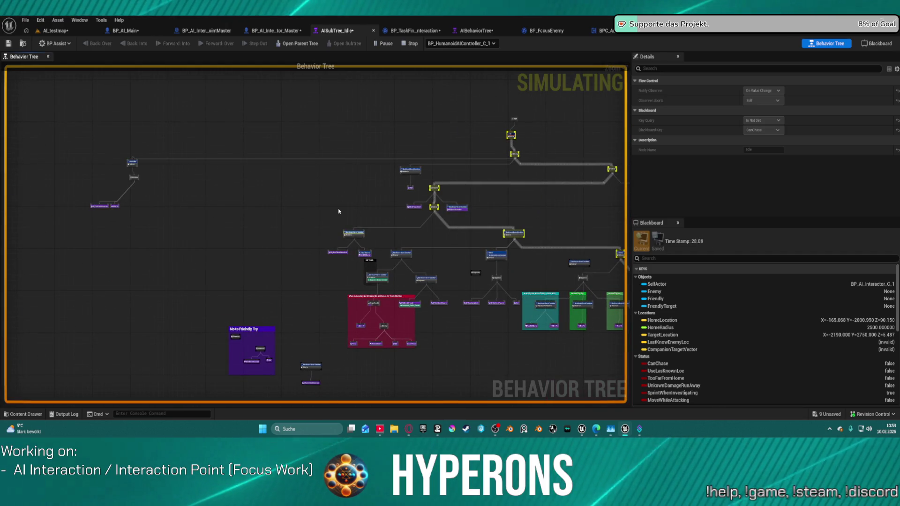
{"action": "scroll", "coordinate": [153, 192], "scroll_direction": "up", "scroll_amount": 4}
{"action": "mouse_move", "coordinate": [182, 167]}
{"action": "left_mouse_down"}
{"action": "mouse_move", "coordinate": [387, 184]}
{"action": "mouse_move", "coordinate": [145, 192]}
{"action": "mouse_move", "coordinate": [274, 221]}
{"action": "mouse_move", "coordinate": [314, 249]}
{"action": "left_mouse_up"}
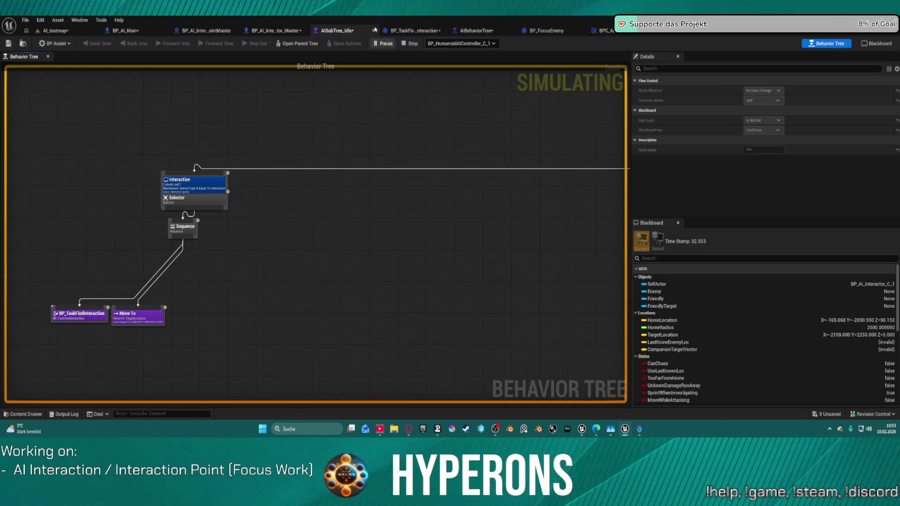
{"action": "left_click", "coordinate": [415, 31]}
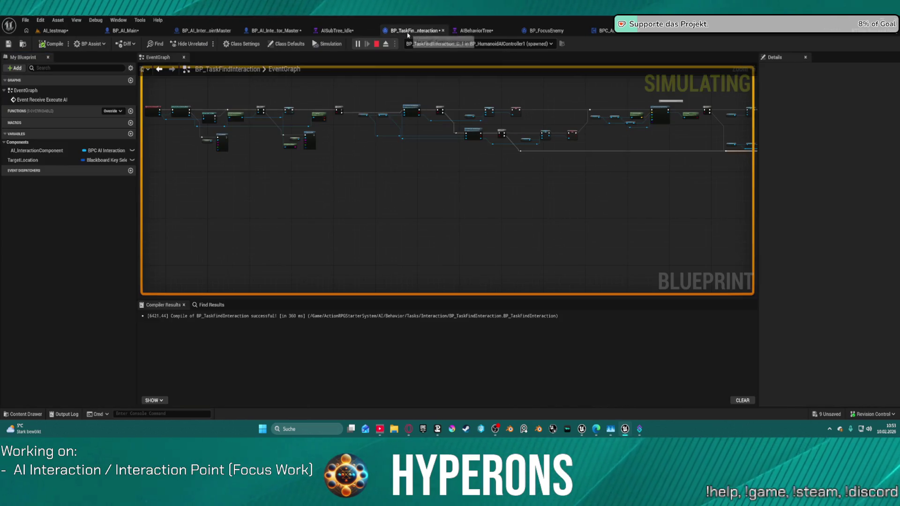
Follow the live flow to the Get Random Interaction Point call and open its function graph.
{"action": "scroll", "coordinate": [386, 103], "scroll_direction": "up", "scroll_amount": 2}
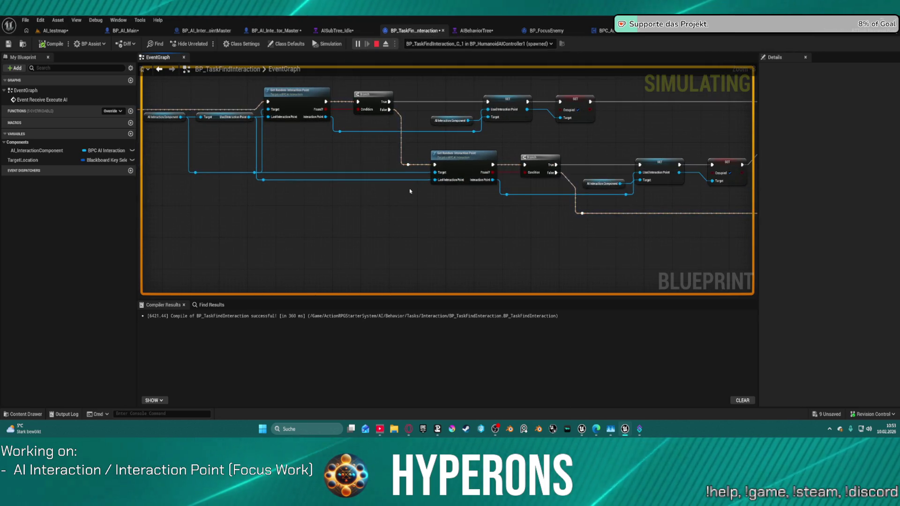
{"action": "mouse_move", "coordinate": [296, 154]}
{"action": "left_mouse_down"}
{"action": "mouse_move", "coordinate": [437, 202]}
{"action": "mouse_move", "coordinate": [486, 208]}
{"action": "left_mouse_up"}
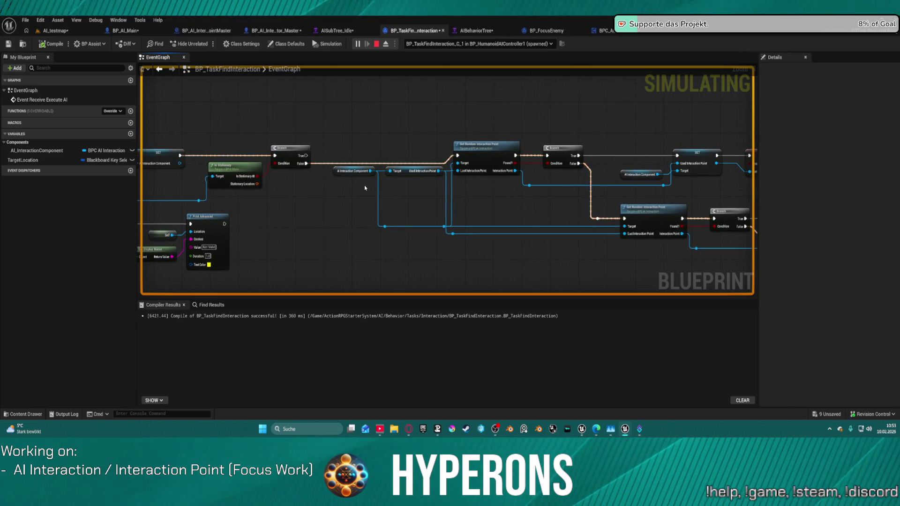
{"action": "mouse_move", "coordinate": [352, 188]}
{"action": "left_mouse_down"}
{"action": "mouse_move", "coordinate": [548, 187]}
{"action": "mouse_move", "coordinate": [488, 195]}
{"action": "mouse_move", "coordinate": [124, 176]}
{"action": "left_mouse_up"}
{"action": "left_click", "coordinate": [308, 138]}
{"action": "double_click", "coordinate": [308, 137]}
{"action": "left_click_drag", "start_coordinate": [450, 197], "coordinate": [670, 199]}
Debug BP_AI_Interactor's interaction component and select the Temp Interaction Points variable.
{"action": "left_click", "coordinate": [435, 43]}
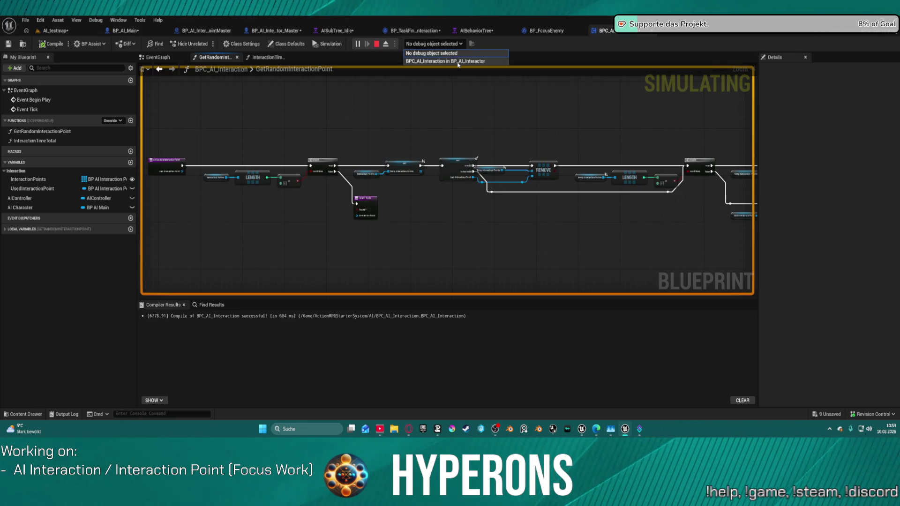
{"action": "left_click", "coordinate": [450, 58]}
{"action": "left_click_drag", "start_coordinate": [317, 155], "coordinate": [467, 147]}
{"action": "scroll", "coordinate": [467, 147], "scroll_direction": "up", "scroll_amount": 3}
{"action": "left_click", "coordinate": [603, 151]}
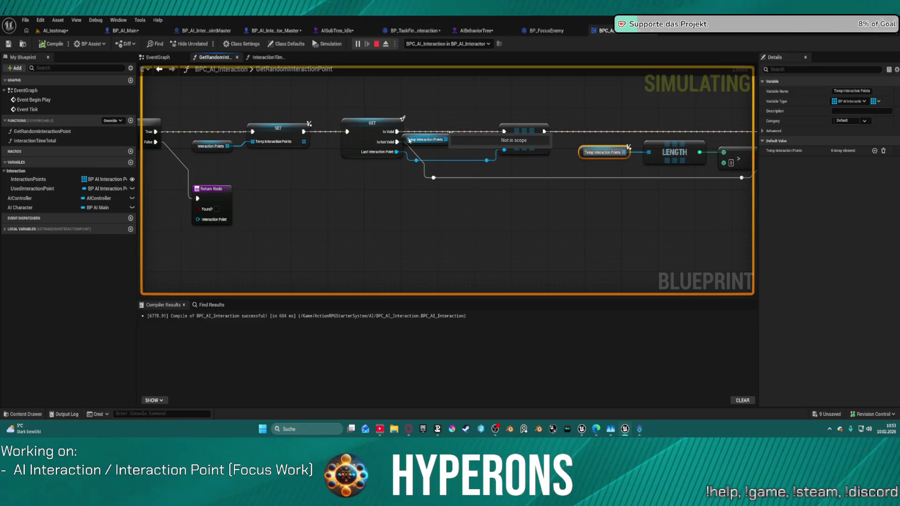
{"action": "left_click_drag", "start_coordinate": [211, 150], "coordinate": [351, 149]}
{"action": "mouse_move", "coordinate": [354, 149]}
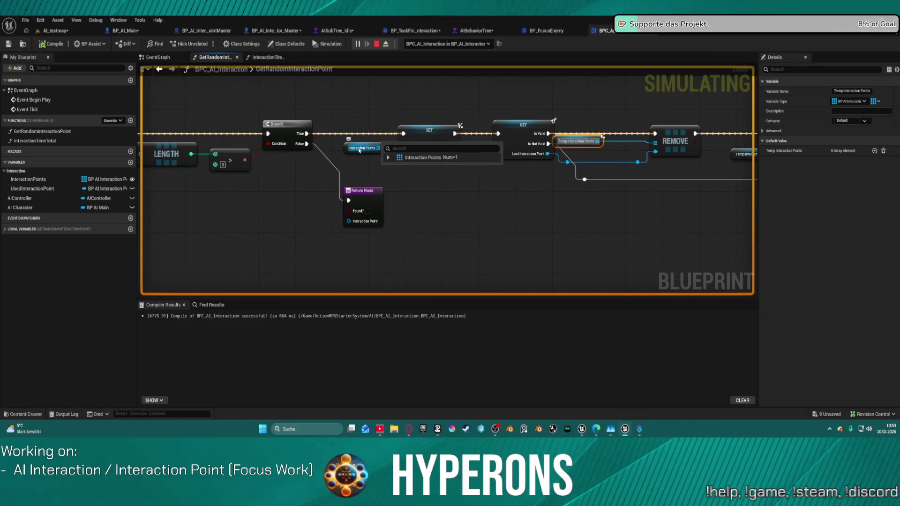
Follow the live flow through the Branch, GET, REMOVE, SHUFFLE and Return nodes.
{"action": "left_click_drag", "start_coordinate": [516, 149], "coordinate": [340, 172]}
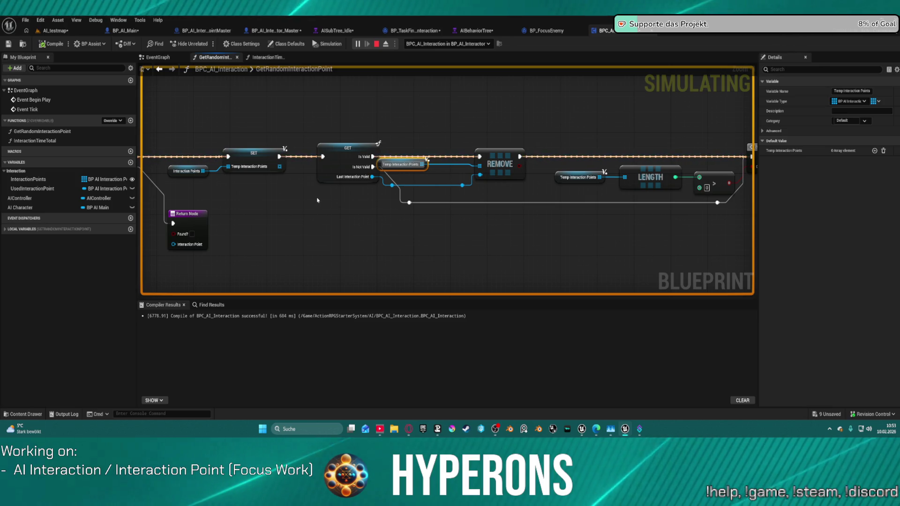
{"action": "mouse_move", "coordinate": [311, 202]}
{"action": "left_mouse_down"}
{"action": "mouse_move", "coordinate": [586, 188]}
{"action": "mouse_move", "coordinate": [88, 207]}
{"action": "left_mouse_up"}
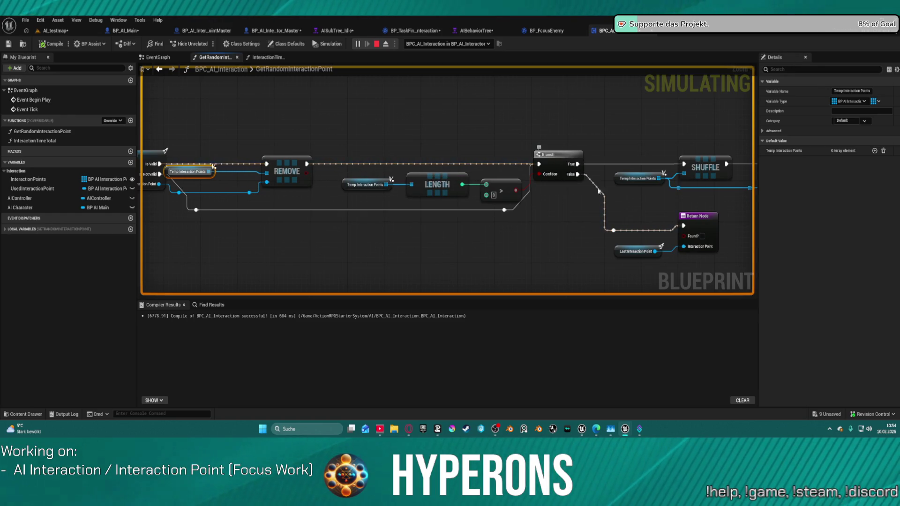
{"action": "left_click_drag", "start_coordinate": [629, 204], "coordinate": [579, 202]}
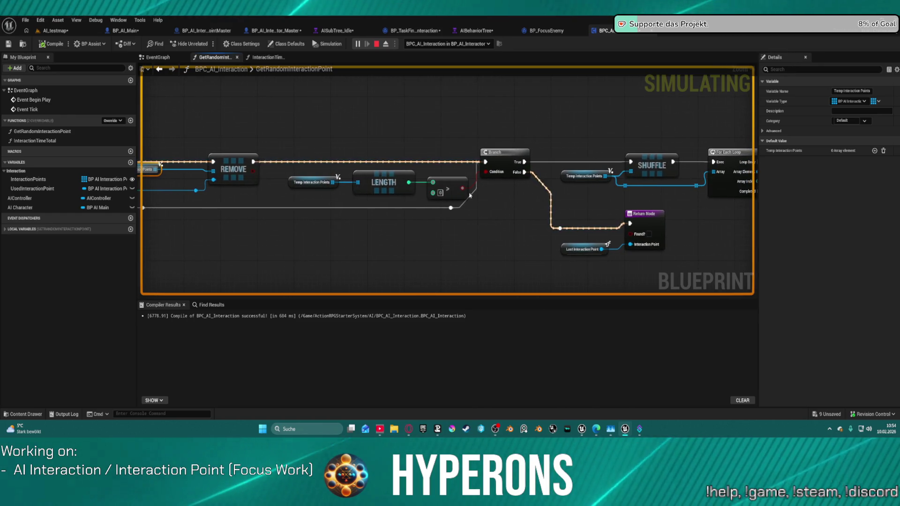
{"action": "mouse_move", "coordinate": [299, 183]}
{"action": "left_mouse_down"}
{"action": "mouse_move", "coordinate": [602, 177]}
{"action": "mouse_move", "coordinate": [483, 185]}
{"action": "left_mouse_up"}
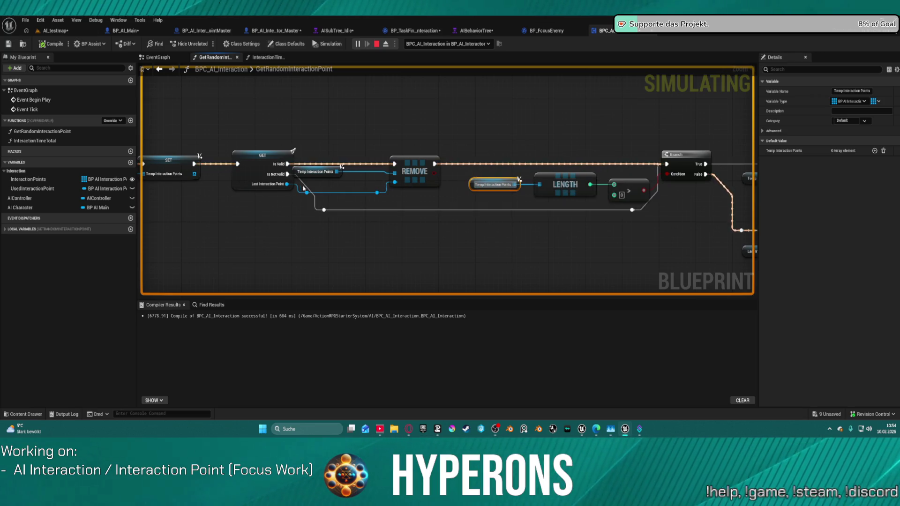
{"action": "left_click_drag", "start_coordinate": [272, 183], "coordinate": [499, 182]}
Expand Temp Interaction Points' debug array, confirming only BP_AI_InteractionPointMaster_C_1, then move its getter right.
{"action": "left_click", "coordinate": [9, 230]}
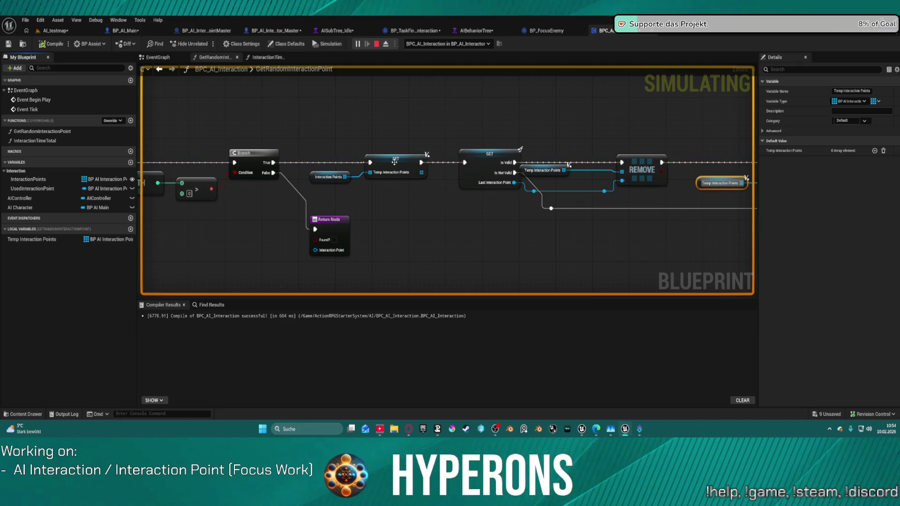
{"action": "mouse_move", "coordinate": [393, 173]}
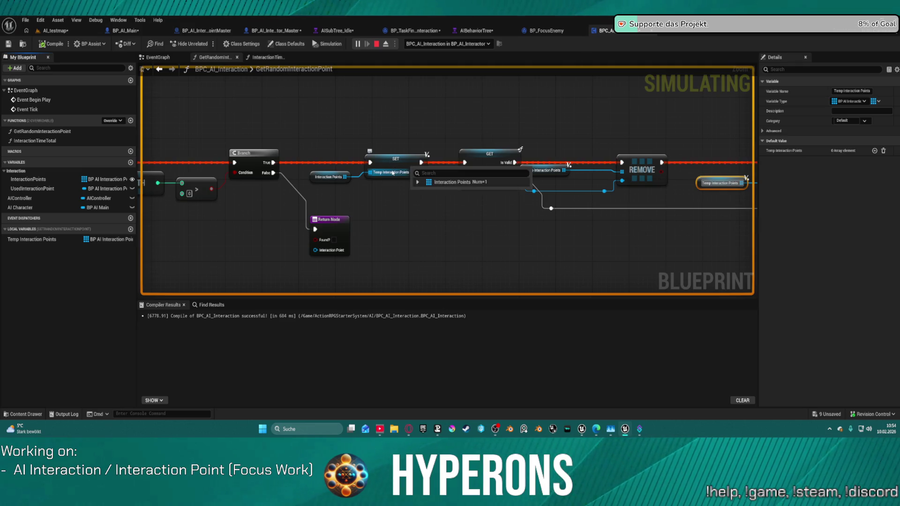
{"action": "left_click", "coordinate": [417, 182]}
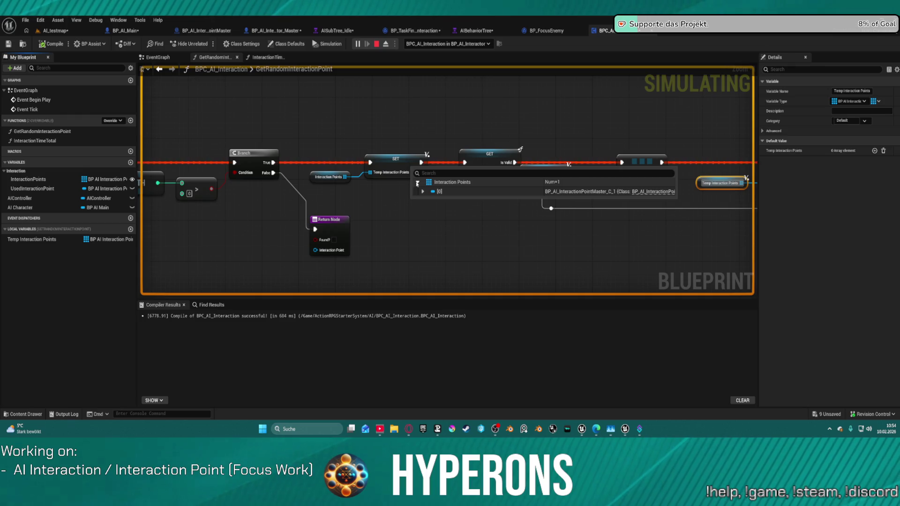
{"action": "left_click", "coordinate": [399, 164]}
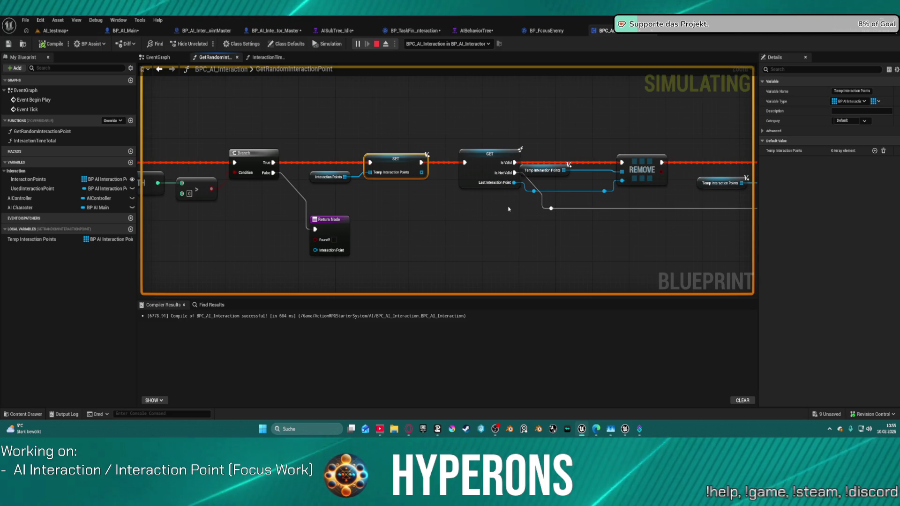
{"action": "mouse_move", "coordinate": [405, 208]}
{"action": "mouse_move", "coordinate": [373, 186]}
{"action": "mouse_move", "coordinate": [372, 186]}
{"action": "left_mouse_down"}
{"action": "mouse_move", "coordinate": [436, 178]}
{"action": "mouse_move", "coordinate": [413, 178]}
{"action": "mouse_move", "coordinate": [421, 178]}
{"action": "left_mouse_up"}
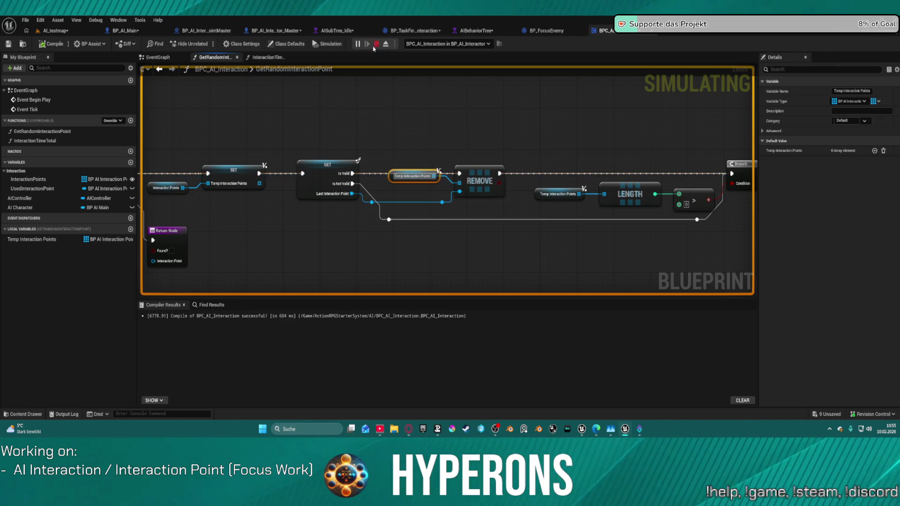
Stop the simulation and put a breakpoint on the Temp Interaction Points SET node.
{"action": "left_click", "coordinate": [375, 44]}
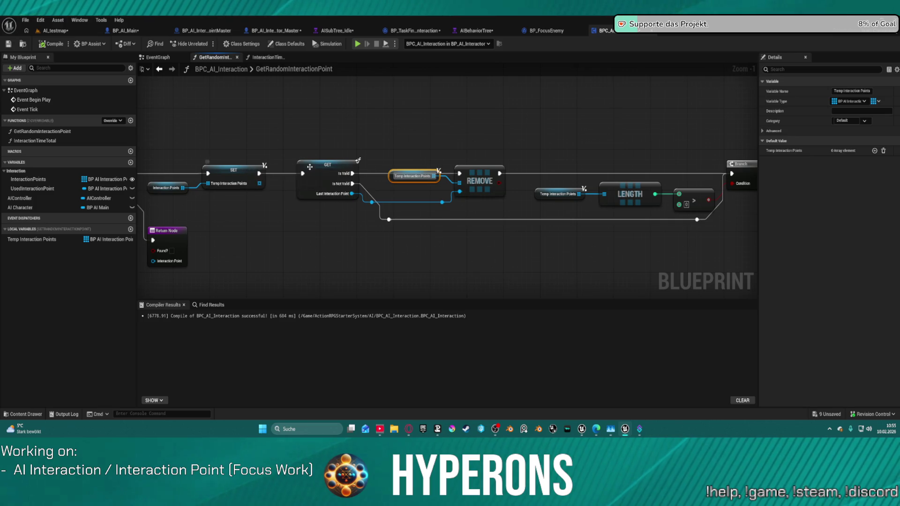
{"action": "right_click", "coordinate": [307, 166]}
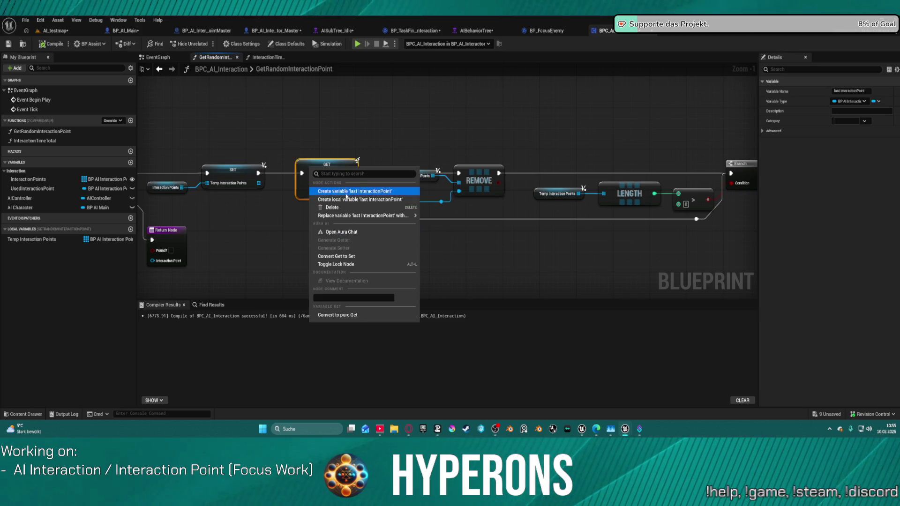
{"action": "left_click", "coordinate": [293, 142]}
{"action": "left_click_drag", "start_coordinate": [307, 152], "coordinate": [420, 155]}
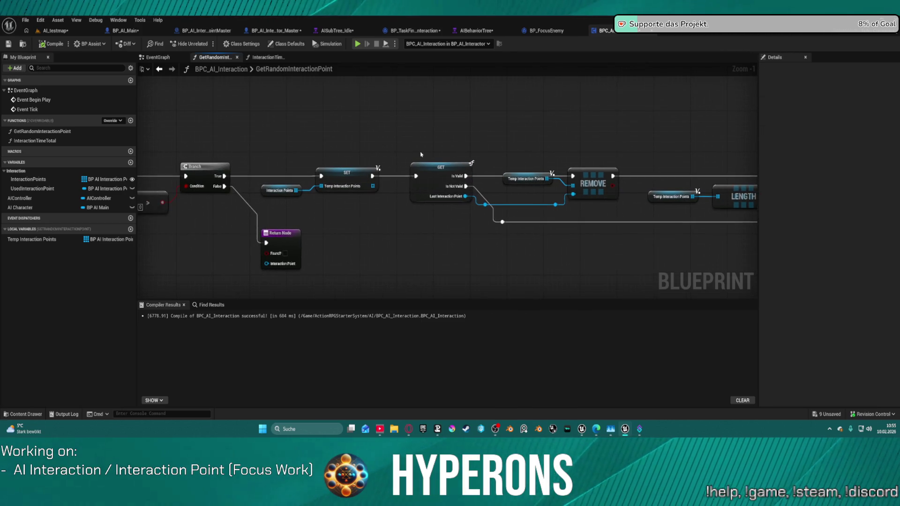
{"action": "right_click", "coordinate": [424, 166]}
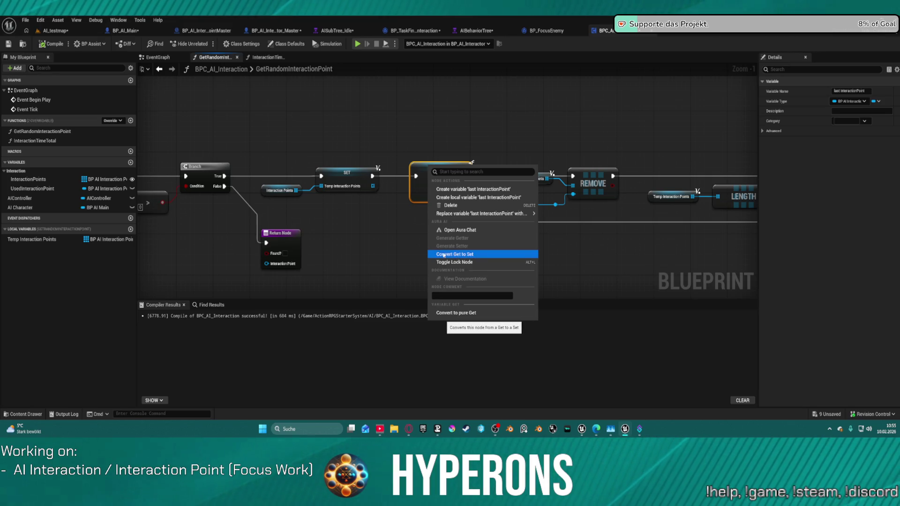
{"action": "right_click", "coordinate": [338, 171]}
{"action": "mouse_move", "coordinate": [389, 349]}
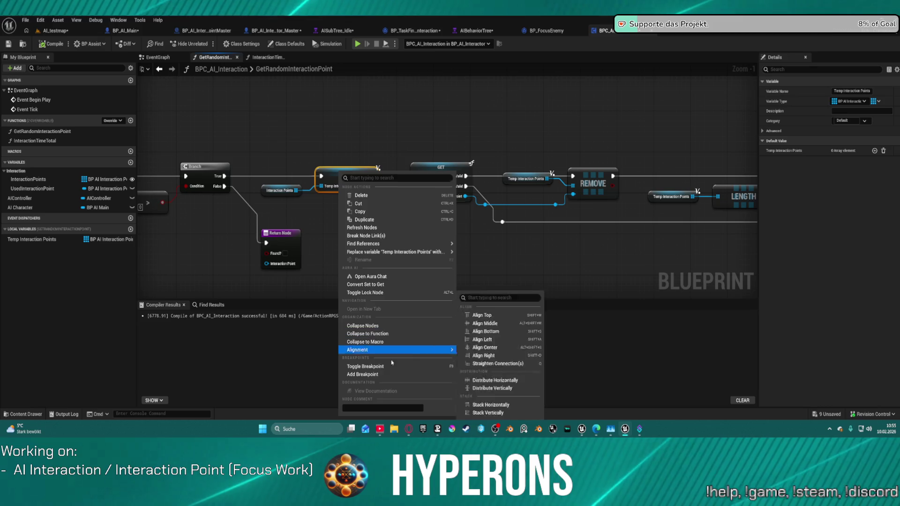
{"action": "left_click", "coordinate": [392, 374]}
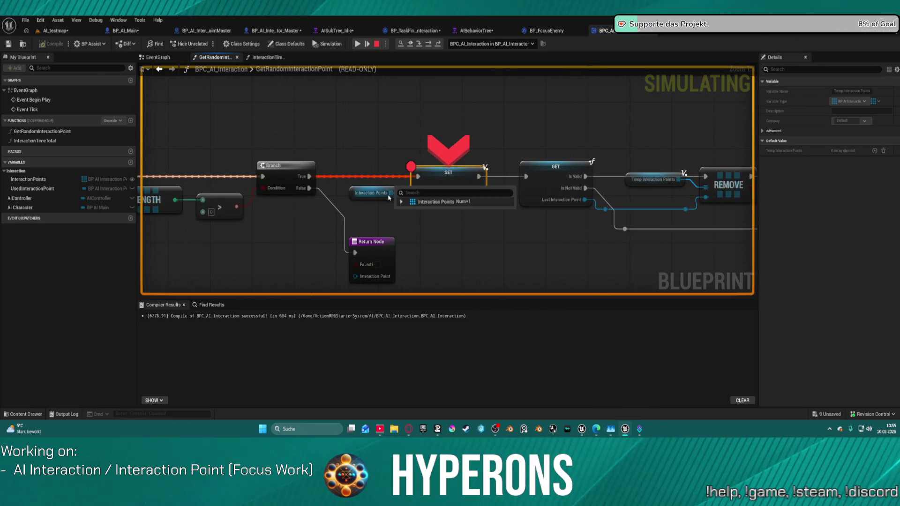
At the breakpoint, expand the Interaction Points value, confirm Num=1, and resume the game.
{"action": "mouse_move", "coordinate": [432, 192]}
{"action": "mouse_move", "coordinate": [464, 191]}
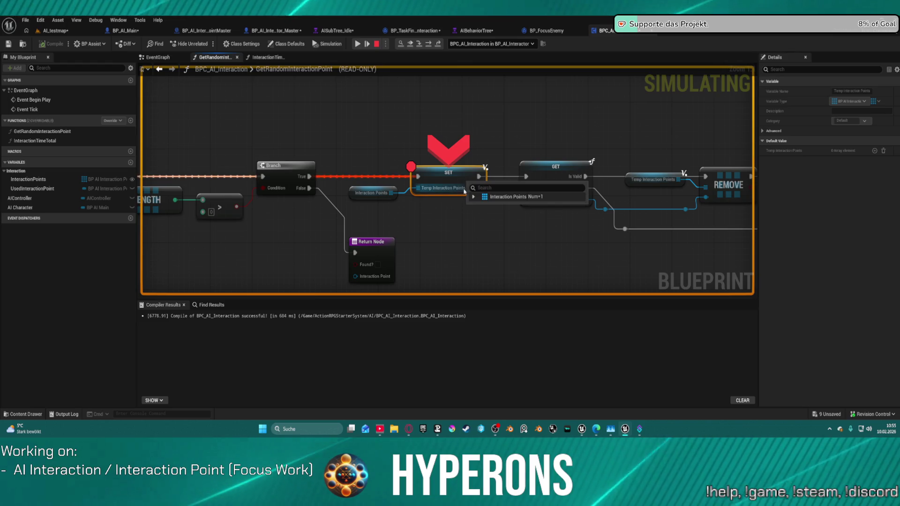
{"action": "left_click", "coordinate": [474, 196]}
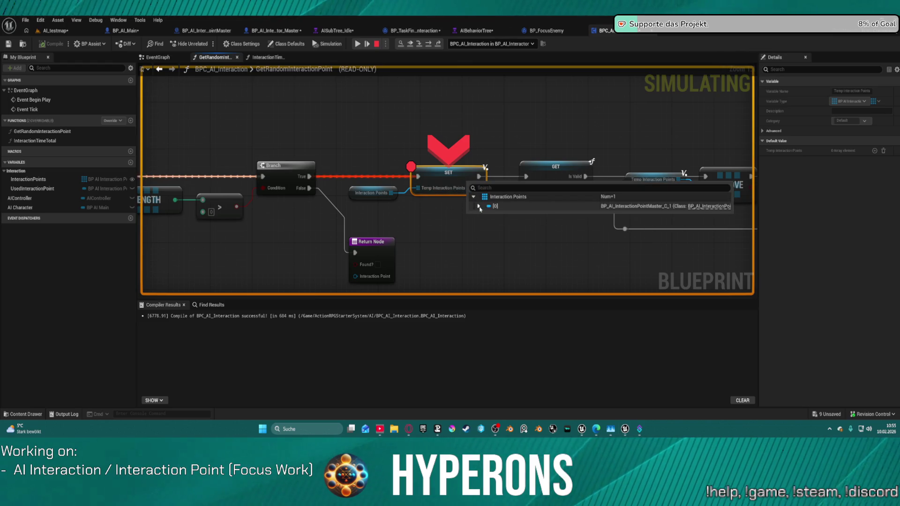
{"action": "left_click", "coordinate": [478, 206]}
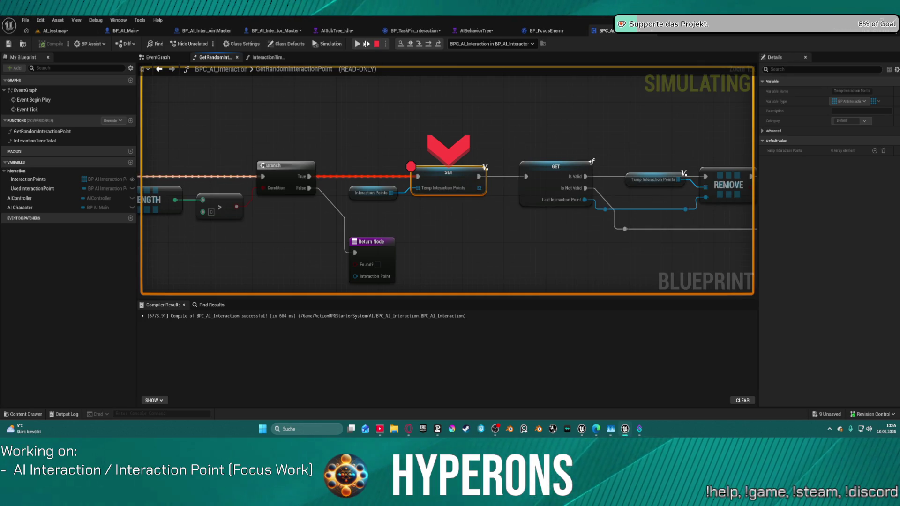
{"action": "left_click", "coordinate": [361, 45]}
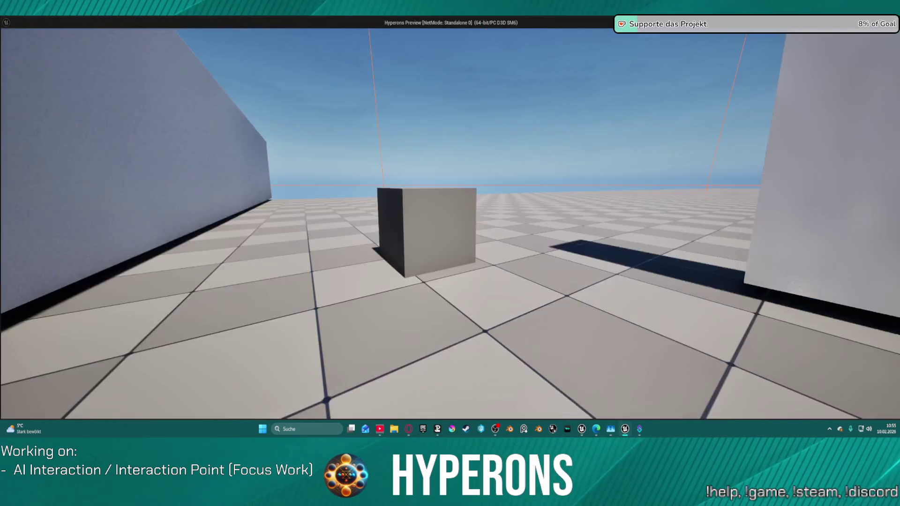
End play and Alt-drag the interaction point along X to create a copy.
{"action": "key", "text": "Escape"}
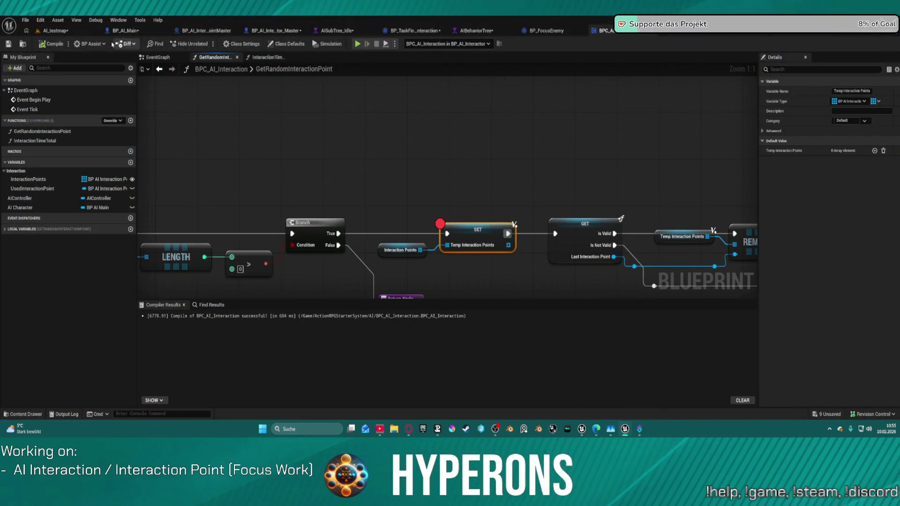
{"action": "left_click", "coordinate": [54, 31]}
{"action": "scroll", "coordinate": [174, 96], "scroll_direction": "down", "scroll_amount": 5}
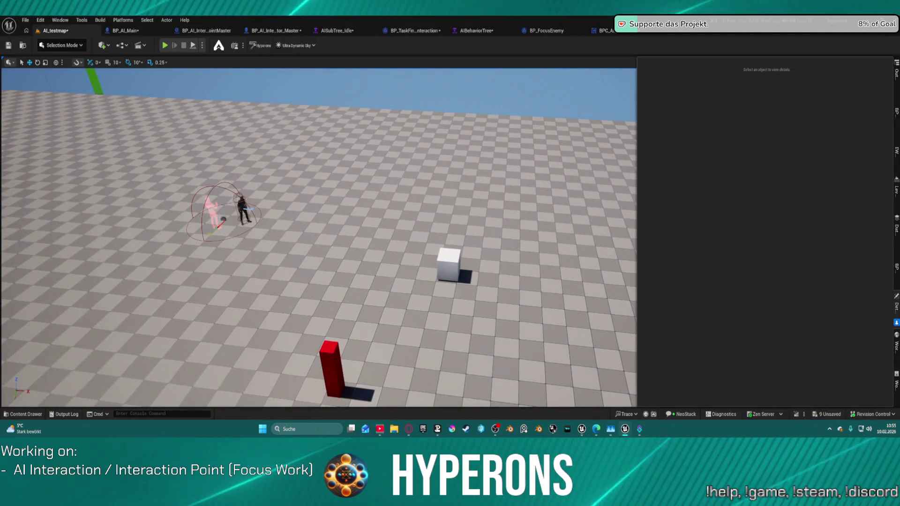
{"action": "left_click", "coordinate": [214, 213]}
{"action": "mouse_move", "coordinate": [244, 224]}
{"action": "left_mouse_down", "text": "alt"}
{"action": "mouse_move", "coordinate": [375, 233]}
{"action": "mouse_move", "coordinate": [367, 232]}
{"action": "left_mouse_up", "text": "alt"}
{"action": "scroll", "coordinate": [367, 191], "scroll_direction": "up", "scroll_amount": 5}
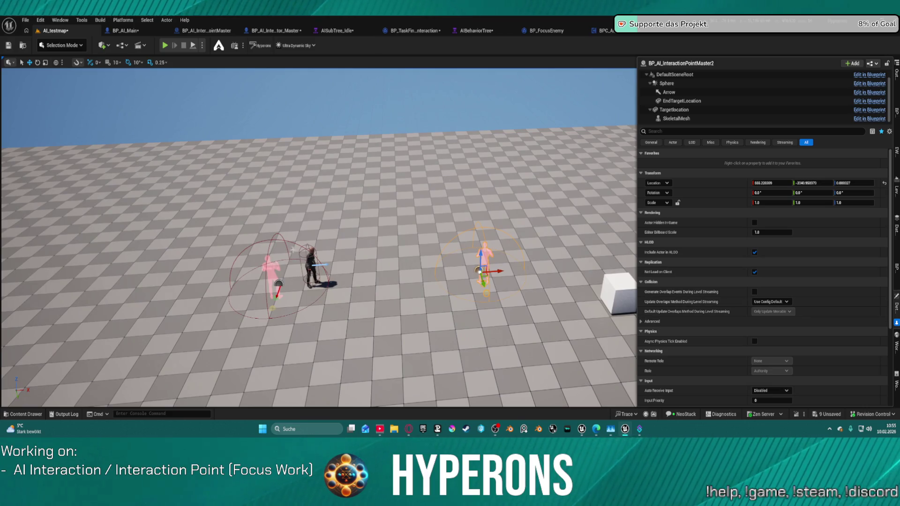
Add BP_AI_InteractionPointMaster2 as Index [1] of the NPC's Interaction Points and replay.
{"action": "left_click", "coordinate": [312, 256]}
{"action": "scroll", "coordinate": [822, 273], "scroll_direction": "down", "scroll_amount": 1}
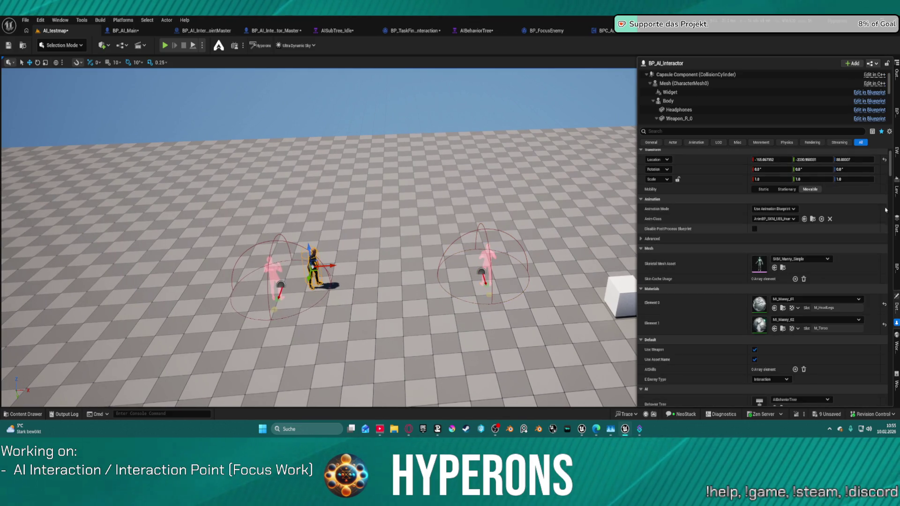
{"action": "mouse_move", "coordinate": [890, 170]}
{"action": "left_mouse_down"}
{"action": "mouse_move", "coordinate": [890, 214]}
{"action": "mouse_move", "coordinate": [889, 162]}
{"action": "left_mouse_up"}
{"action": "scroll", "coordinate": [736, 114], "scroll_direction": "down", "scroll_amount": 5}
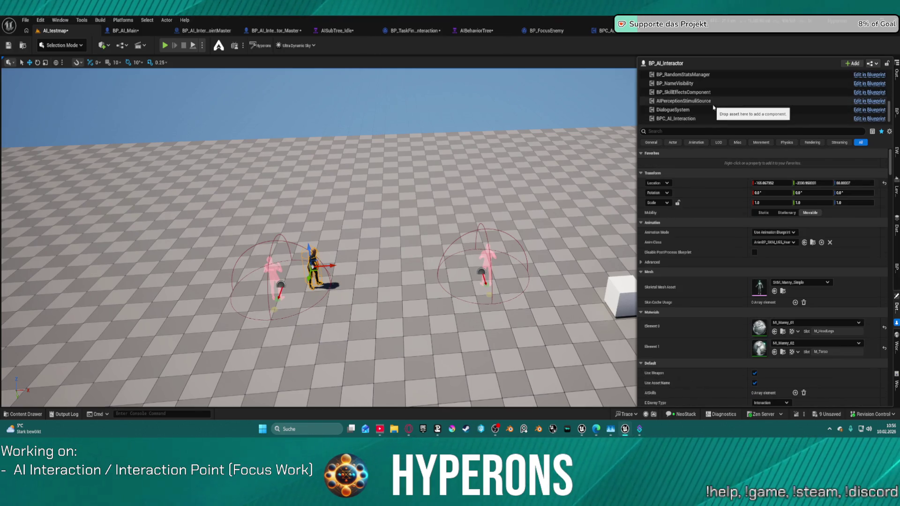
{"action": "left_click", "coordinate": [734, 118]}
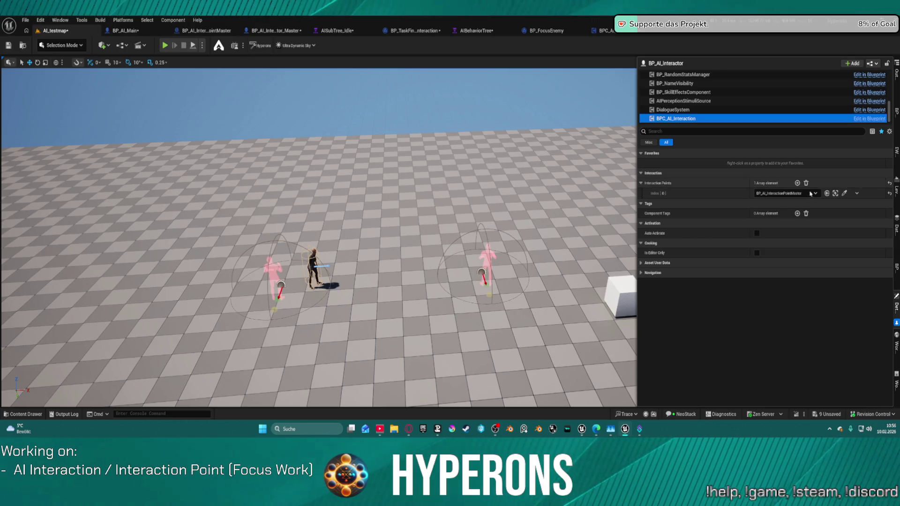
{"action": "left_click", "coordinate": [797, 183]}
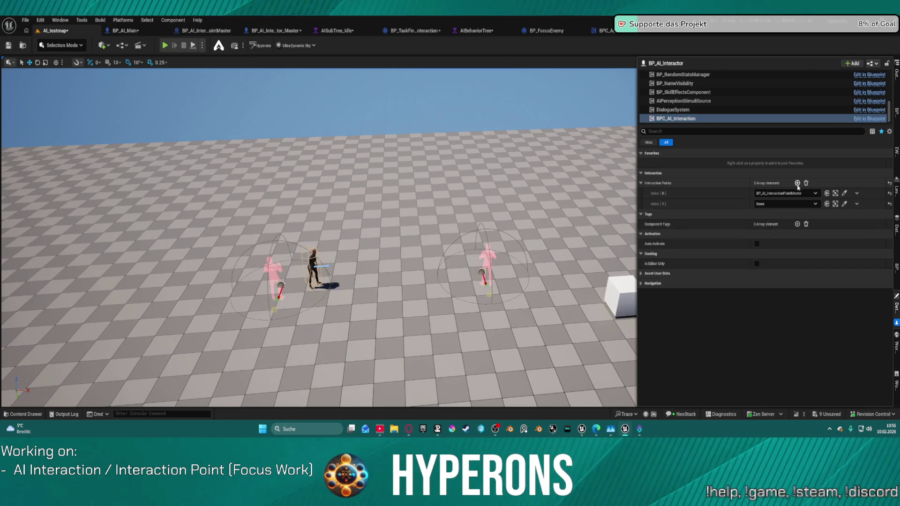
{"action": "left_click", "coordinate": [787, 204]}
{"action": "left_click", "coordinate": [797, 303]}
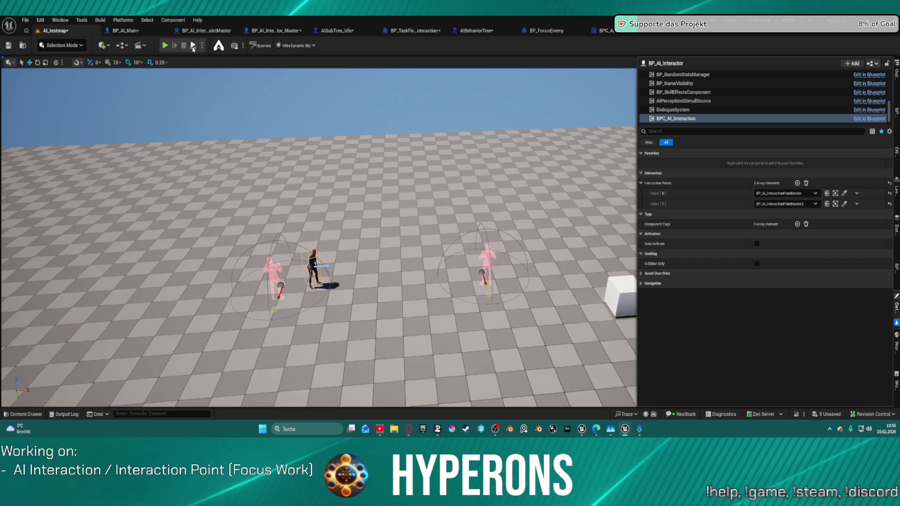
{"action": "key", "text": "alt+s"}
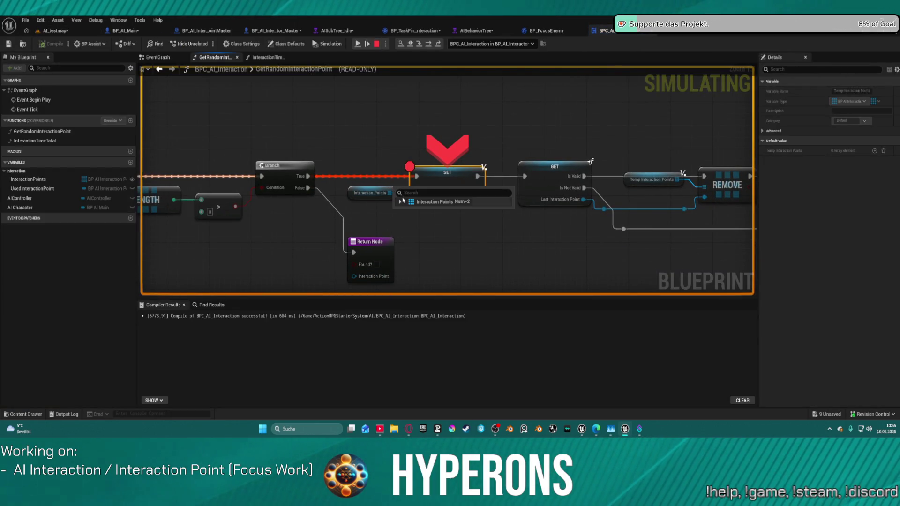
Confirm Interaction Points now holds two elements and step through the GET, REMOVE and Branch nodes.
{"action": "left_click", "coordinate": [400, 202]}
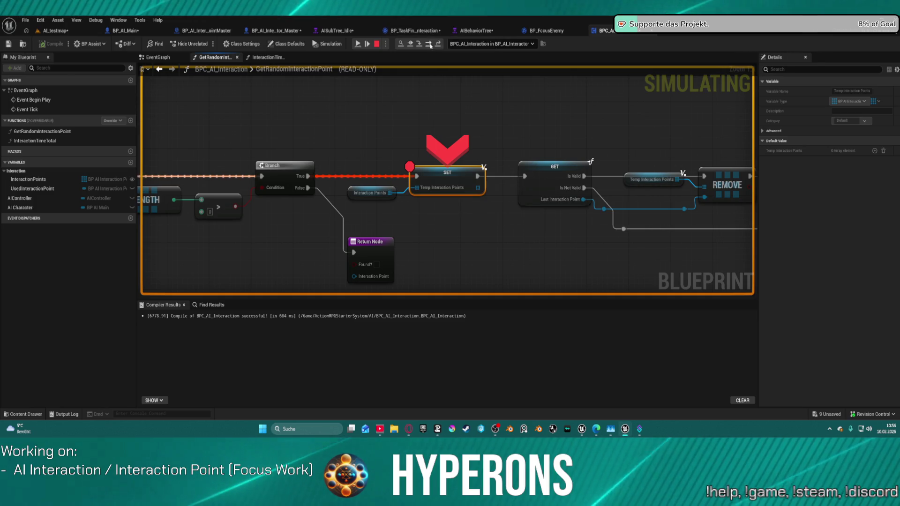
{"action": "key", "text": "F10"}
{"action": "mouse_move", "coordinate": [442, 198]}
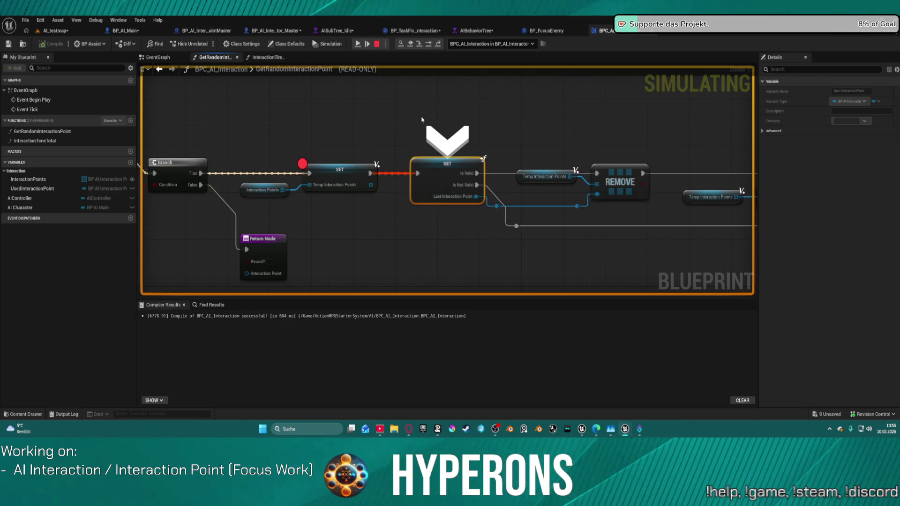
{"action": "left_click", "coordinate": [429, 44]}
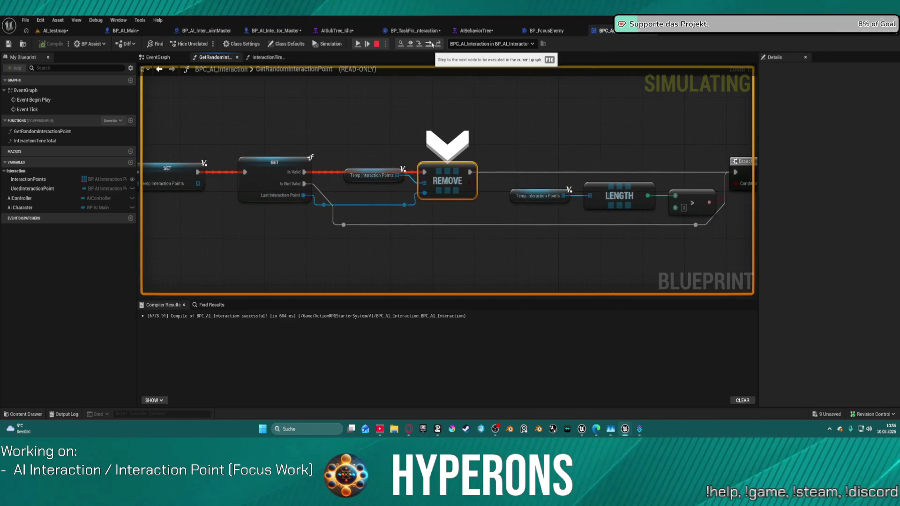
{"action": "left_click", "coordinate": [429, 44]}
{"action": "mouse_move", "coordinate": [425, 190]}
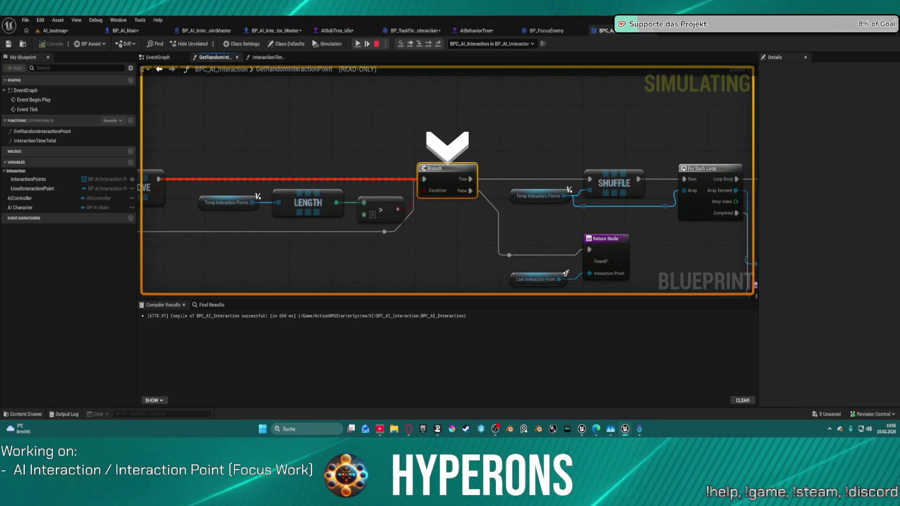
{"action": "key", "text": "F10"}
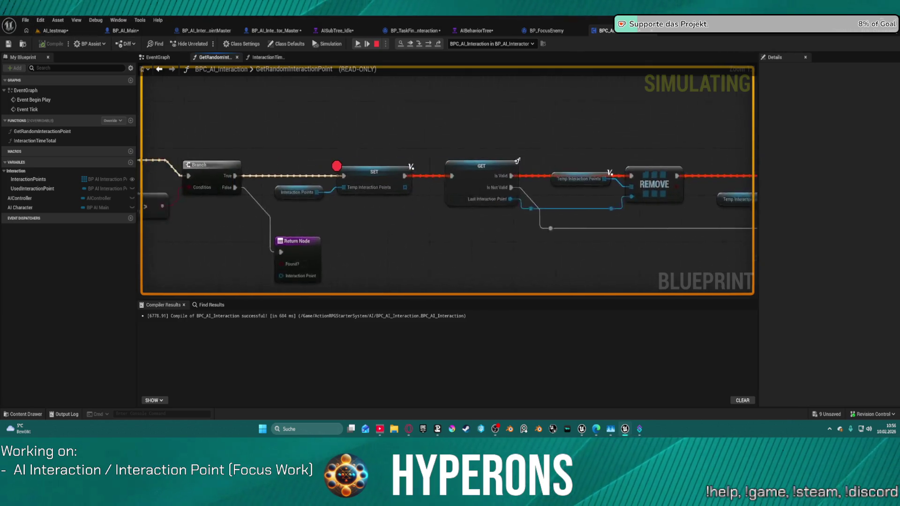
Remove the SET node's breakpoint, resume the game, and show BP_TaskFindInteraction's event graph.
{"action": "right_click", "coordinate": [447, 171]}
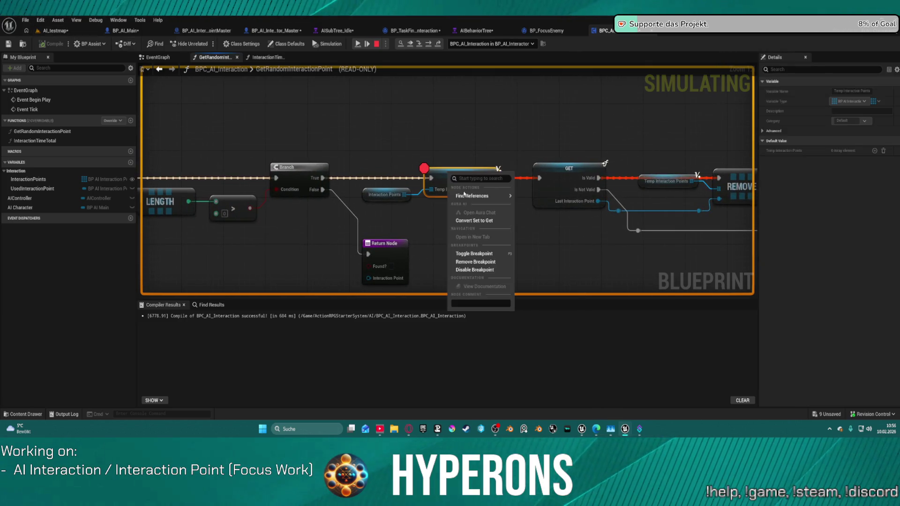
{"action": "left_click", "coordinate": [474, 263]}
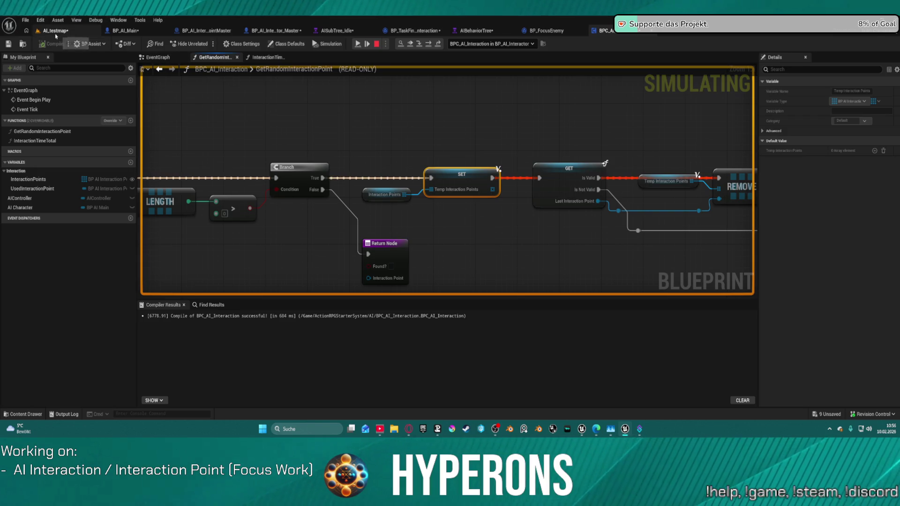
{"action": "left_click", "coordinate": [58, 34]}
{"action": "left_click", "coordinate": [165, 46]}
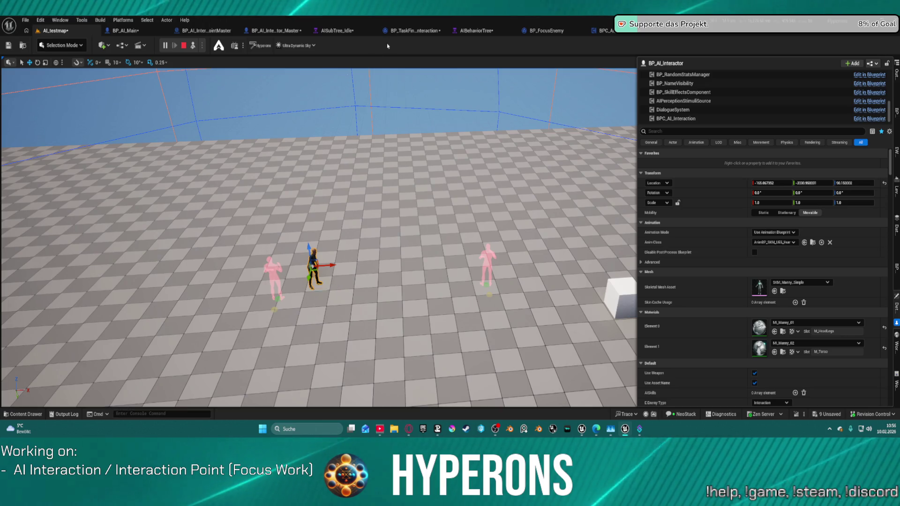
{"action": "left_click", "coordinate": [414, 30]}
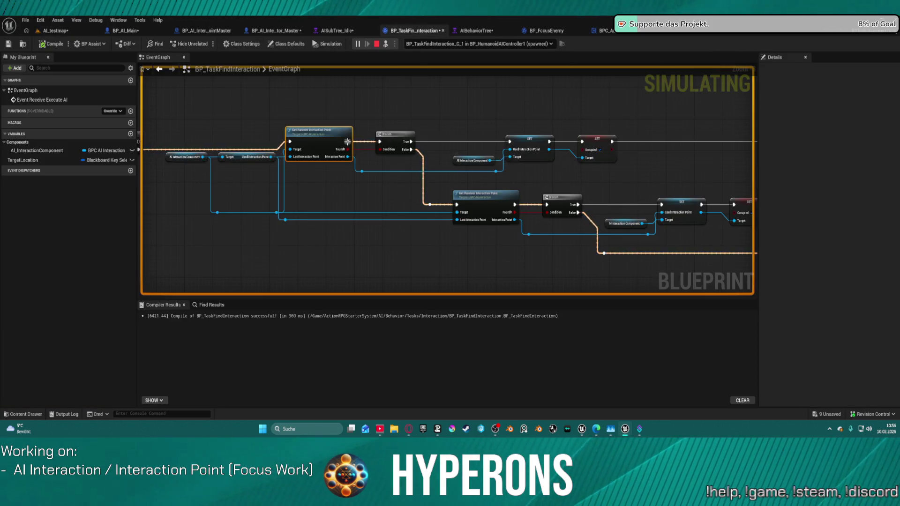
Open GetRandomInteractionPoint and review its GET/REMOVE, Shuffle, For Each Loop and range-check logic.
{"action": "double_click", "coordinate": [319, 141]}
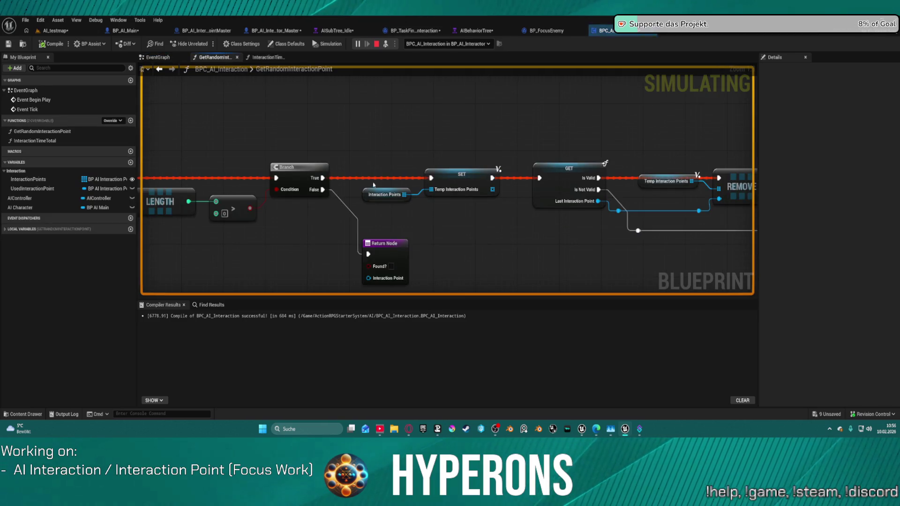
{"action": "left_click_drag", "start_coordinate": [421, 214], "coordinate": [160, 199]}
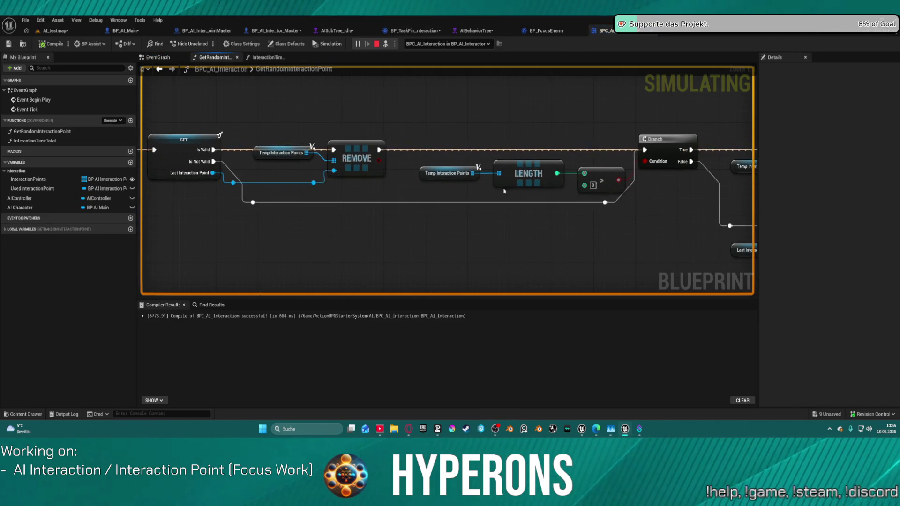
{"action": "left_click_drag", "start_coordinate": [504, 191], "coordinate": [287, 188]}
{"action": "left_click_drag", "start_coordinate": [756, 204], "coordinate": [436, 204]}
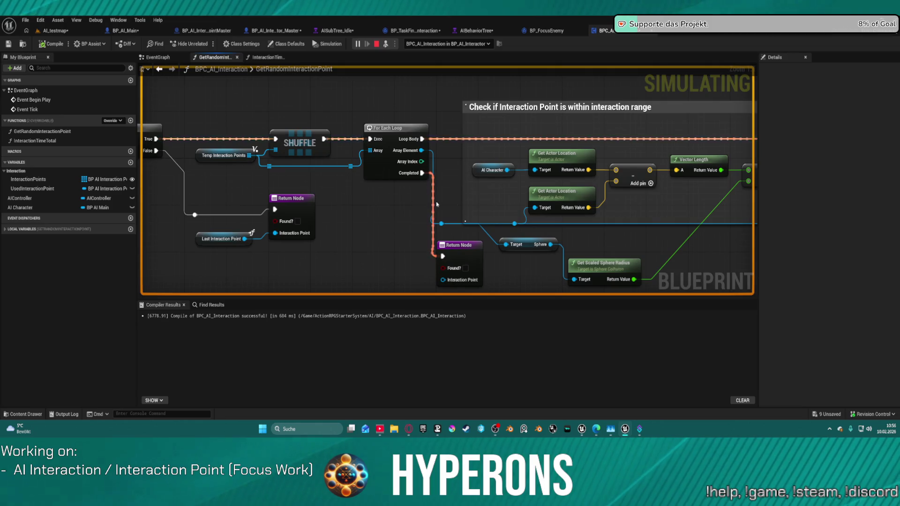
{"action": "left_click_drag", "start_coordinate": [688, 209], "coordinate": [658, 200]}
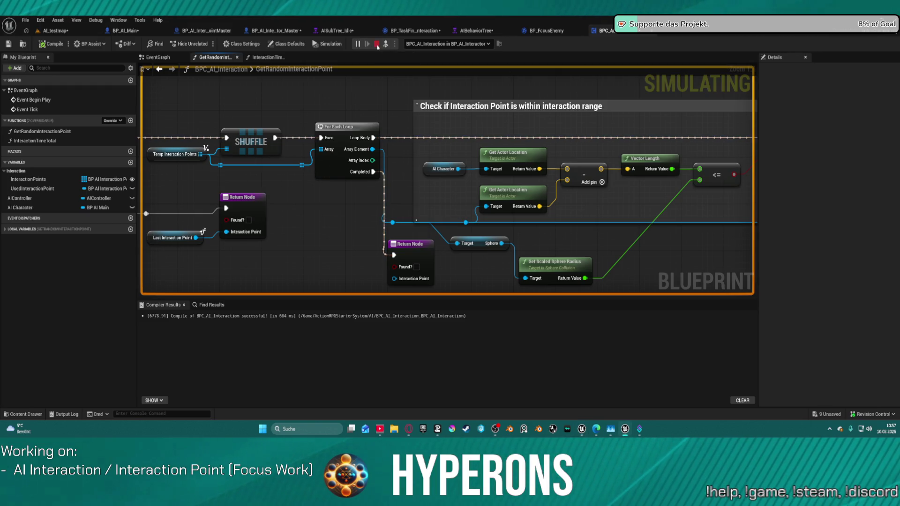
Restart the simulation and return to BP_TaskFindInteraction's event graph.
{"action": "key", "text": "Escape"}
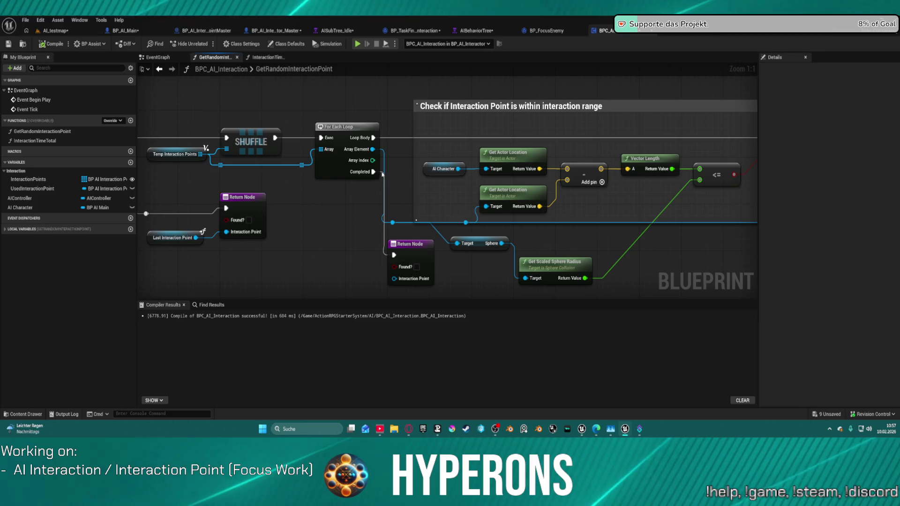
{"action": "left_click", "coordinate": [381, 175]}
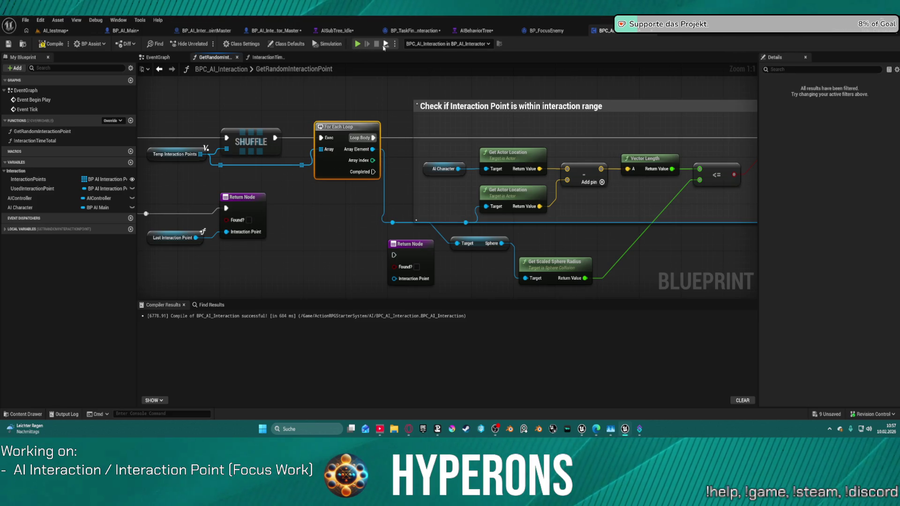
{"action": "key", "text": "alt+s"}
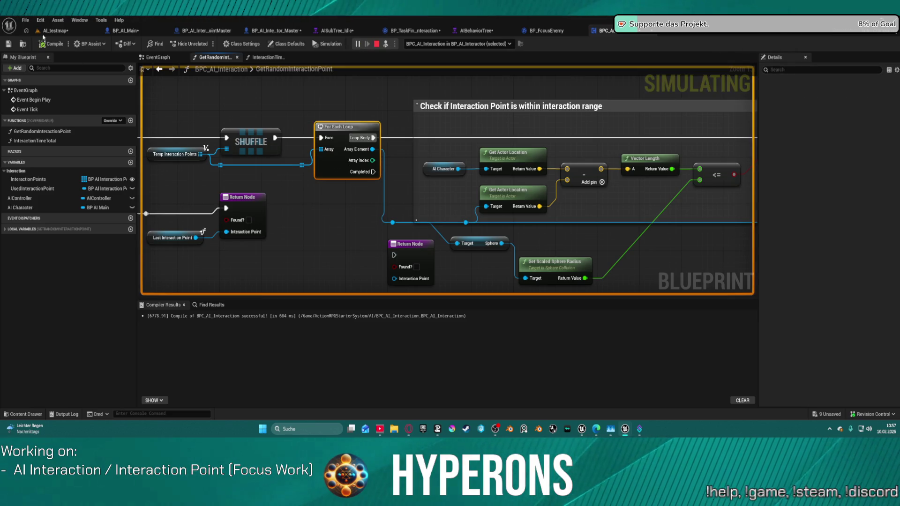
{"action": "left_click", "coordinate": [51, 31]}
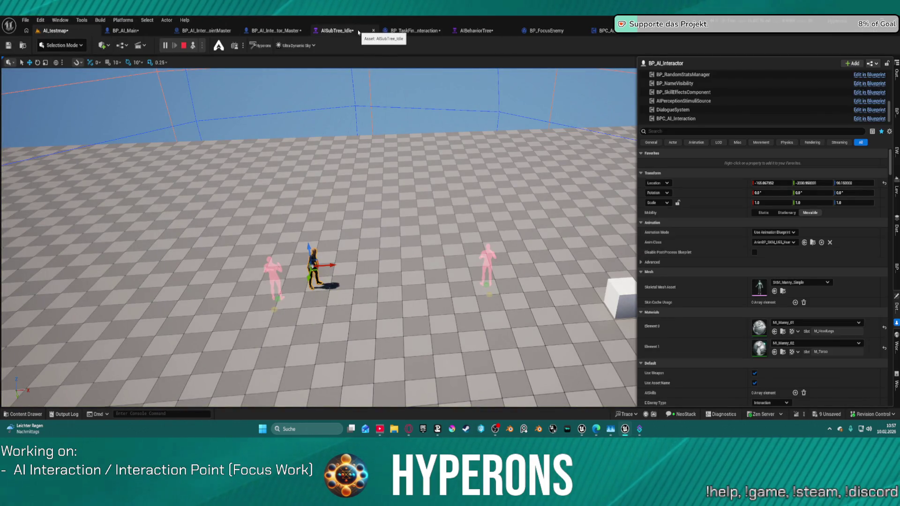
{"action": "left_click", "coordinate": [412, 31]}
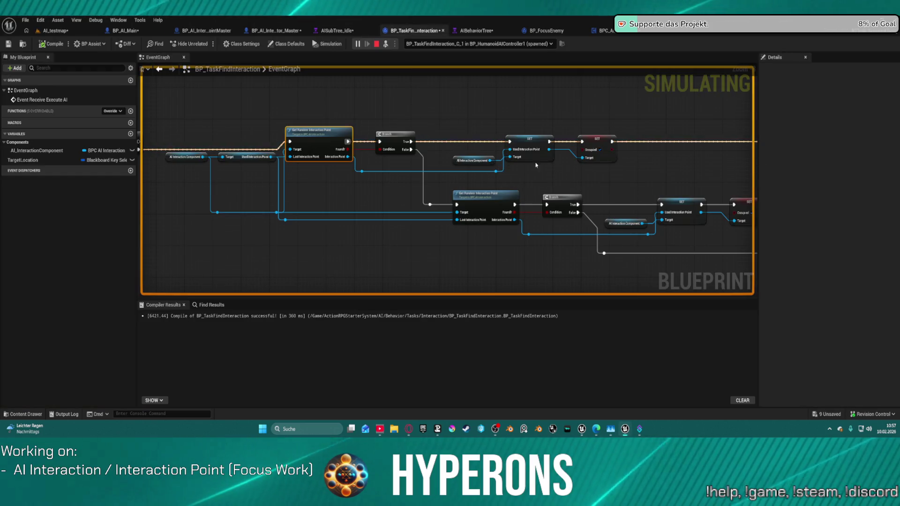
Inspect the task's Find Path, Branch and SET nodes during the run.
{"action": "right_click", "coordinate": [490, 168]}
{"action": "left_click_drag", "start_coordinate": [652, 115], "coordinate": [203, 120]}
{"action": "left_click_drag", "start_coordinate": [656, 198], "coordinate": [546, 202]}
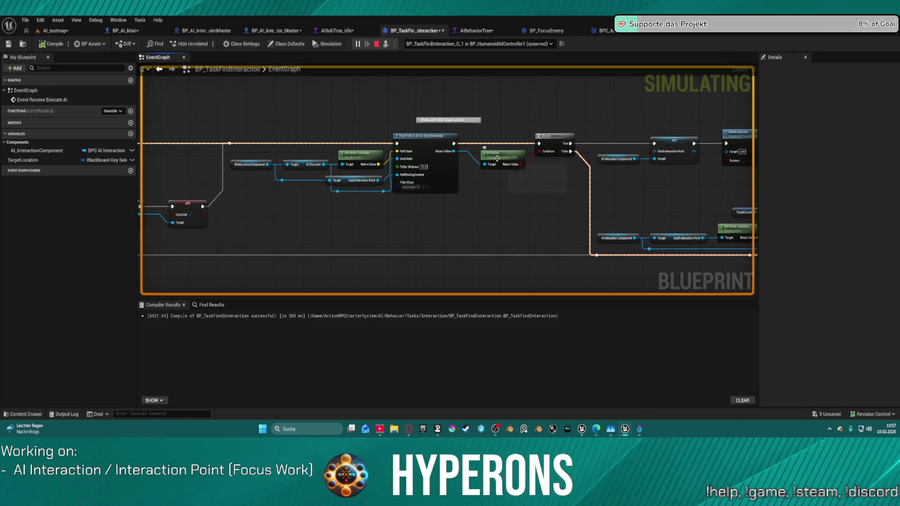
{"action": "mouse_move", "coordinate": [519, 166]}
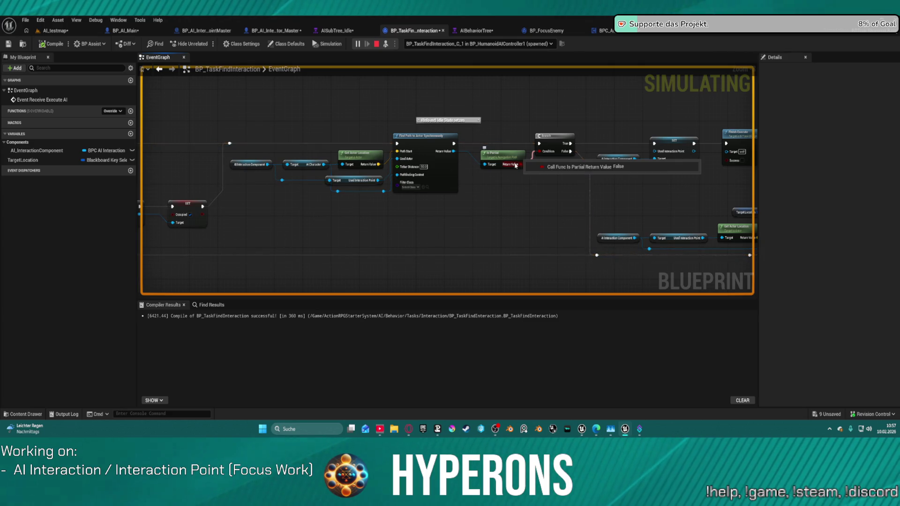
{"action": "scroll", "coordinate": [450, 182], "scroll_direction": "up", "scroll_amount": 2}
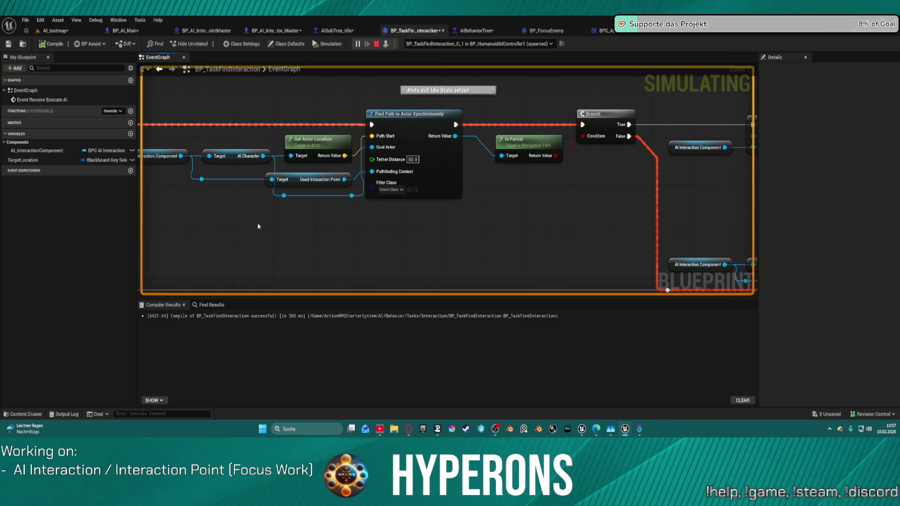
{"action": "scroll", "coordinate": [258, 227], "scroll_direction": "down", "scroll_amount": 3}
{"action": "scroll", "coordinate": [279, 217], "scroll_direction": "up", "scroll_amount": 3}
{"action": "mouse_move", "coordinate": [279, 217]}
{"action": "left_mouse_down"}
{"action": "mouse_move", "coordinate": [175, 221]}
{"action": "mouse_move", "coordinate": [185, 169]}
{"action": "mouse_move", "coordinate": [16, 75]}
{"action": "left_mouse_up"}
Check the Set Value as Vector pin values through Finish Execute, then return to AI_testmap.
{"action": "mouse_move", "coordinate": [450, 178]}
{"action": "left_mouse_down"}
{"action": "mouse_move", "coordinate": [139, 253]}
{"action": "mouse_move", "coordinate": [51, 264]}
{"action": "left_mouse_up"}
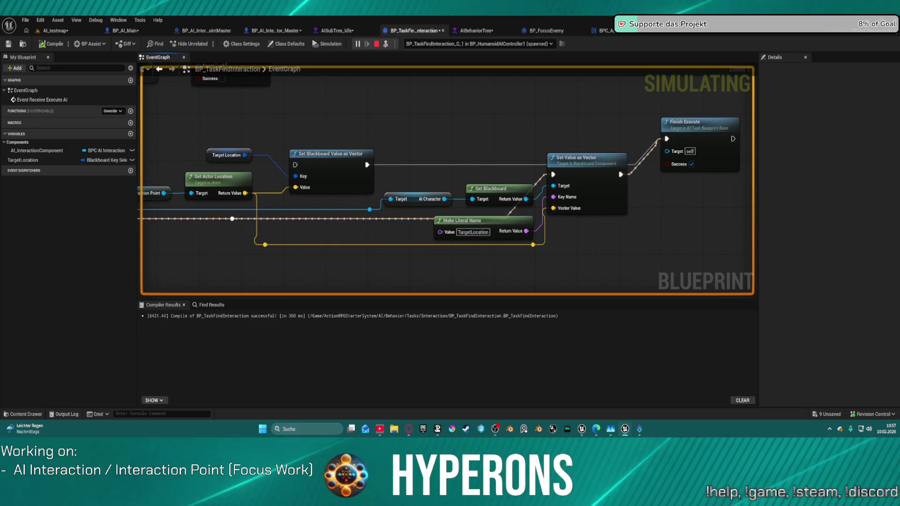
{"action": "mouse_move", "coordinate": [423, 234]}
{"action": "left_mouse_down"}
{"action": "mouse_move", "coordinate": [328, 225]}
{"action": "mouse_move", "coordinate": [50, 235]}
{"action": "left_mouse_up"}
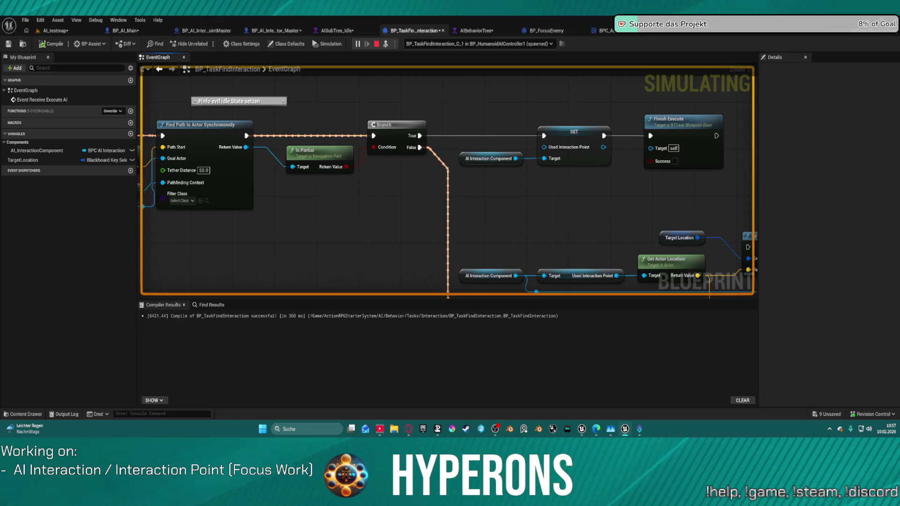
{"action": "mouse_move", "coordinate": [450, 211]}
{"action": "left_mouse_down"}
{"action": "mouse_move", "coordinate": [450, 181]}
{"action": "mouse_move", "coordinate": [410, 127]}
{"action": "left_mouse_up"}
{"action": "left_click_drag", "start_coordinate": [640, 177], "coordinate": [311, 153]}
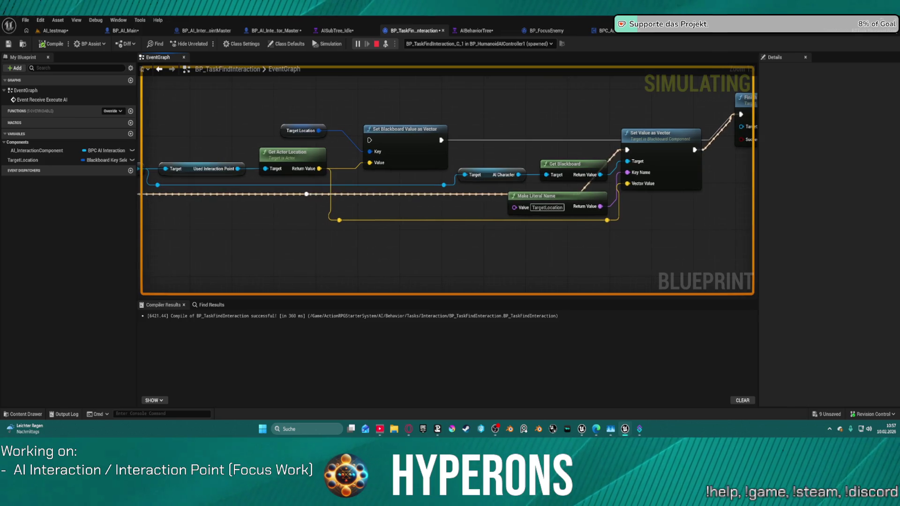
{"action": "mouse_move", "coordinate": [637, 184]}
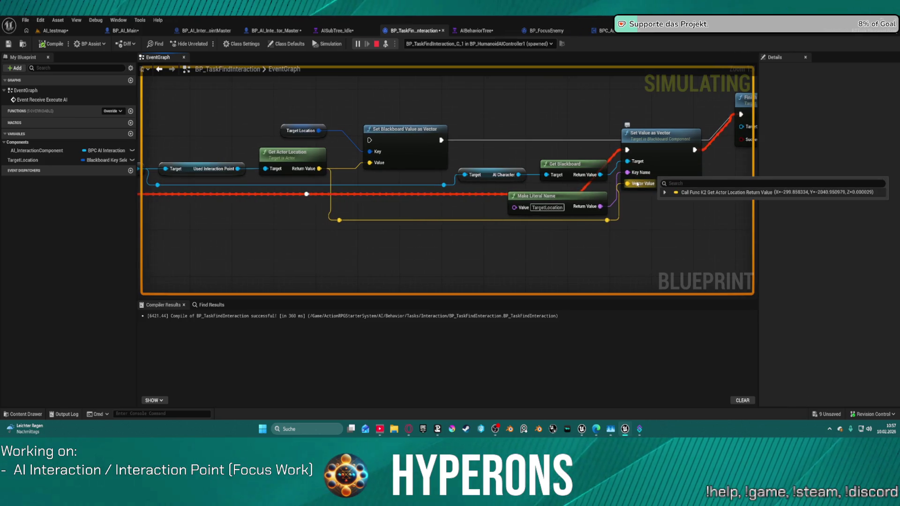
{"action": "left_click_drag", "start_coordinate": [637, 184], "coordinate": [525, 218]}
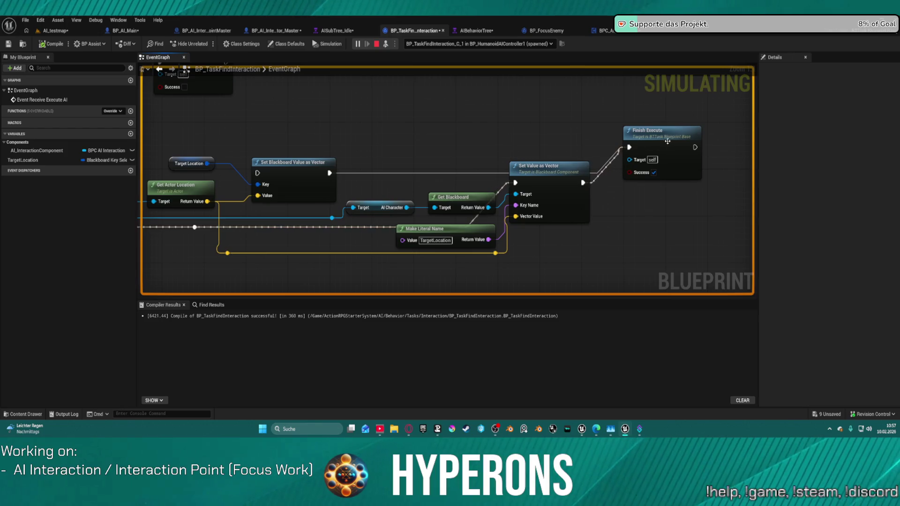
{"action": "left_click", "coordinate": [69, 32]}
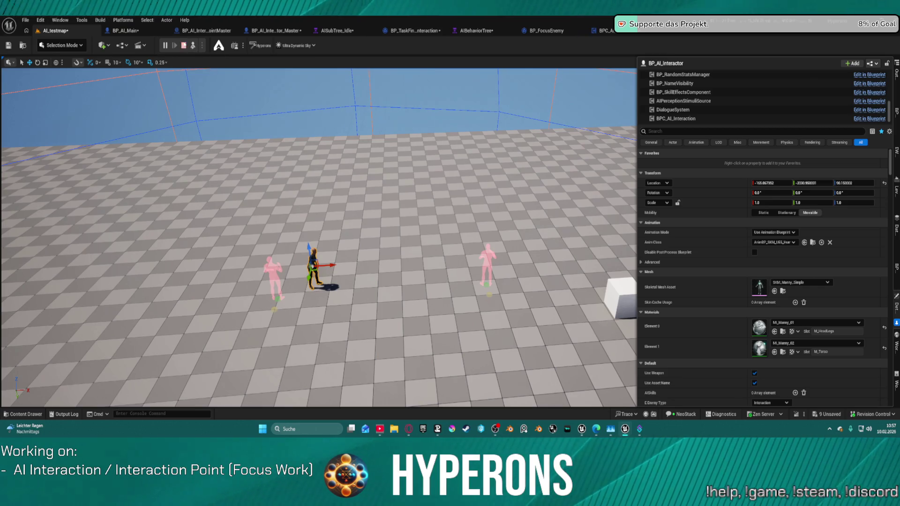
Shift the NPC right along X, replay and inspect Move To, then open the UsedInteractionPoint error.
{"action": "key", "text": "Escape"}
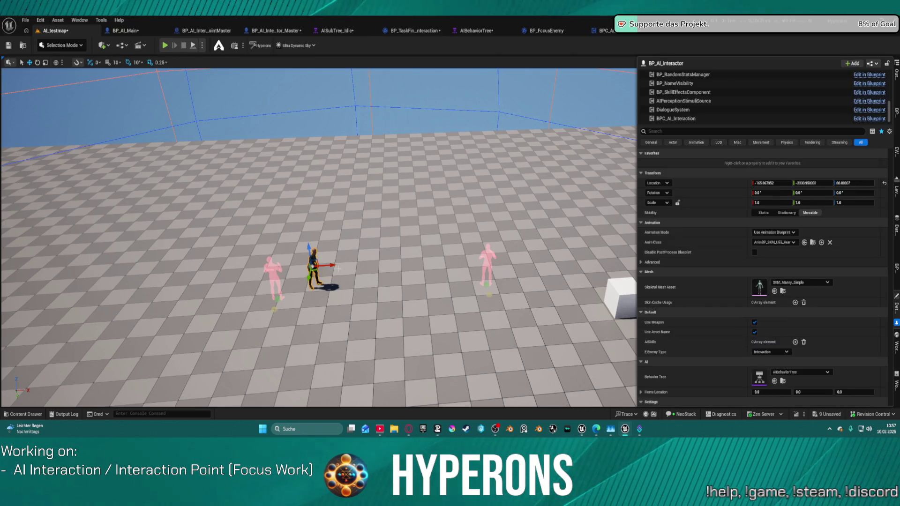
{"action": "left_click_drag", "start_coordinate": [331, 265], "coordinate": [407, 271]}
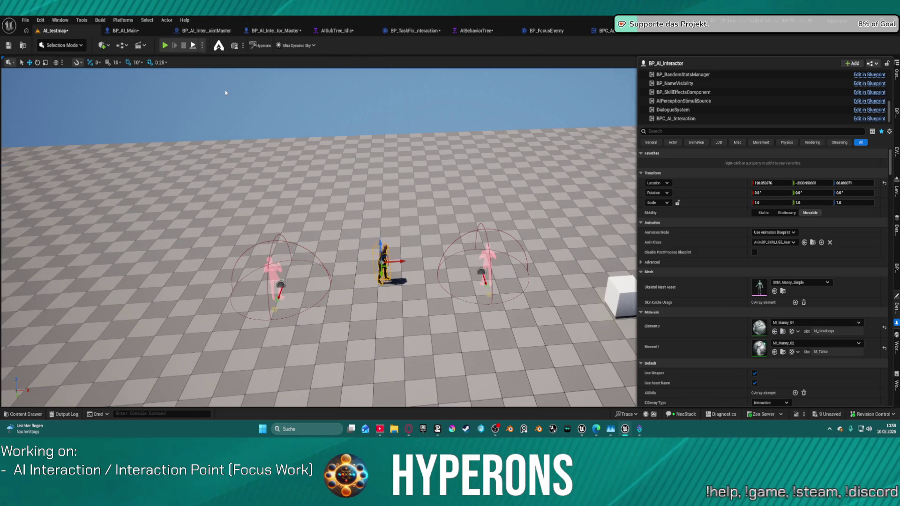
{"action": "key", "text": "alt+p"}
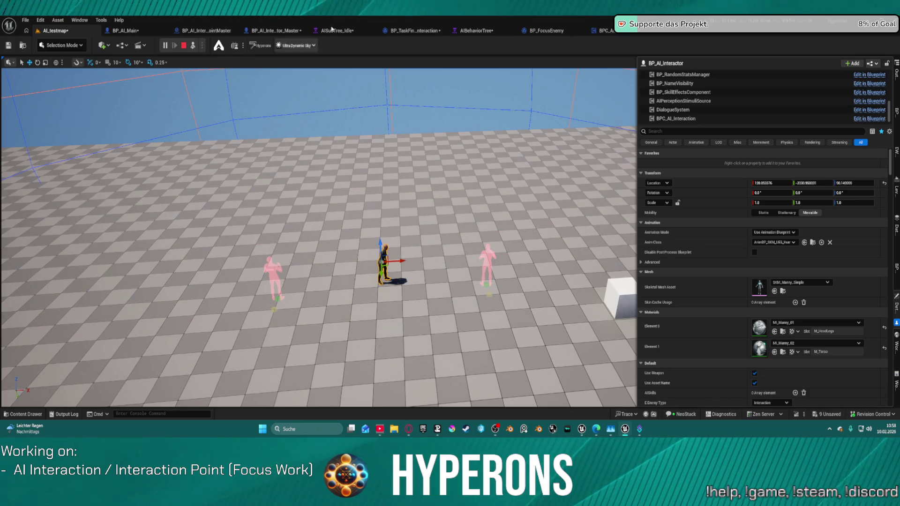
{"action": "left_click", "coordinate": [346, 30]}
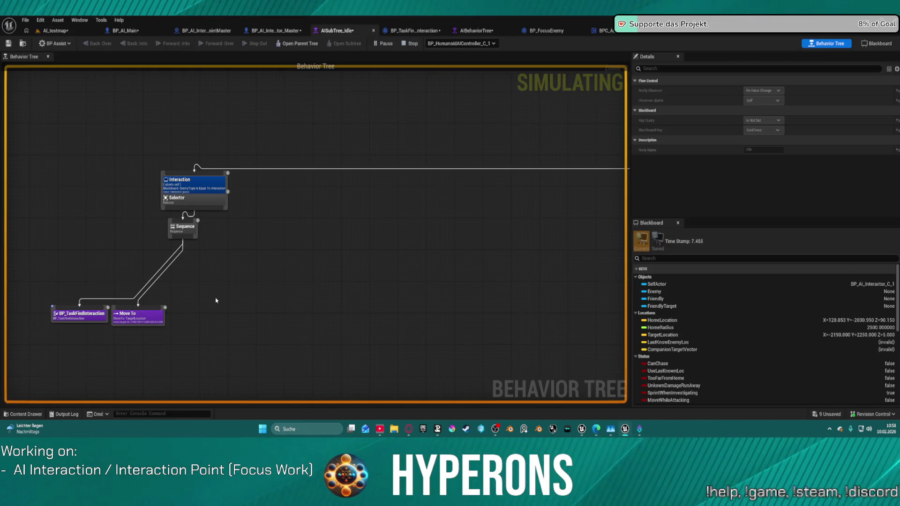
{"action": "left_click", "coordinate": [154, 314]}
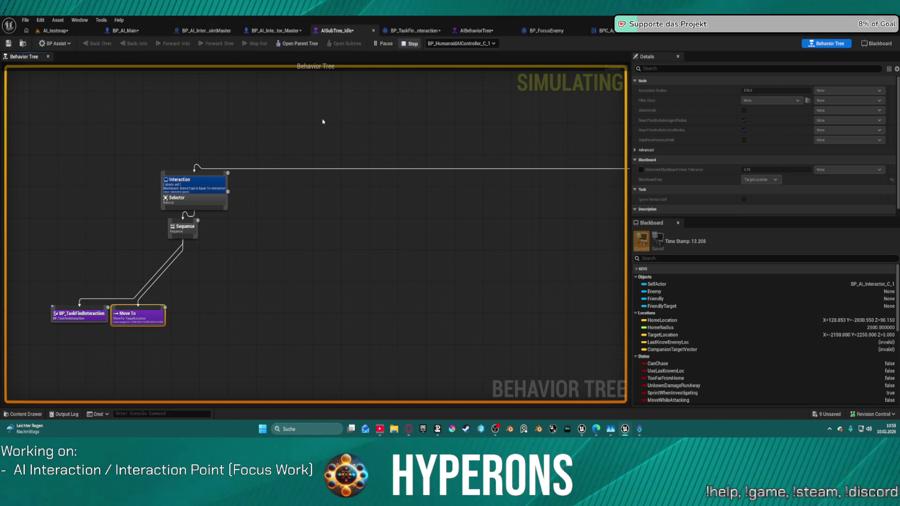
{"action": "key", "text": "Escape"}
{"action": "left_click", "coordinate": [662, 73]}
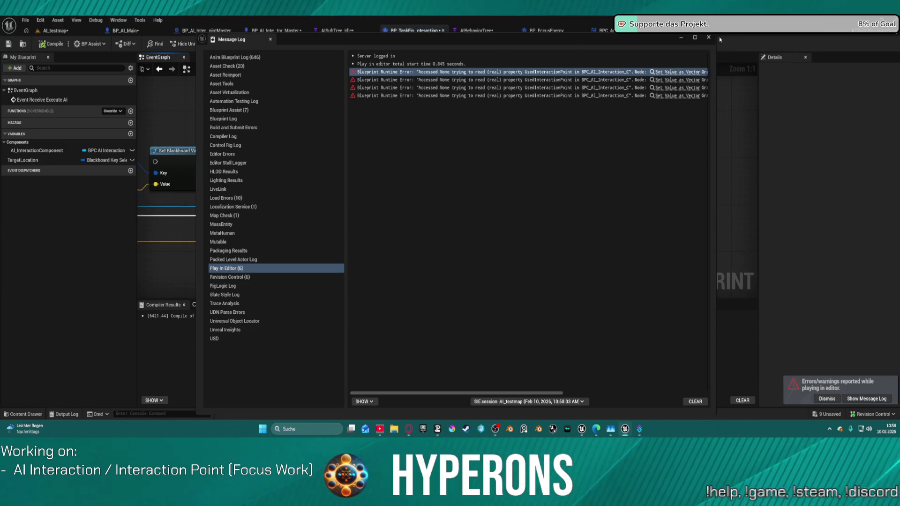
Close the Message Log and bring up the AIBehaviorTree's blackboard key list.
{"action": "left_click", "coordinate": [708, 37]}
{"action": "left_click_drag", "start_coordinate": [463, 165], "coordinate": [468, 168]}
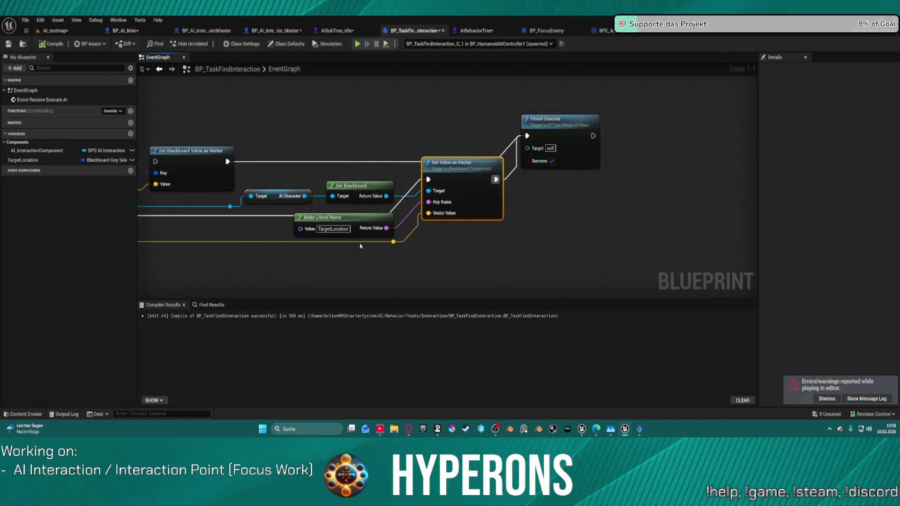
{"action": "left_click", "coordinate": [470, 31]}
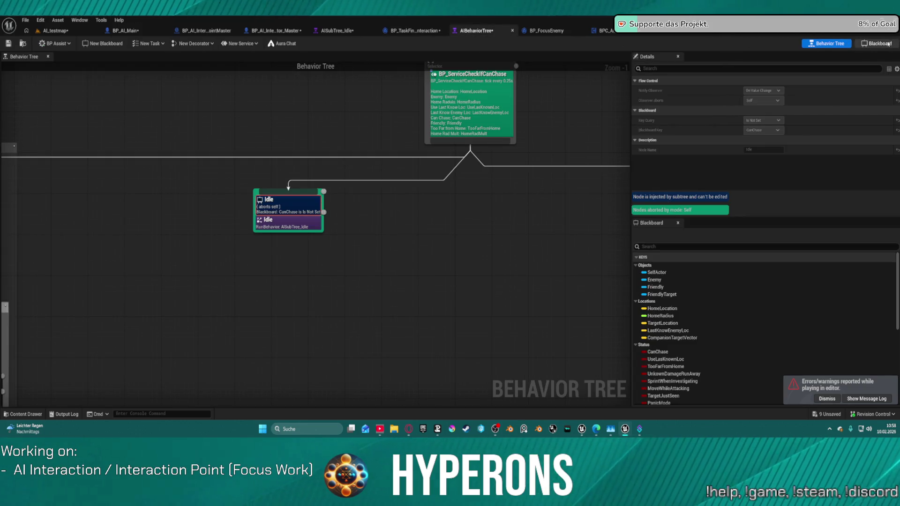
{"action": "left_click", "coordinate": [890, 43]}
{"action": "scroll", "coordinate": [87, 234], "scroll_direction": "down", "scroll_amount": 2}
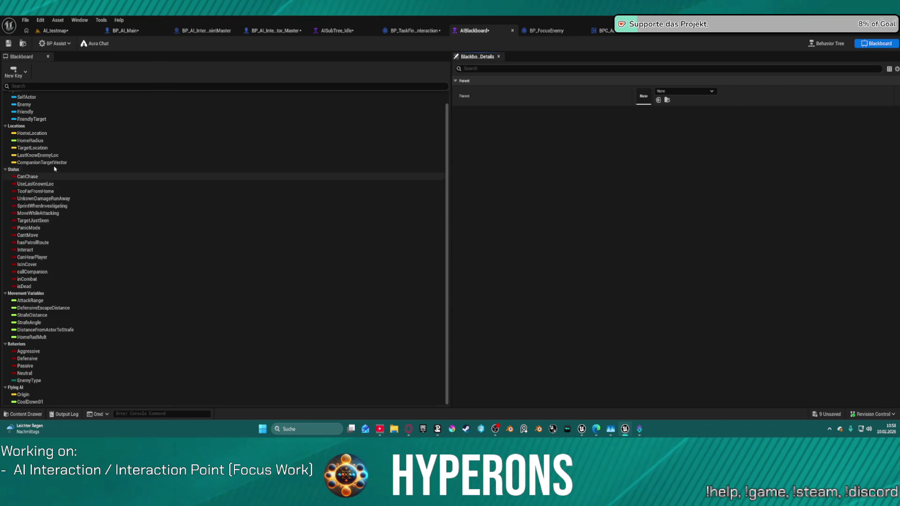
Set the vector key's Entry Name to TargetLocation and return to BP_TaskFindInteraction.
{"action": "left_click", "coordinate": [47, 148]}
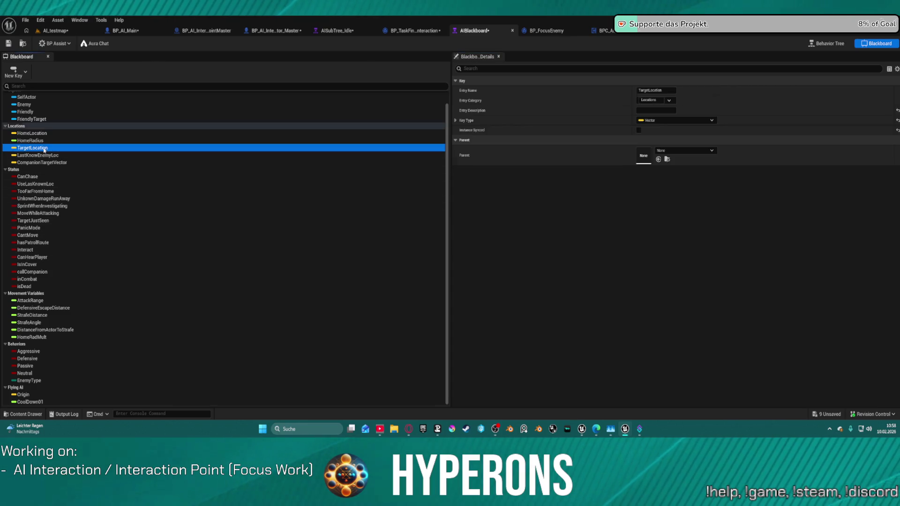
{"action": "left_click", "coordinate": [612, 82]}
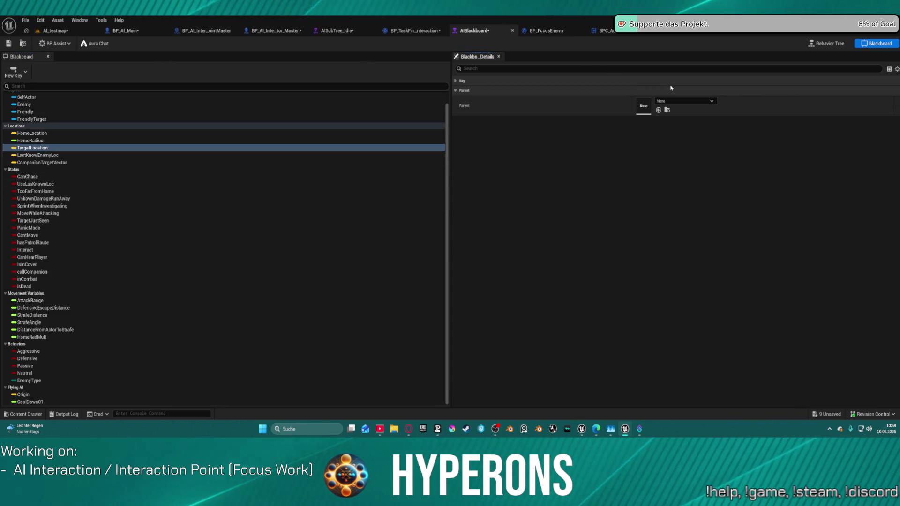
{"action": "left_click", "coordinate": [28, 148]}
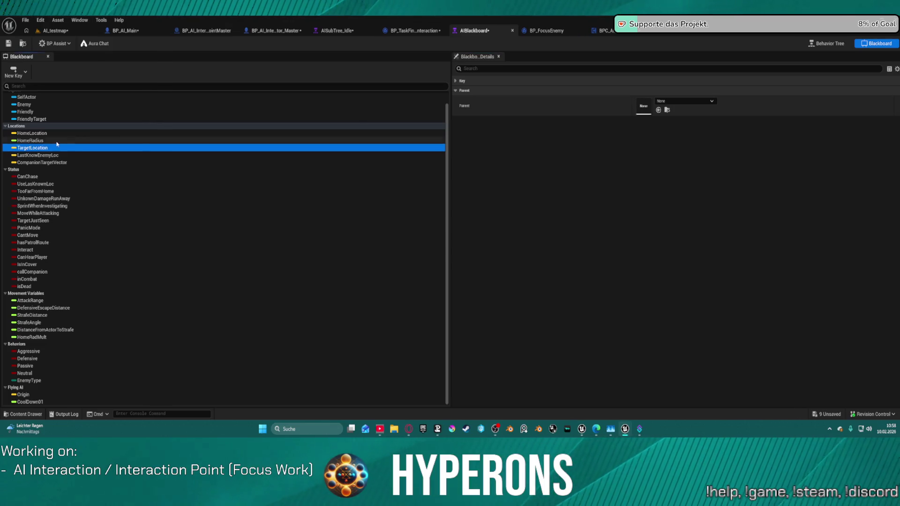
{"action": "left_click", "coordinate": [456, 81]}
{"action": "left_click", "coordinate": [676, 91]}
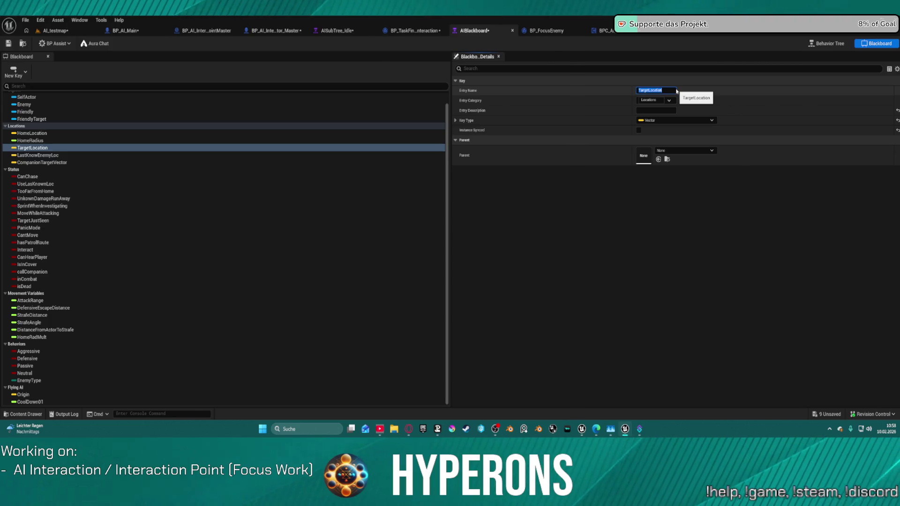
{"action": "left_click", "coordinate": [414, 31]}
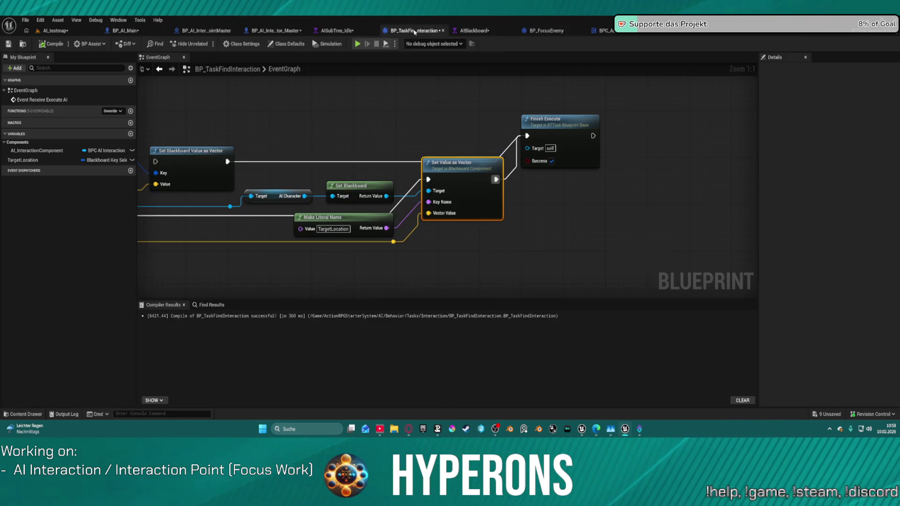
Set the Make Literal Name node's value to TargetLocation.
{"action": "left_click", "coordinate": [345, 229]}
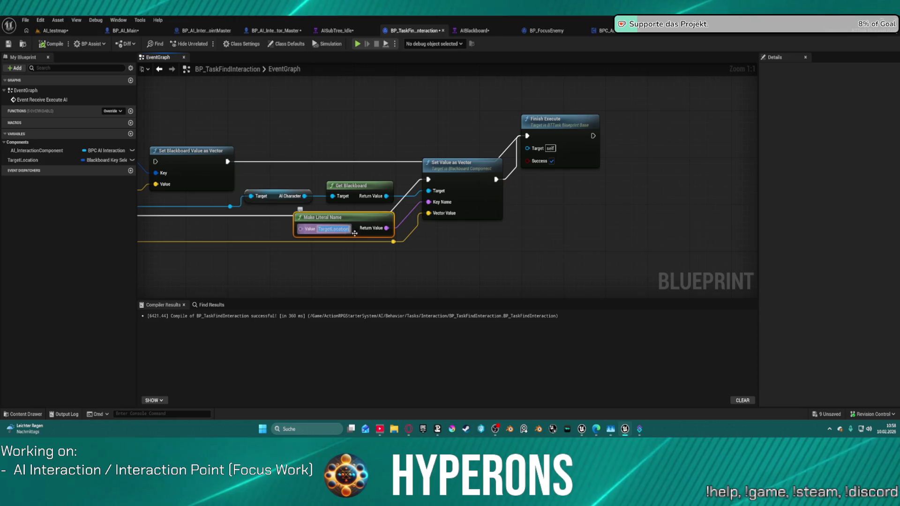
{"action": "left_click", "coordinate": [340, 151]}
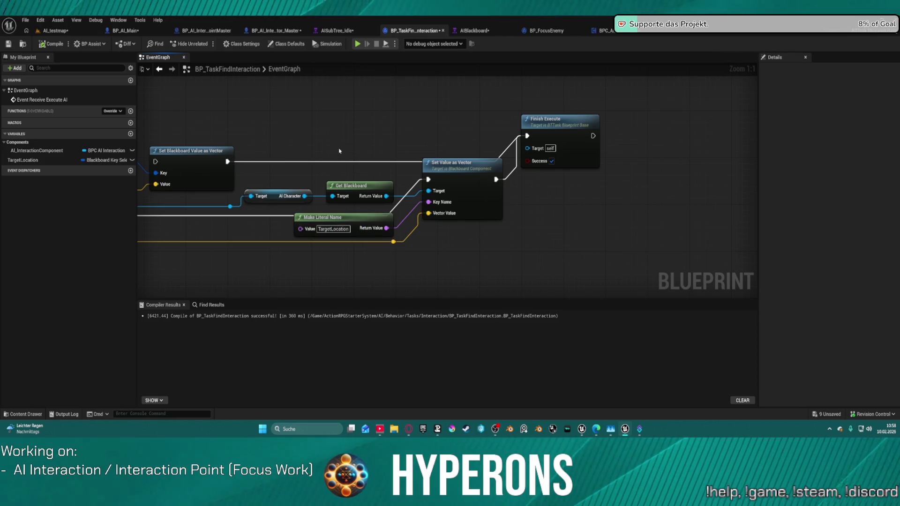
{"action": "mouse_move", "coordinate": [334, 139]}
{"action": "left_mouse_down"}
{"action": "mouse_move", "coordinate": [522, 127]}
{"action": "mouse_move", "coordinate": [512, 125]}
{"action": "mouse_move", "coordinate": [653, 143]}
{"action": "mouse_move", "coordinate": [603, 133]}
{"action": "left_mouse_up"}
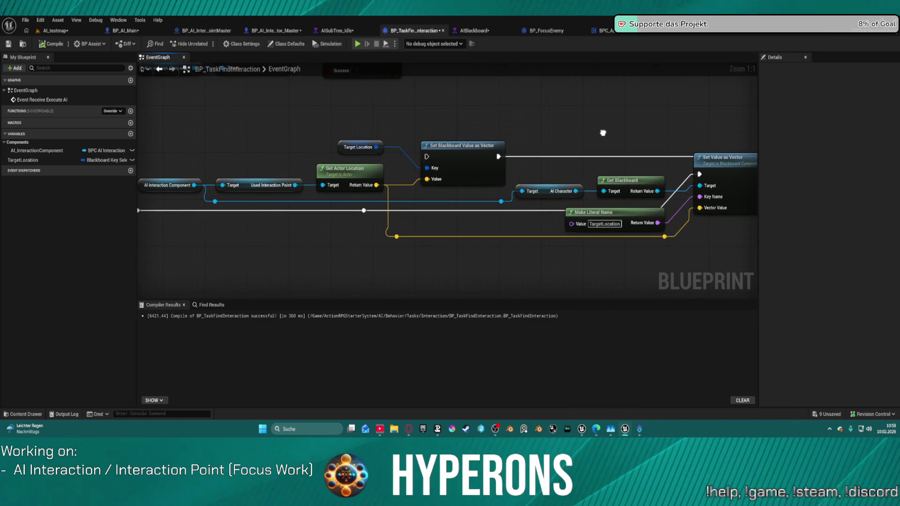
Review the test level, idle subtree and interactor master tabs, then select the TargetLocation variable.
{"action": "left_click", "coordinate": [66, 31]}
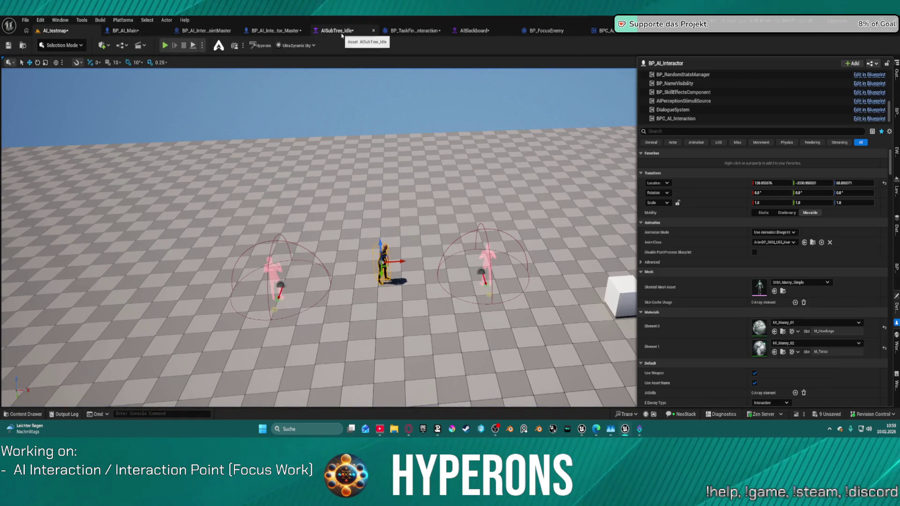
{"action": "left_click", "coordinate": [341, 33]}
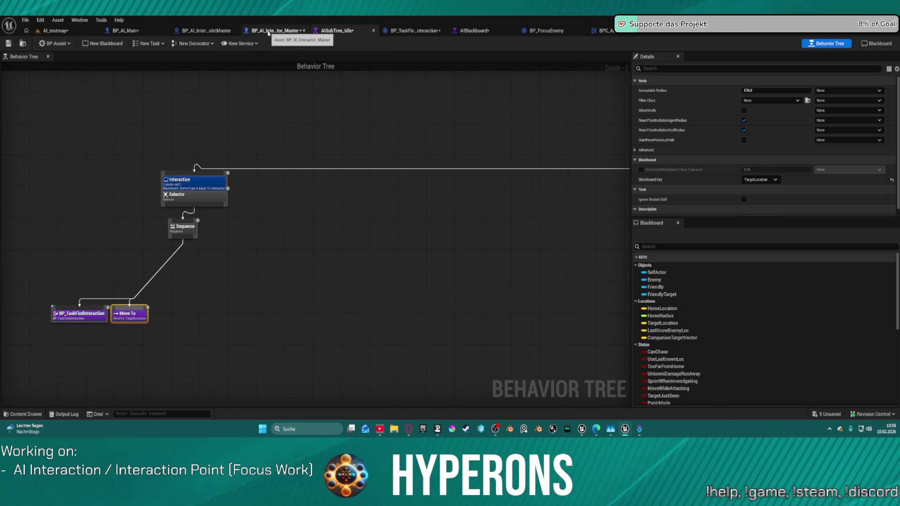
{"action": "left_click", "coordinate": [269, 32]}
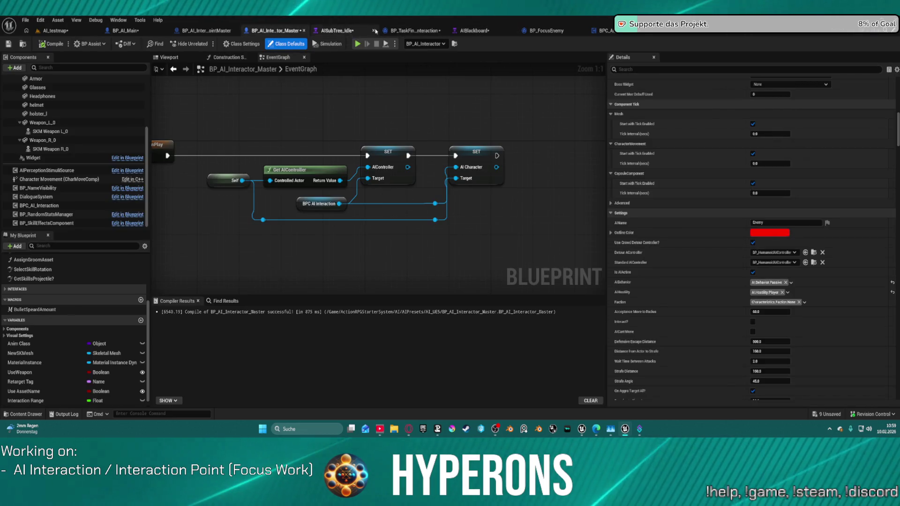
{"action": "left_click", "coordinate": [403, 30]}
{"action": "left_click", "coordinate": [72, 160]}
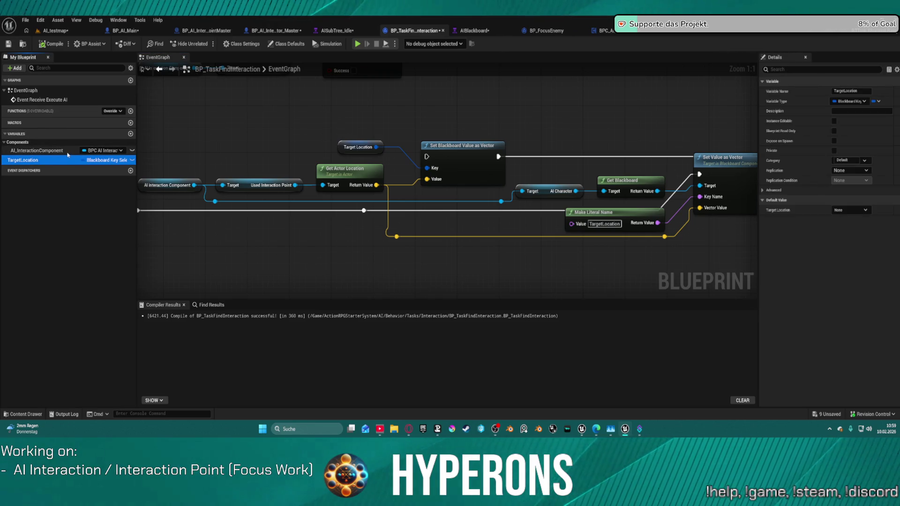
Delete the TargetLocation variable and the Set Blackboard Value as Vector node.
{"action": "key", "text": "Delete"}
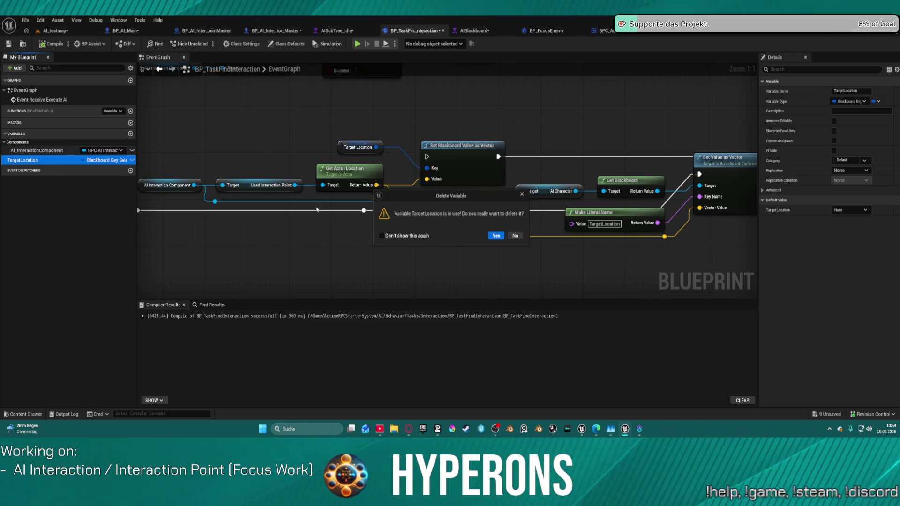
{"action": "left_click", "coordinate": [496, 236]}
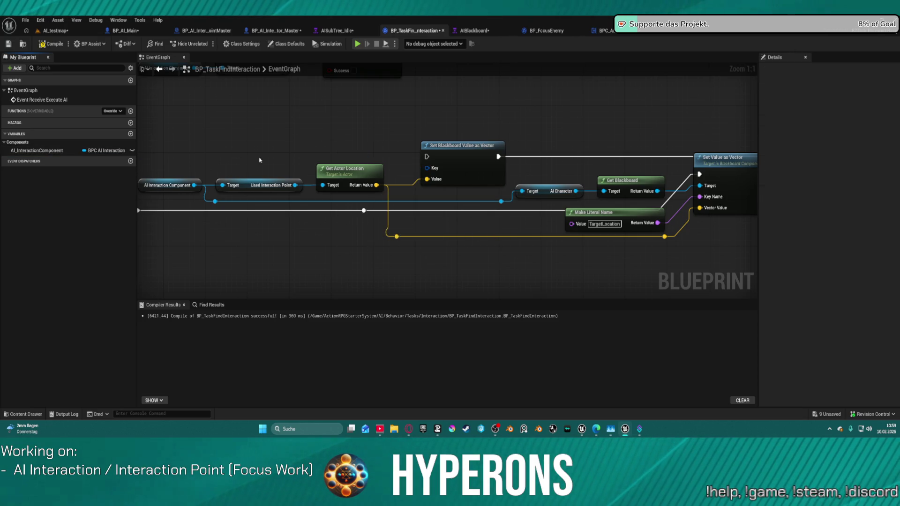
{"action": "left_click_drag", "start_coordinate": [184, 151], "coordinate": [488, 204]}
{"action": "key", "text": "Delete"}
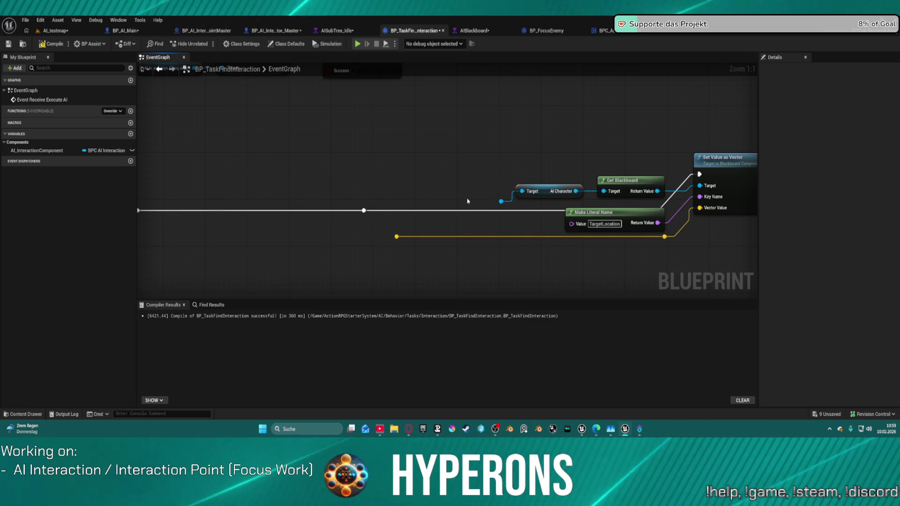
{"action": "key", "text": "ctrl+z"}
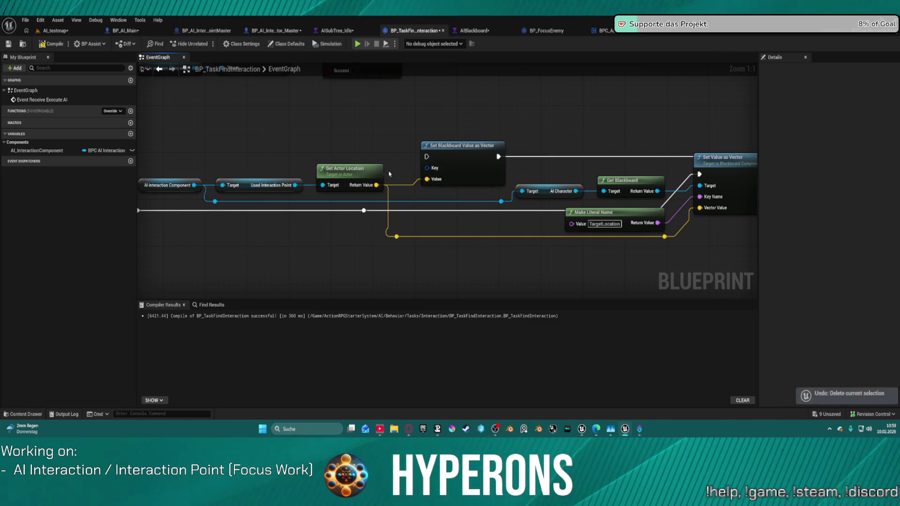
{"action": "mouse_move", "coordinate": [267, 132]}
{"action": "left_mouse_down"}
{"action": "mouse_move", "coordinate": [501, 195]}
{"action": "mouse_move", "coordinate": [450, 150]}
{"action": "left_mouse_up"}
{"action": "key", "text": "Delete"}
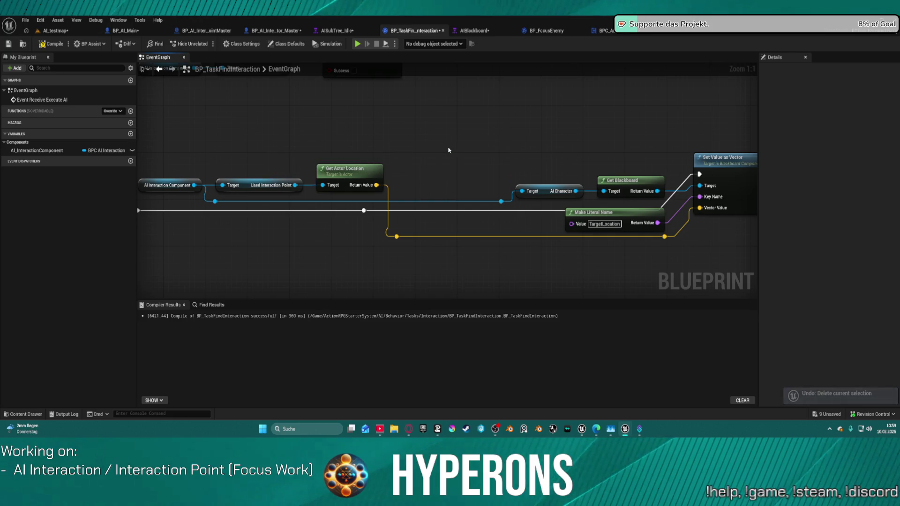
Auto-format the graph around Get Actor Location, review it, and return to the test level.
{"action": "left_click", "coordinate": [365, 167]}
{"action": "key", "text": "f"}
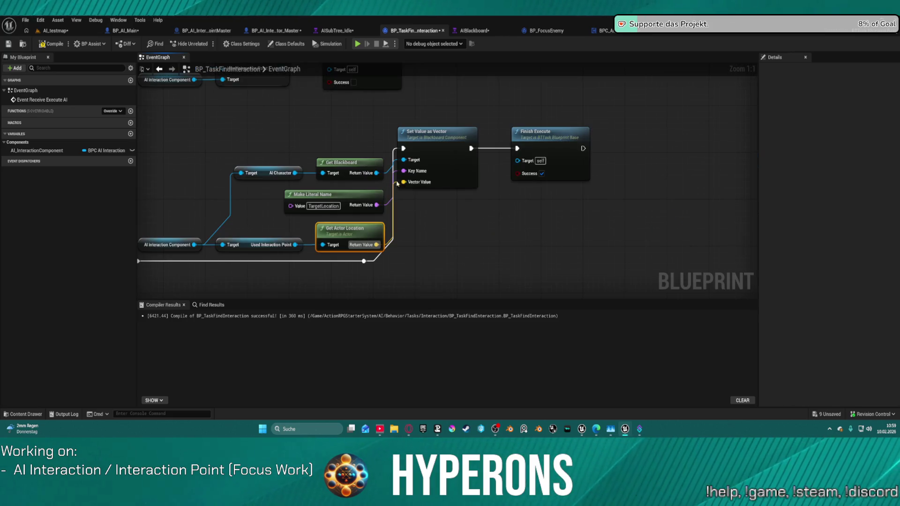
{"action": "mouse_move", "coordinate": [486, 179]}
{"action": "left_mouse_down"}
{"action": "mouse_move", "coordinate": [280, 201]}
{"action": "mouse_move", "coordinate": [740, 228]}
{"action": "mouse_move", "coordinate": [899, 224]}
{"action": "left_mouse_up"}
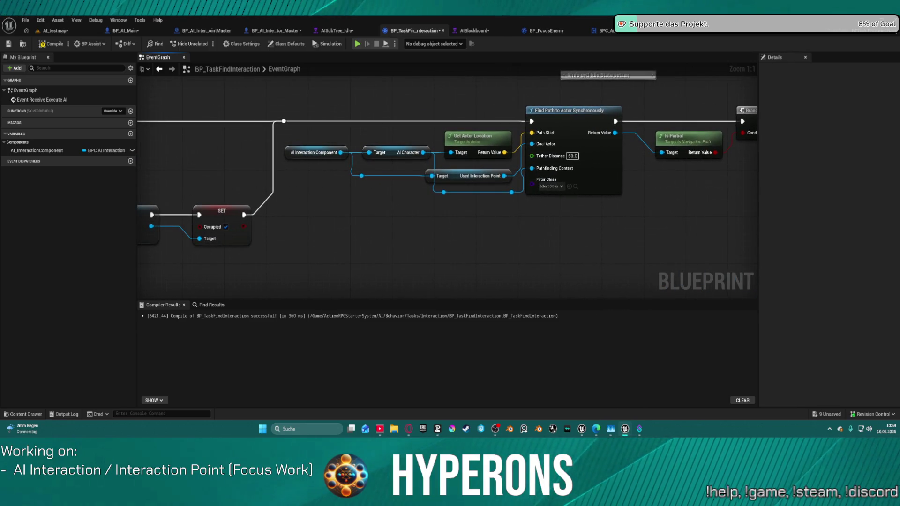
{"action": "left_click_drag", "start_coordinate": [515, 225], "coordinate": [698, 90]}
{"action": "mouse_move", "coordinate": [576, 169]}
{"action": "left_mouse_down"}
{"action": "mouse_move", "coordinate": [469, 134]}
{"action": "mouse_move", "coordinate": [361, 144]}
{"action": "left_mouse_up"}
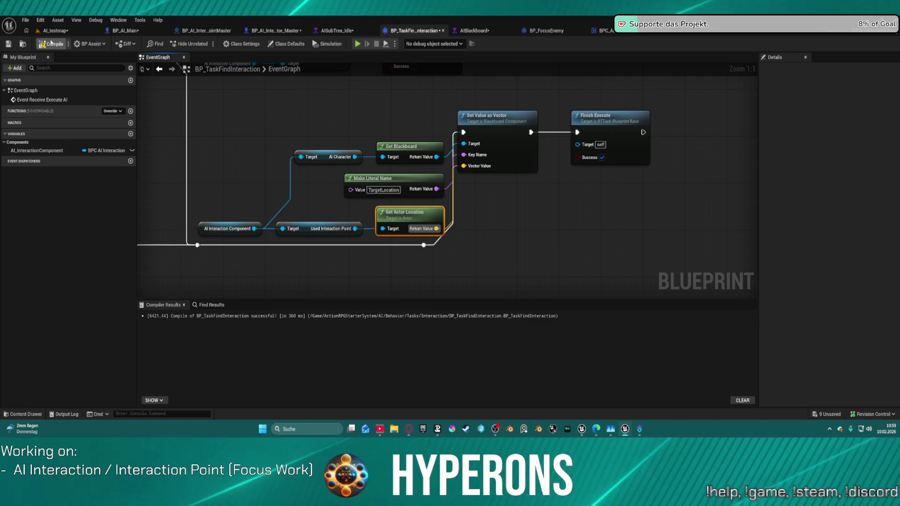
{"action": "left_click", "coordinate": [54, 33]}
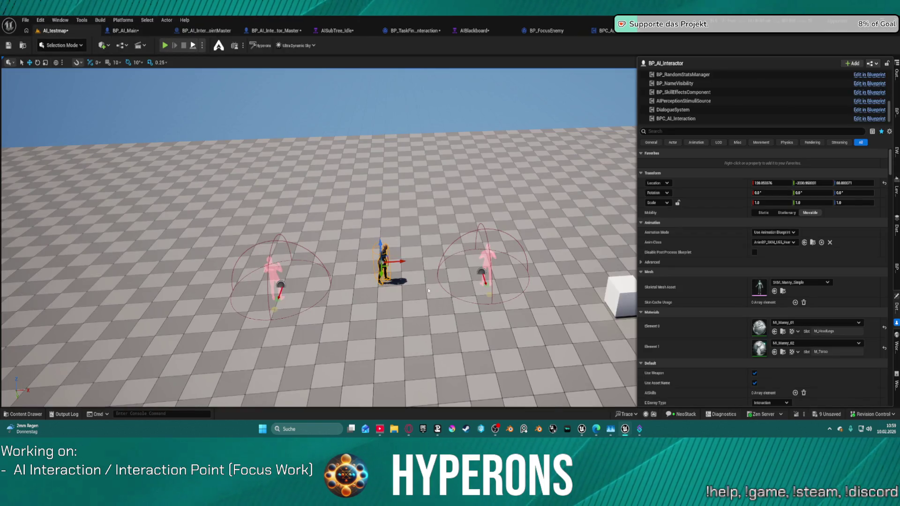
Simulate AI_testmap, watch AISubTree_Idle, stop, and jump to the Set Value as Vector error node.
{"action": "key", "text": "alt+p"}
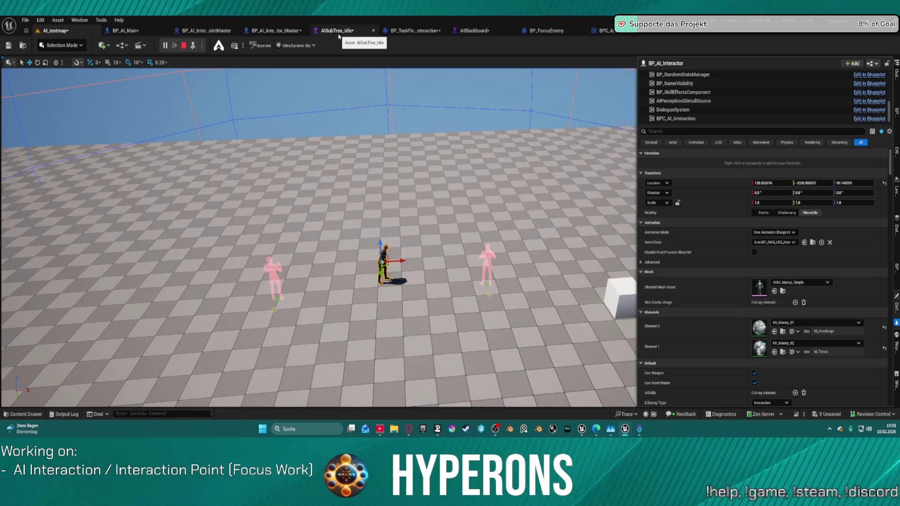
{"action": "left_click", "coordinate": [339, 33]}
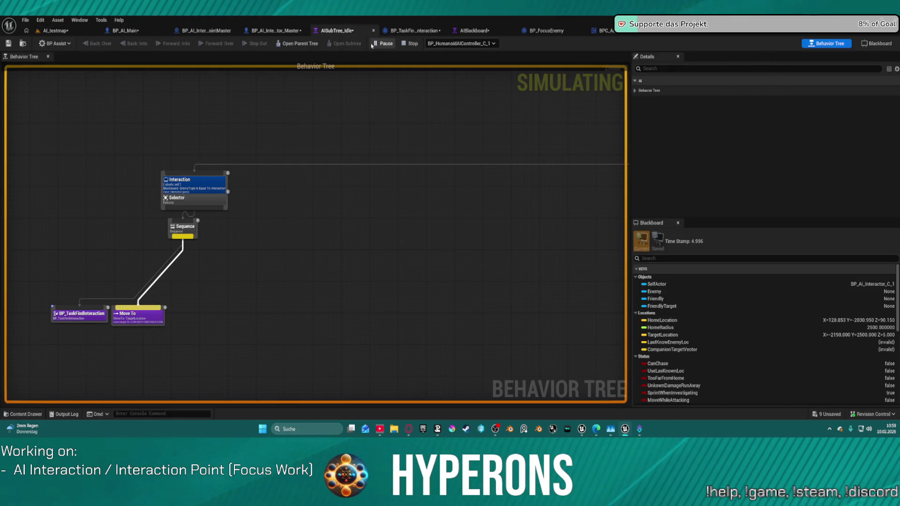
{"action": "left_click", "coordinate": [61, 31]}
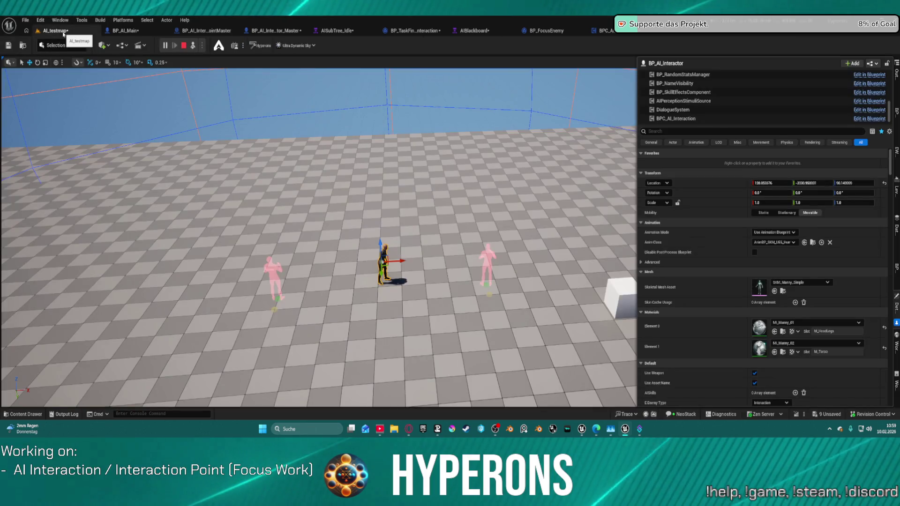
{"action": "left_click", "coordinate": [184, 45]}
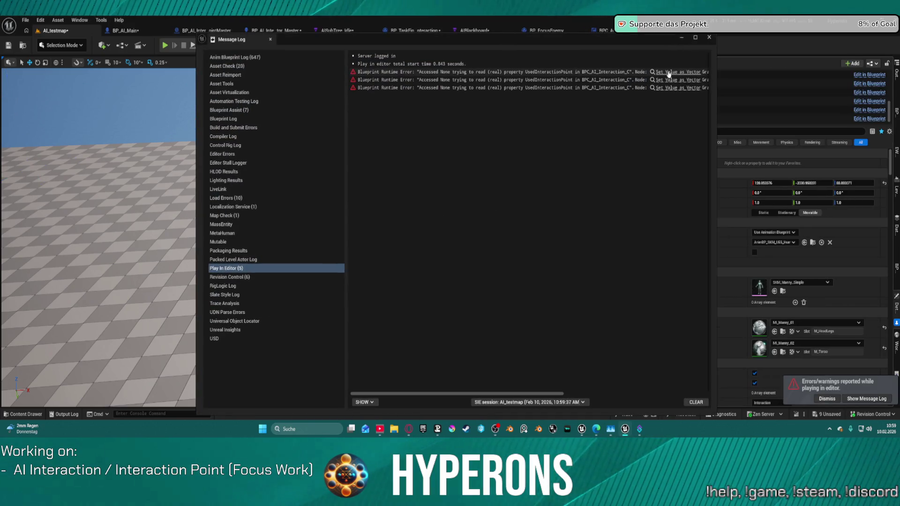
{"action": "left_click", "coordinate": [669, 74]}
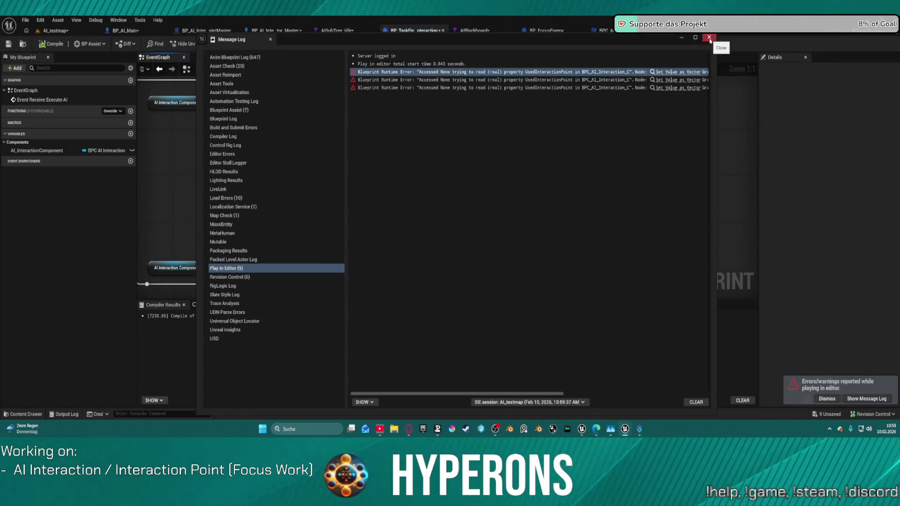
{"action": "left_click", "coordinate": [710, 39]}
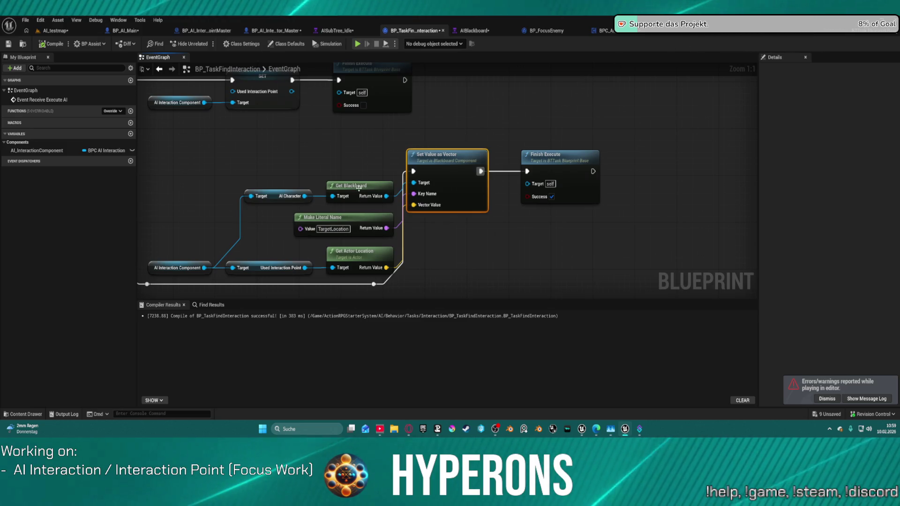
Search 'black' from the AI Character pin to find Get Blackboard, then open AIBlackboard.
{"action": "left_click_drag", "start_coordinate": [305, 196], "coordinate": [304, 161]}
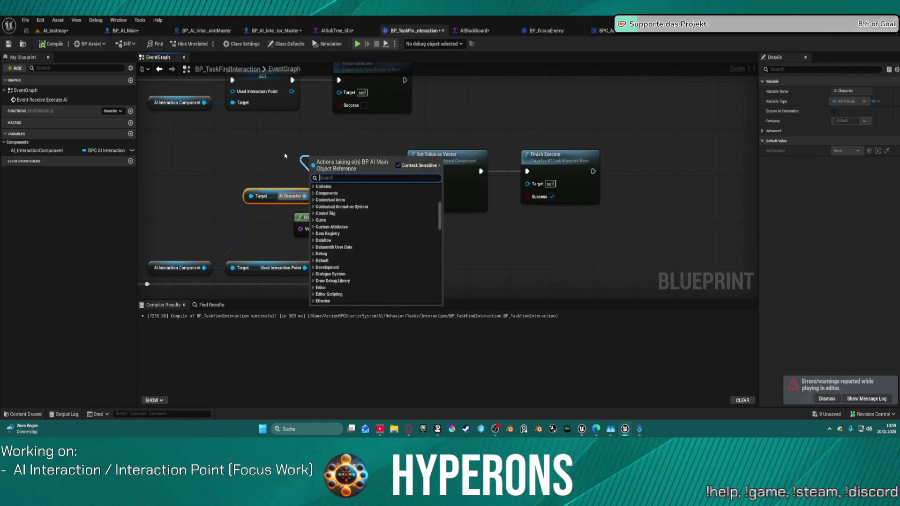
{"action": "type", "text": "black"}
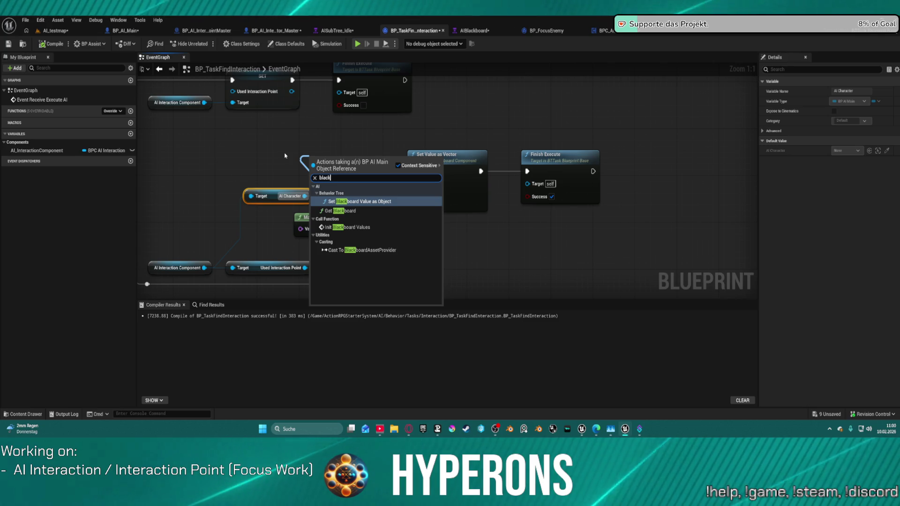
{"action": "key", "text": "Down"}
{"action": "key", "text": "Down"}
{"action": "key", "text": "Down"}
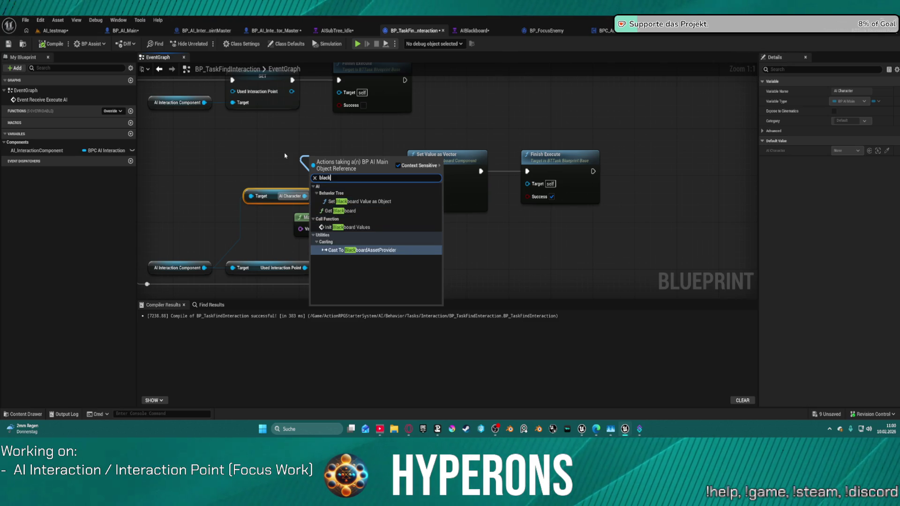
{"action": "key", "text": "Up"}
{"action": "key", "text": "Up"}
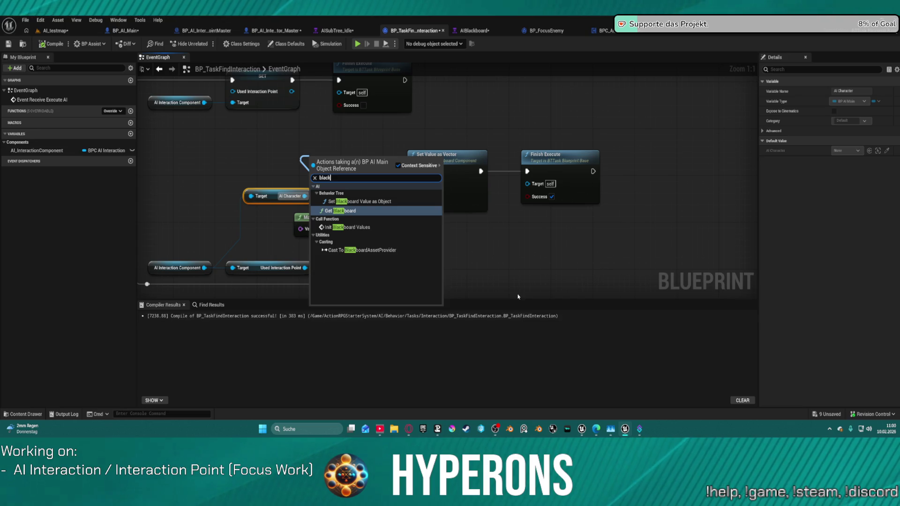
{"action": "key", "text": "Return"}
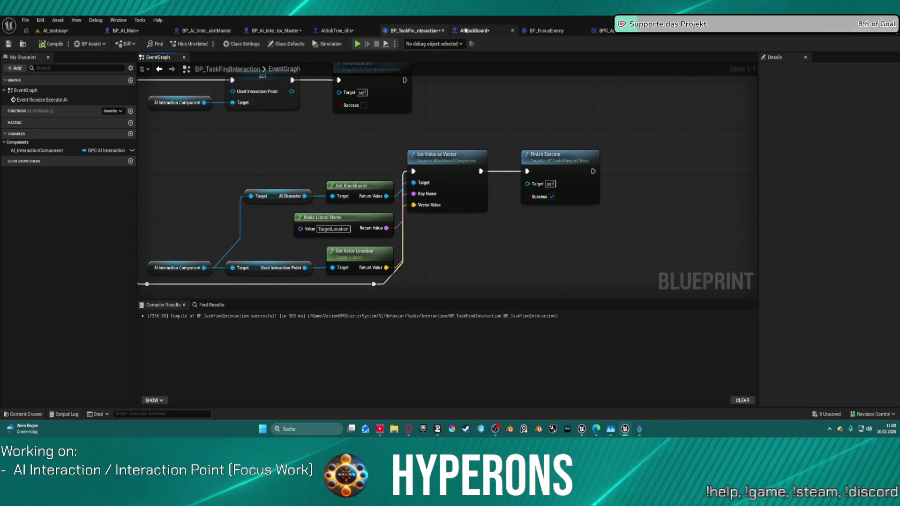
{"action": "left_click", "coordinate": [473, 31]}
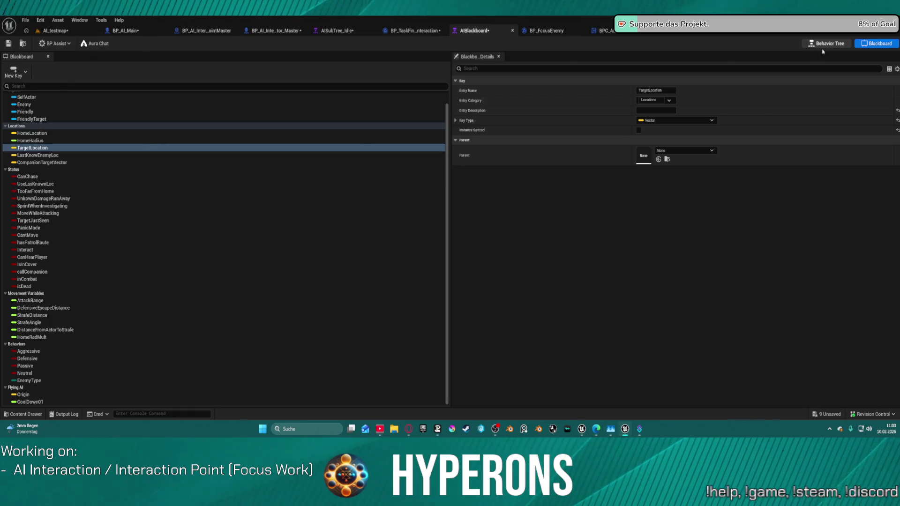
Switch to the behavior tree view and open the idle behavior subtree.
{"action": "left_click", "coordinate": [826, 43]}
{"action": "scroll", "coordinate": [482, 197], "scroll_direction": "down", "scroll_amount": 4}
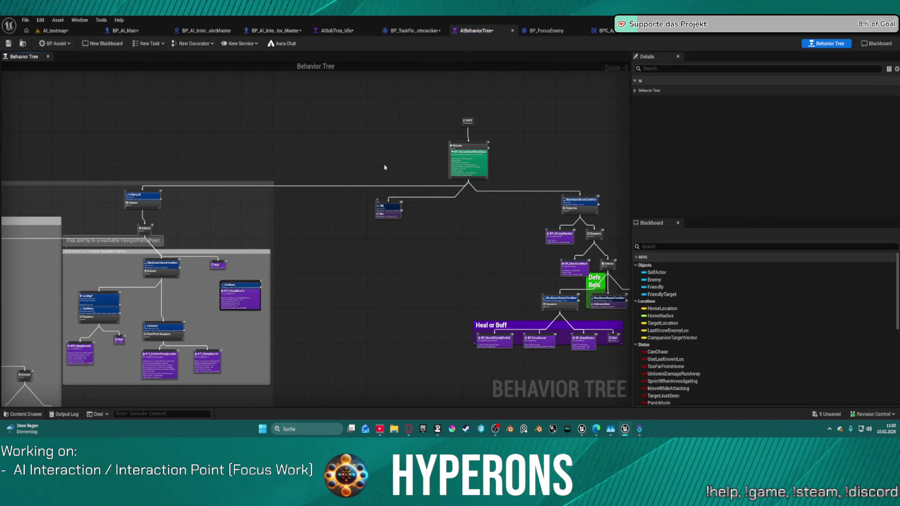
{"action": "left_click", "coordinate": [337, 30]}
{"action": "scroll", "coordinate": [446, 211], "scroll_direction": "down", "scroll_amount": 3}
{"action": "scroll", "coordinate": [304, 164], "scroll_direction": "up", "scroll_amount": 4}
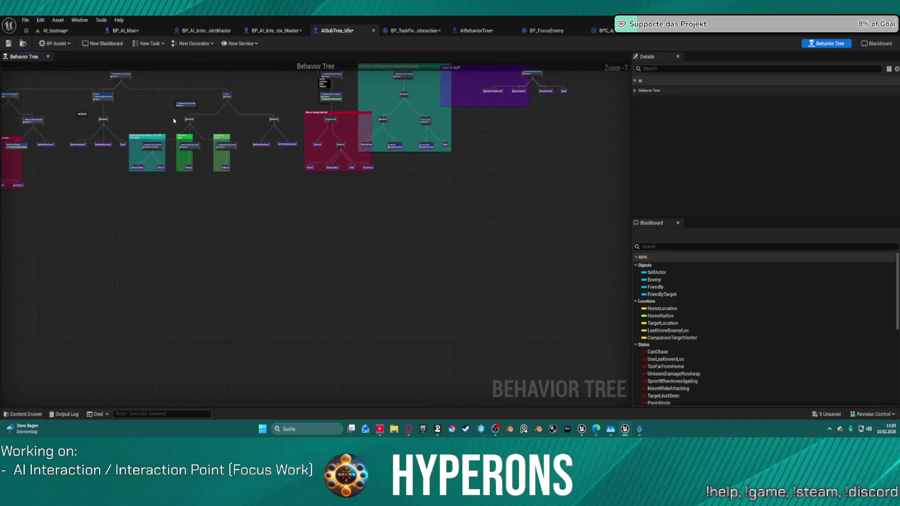
{"action": "left_click_drag", "start_coordinate": [305, 164], "coordinate": [512, 172]}
Inspect the Sensed by Noise Move To task, then pan toward the other subtrees.
{"action": "left_click", "coordinate": [334, 258]}
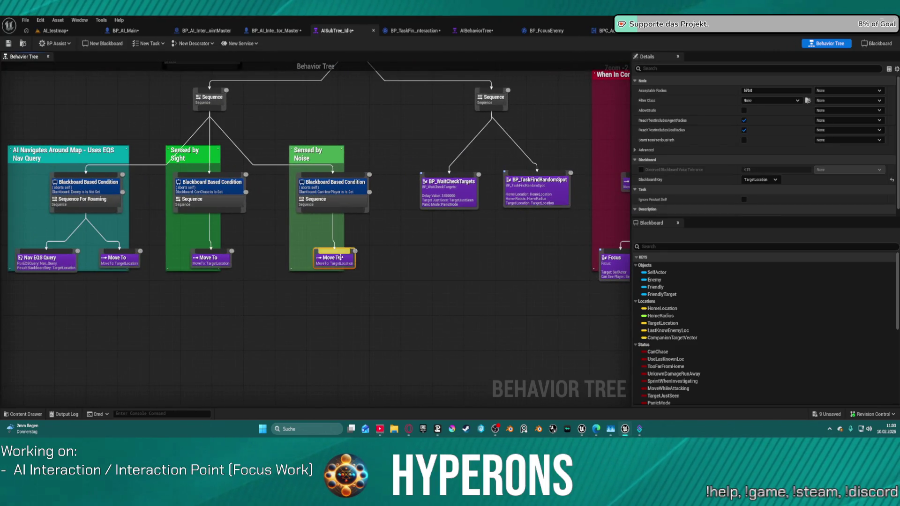
{"action": "scroll", "coordinate": [281, 179], "scroll_direction": "up", "scroll_amount": 1}
{"action": "mouse_move", "coordinate": [334, 258]}
{"action": "left_mouse_down"}
{"action": "mouse_move", "coordinate": [282, 179]}
{"action": "mouse_move", "coordinate": [357, 94]}
{"action": "mouse_move", "coordinate": [392, 199]}
{"action": "mouse_move", "coordinate": [422, 198]}
{"action": "left_mouse_up"}
{"action": "scroll", "coordinate": [281, 179], "scroll_direction": "down", "scroll_amount": 2}
{"action": "scroll", "coordinate": [423, 198], "scroll_direction": "up", "scroll_amount": 3}
Check the interaction branch Move To's acceptable radius, then review the Self, Get Blackboard and SET nodes.
{"action": "left_click", "coordinate": [399, 223]}
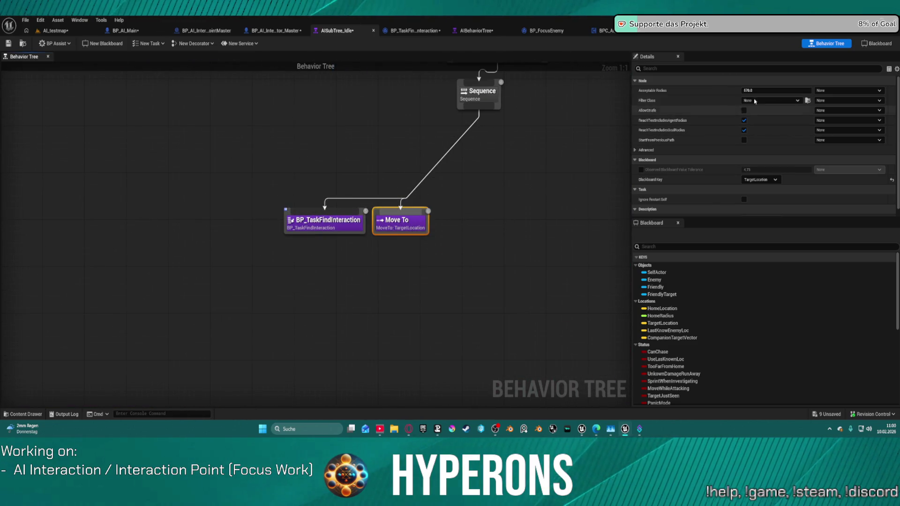
{"action": "left_click", "coordinate": [769, 91]}
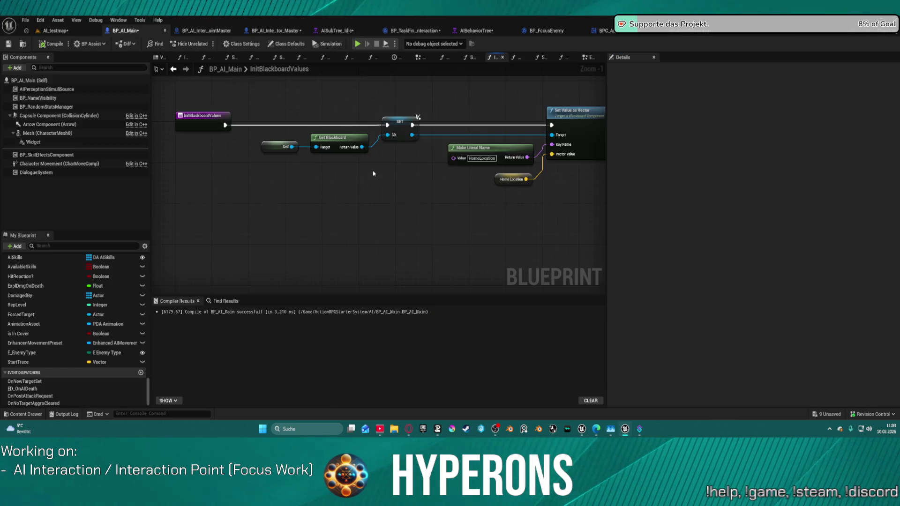
{"action": "left_click_drag", "start_coordinate": [259, 165], "coordinate": [420, 116]}
{"action": "left_click", "coordinate": [356, 170]}
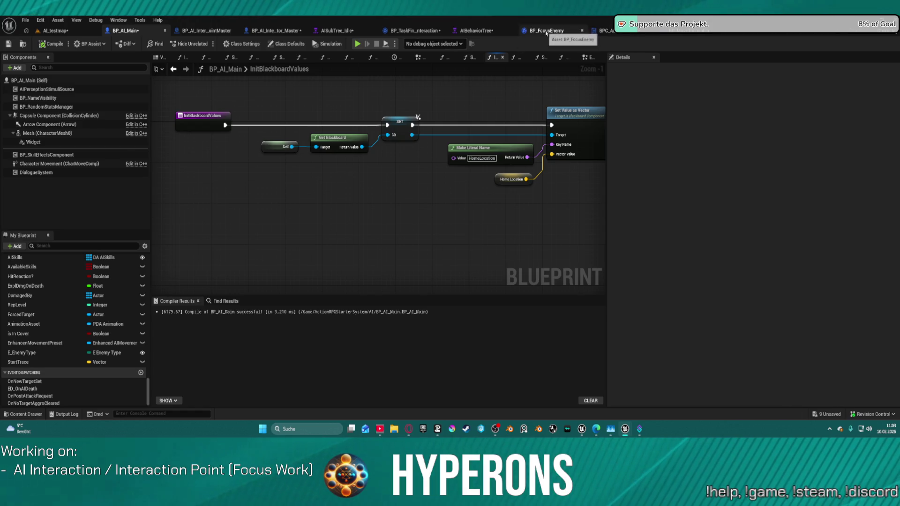
{"action": "left_click", "coordinate": [415, 31]}
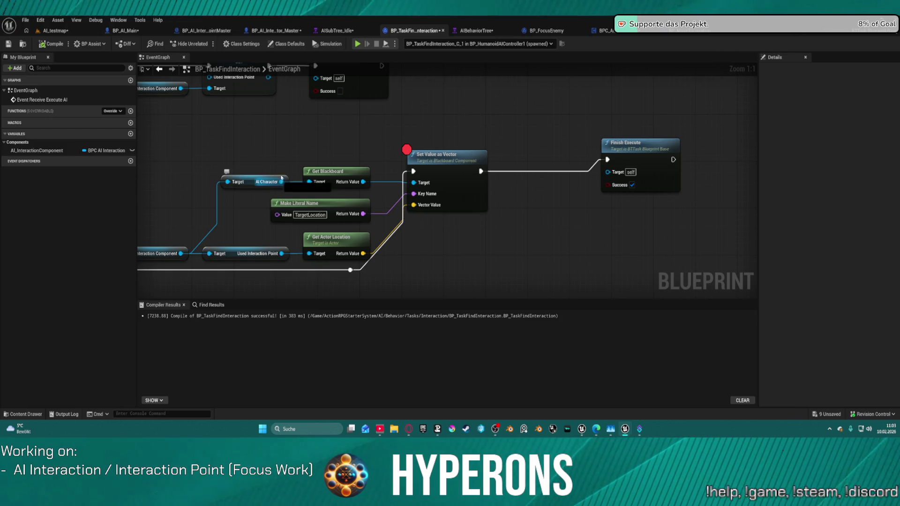
Search 'get bb' on the AI Character reference, find no blackboard getter, and reframe the graph.
{"action": "left_click_drag", "start_coordinate": [281, 182], "coordinate": [303, 135]}
{"action": "type", "text": "get bb"}
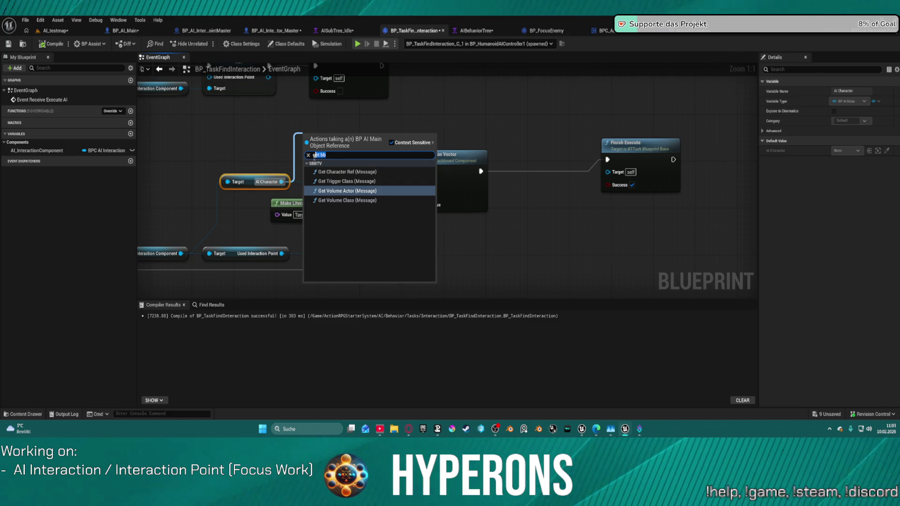
{"action": "left_click", "coordinate": [231, 151]}
{"action": "left_click_drag", "start_coordinate": [231, 151], "coordinate": [374, 145]}
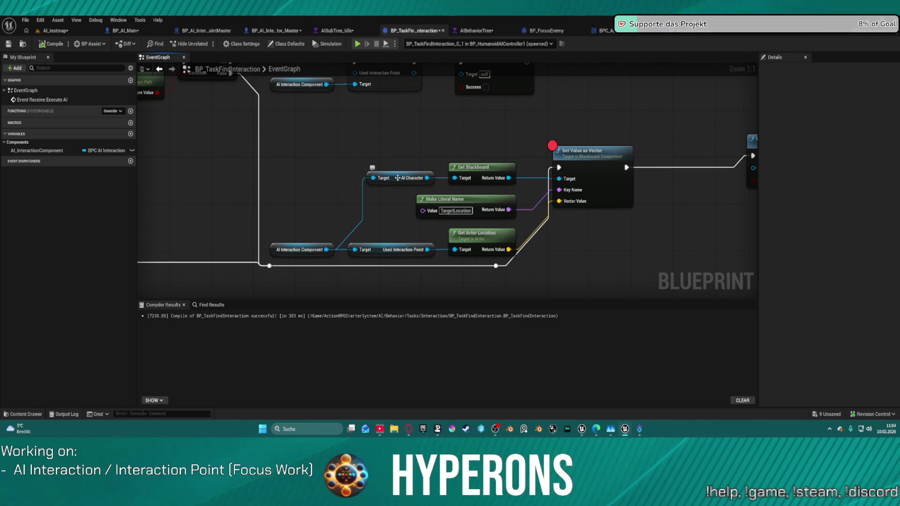
{"action": "mouse_move", "coordinate": [397, 177]}
{"action": "left_mouse_down"}
{"action": "mouse_move", "coordinate": [460, 261]}
{"action": "mouse_move", "coordinate": [253, 177]}
{"action": "mouse_move", "coordinate": [747, 195]}
{"action": "left_mouse_up"}
{"action": "mouse_move", "coordinate": [177, 140]}
{"action": "left_mouse_down"}
{"action": "mouse_move", "coordinate": [350, 132]}
{"action": "mouse_move", "coordinate": [366, 145]}
{"action": "mouse_move", "coordinate": [340, 216]}
{"action": "left_mouse_up"}
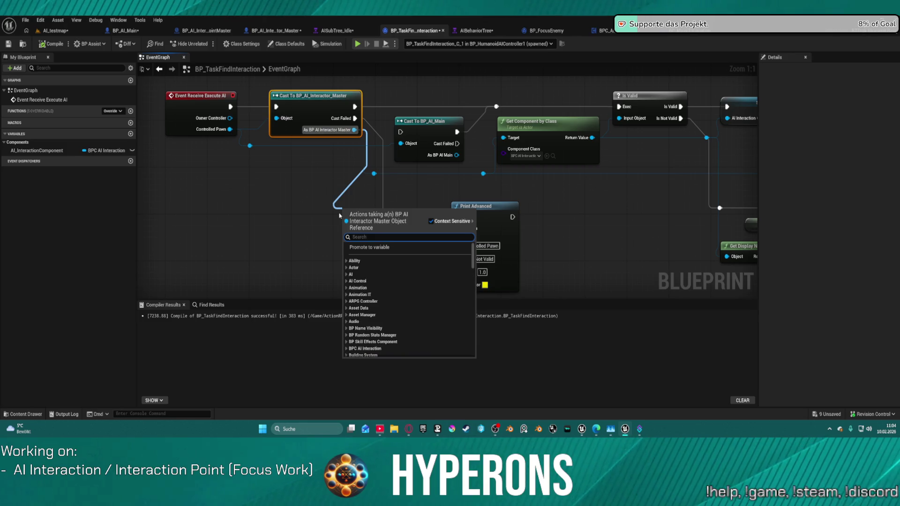
{"action": "mouse_move", "coordinate": [686, 208]}
{"action": "left_mouse_down"}
{"action": "mouse_move", "coordinate": [653, 206]}
{"action": "mouse_move", "coordinate": [485, 247]}
{"action": "mouse_move", "coordinate": [466, 241]}
{"action": "mouse_move", "coordinate": [614, 200]}
{"action": "left_mouse_up"}
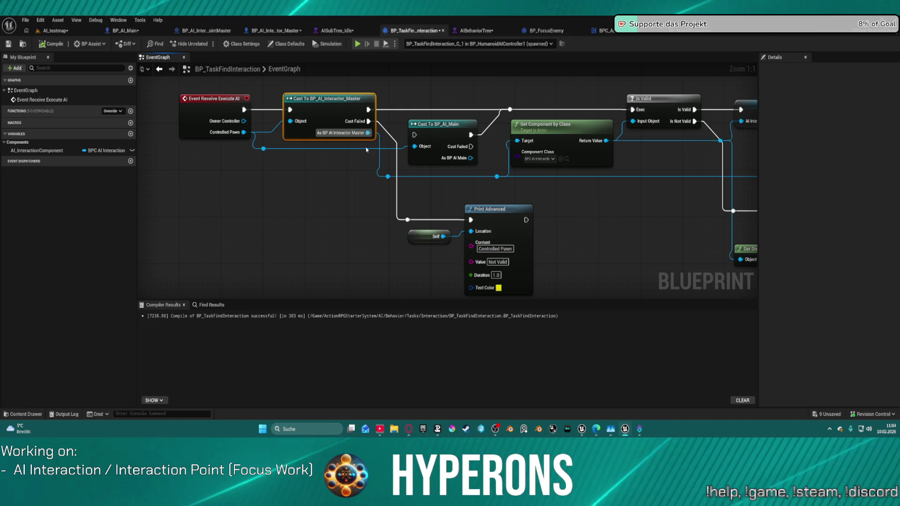
Search 'bb' and 'get bb' on the Interactor Master and BP AI Main references without adding a node.
{"action": "left_click_drag", "start_coordinate": [368, 133], "coordinate": [376, 193]}
{"action": "type", "text": "bb"}
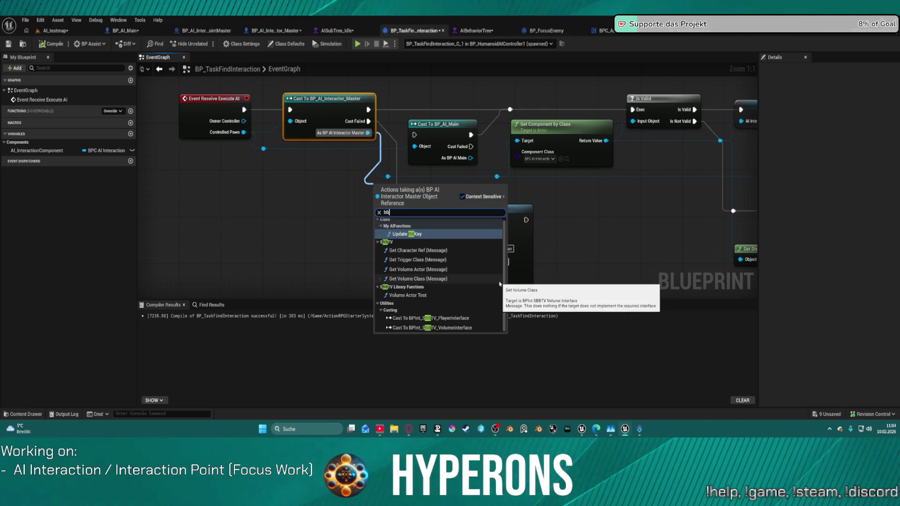
{"action": "left_click", "coordinate": [368, 159]}
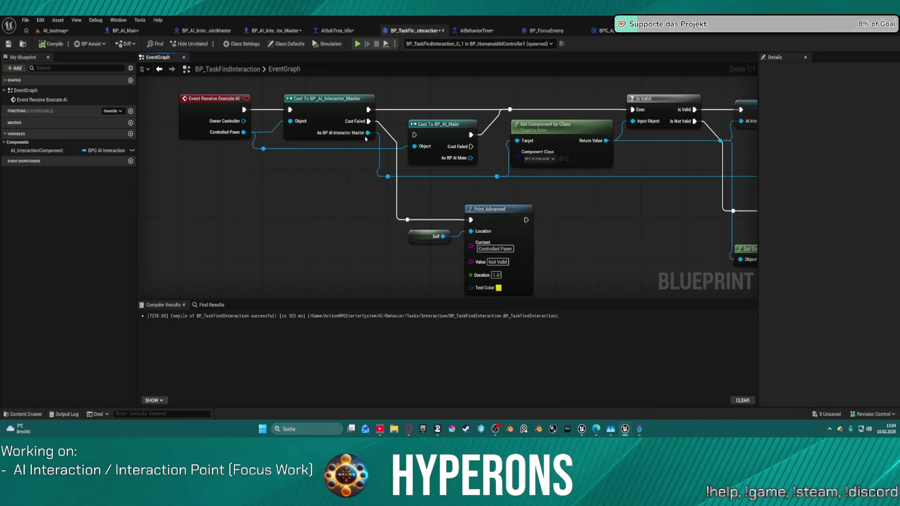
{"action": "mouse_move", "coordinate": [470, 158]}
{"action": "left_mouse_down"}
{"action": "mouse_move", "coordinate": [402, 220]}
{"action": "mouse_move", "coordinate": [313, 254]}
{"action": "left_mouse_up"}
{"action": "type", "text": "bb"}
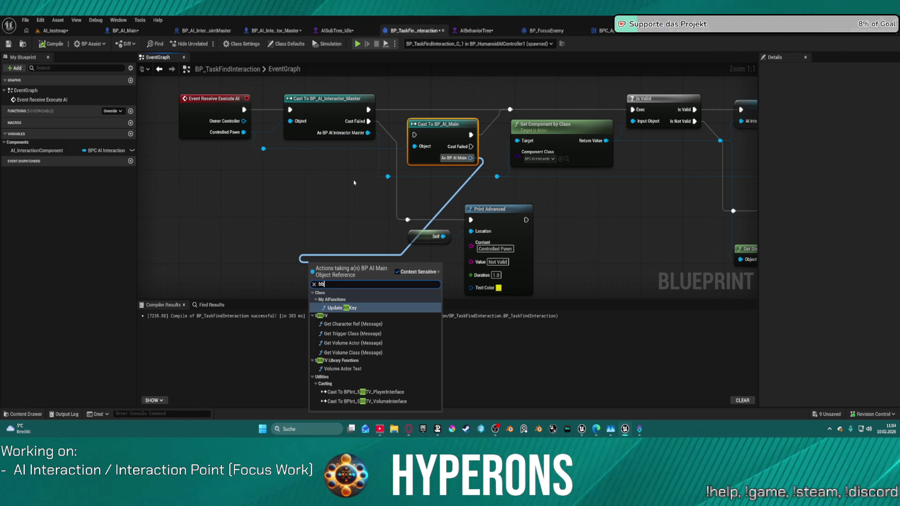
{"action": "type", "text": "get bb"}
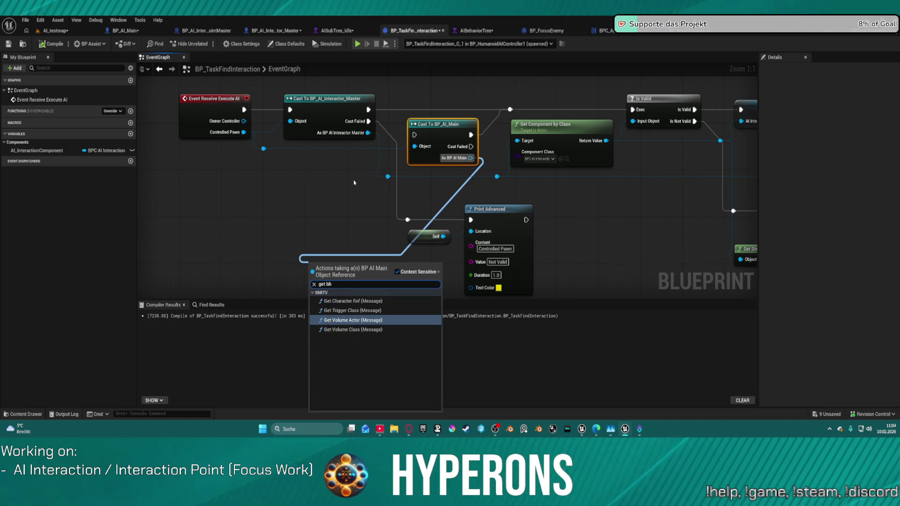
{"action": "left_click", "coordinate": [469, 171]}
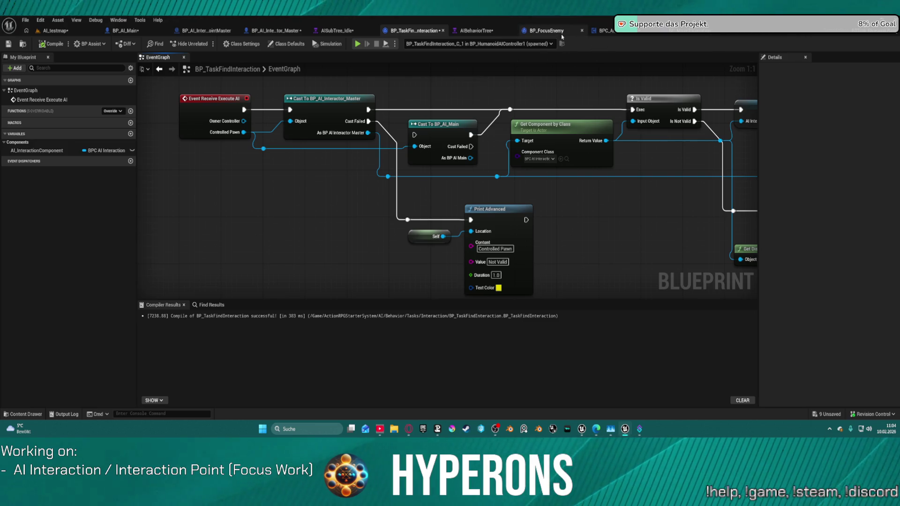
{"action": "left_click", "coordinate": [121, 31]}
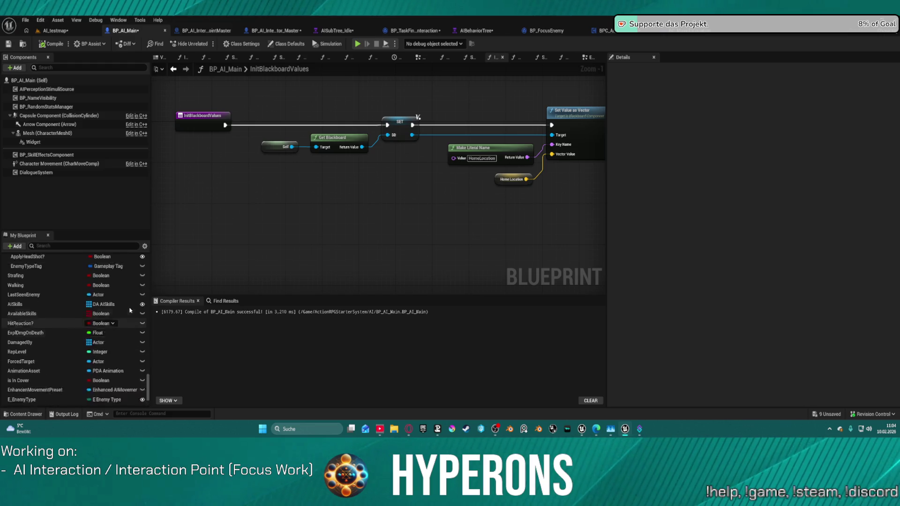
Expand BP_AI_Main's Components and AI variable categories and inspect the BehaviorTree variable.
{"action": "scroll", "coordinate": [147, 365], "scroll_direction": "up", "scroll_amount": 10}
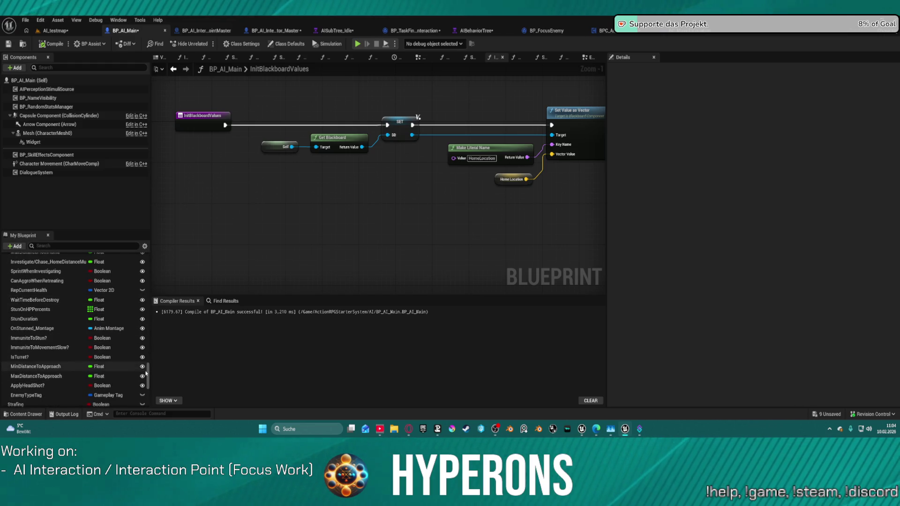
{"action": "left_click_drag", "start_coordinate": [149, 370], "coordinate": [147, 255]}
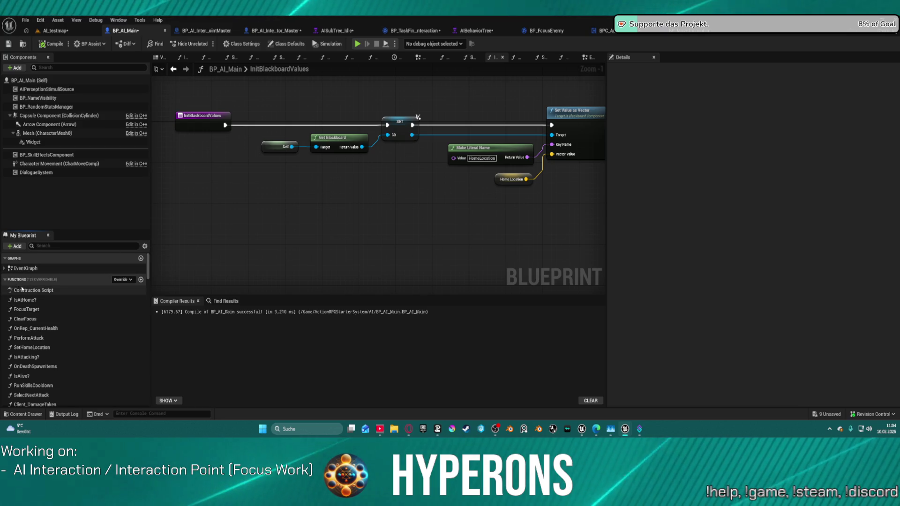
{"action": "scroll", "coordinate": [47, 282], "scroll_direction": "down", "scroll_amount": 5}
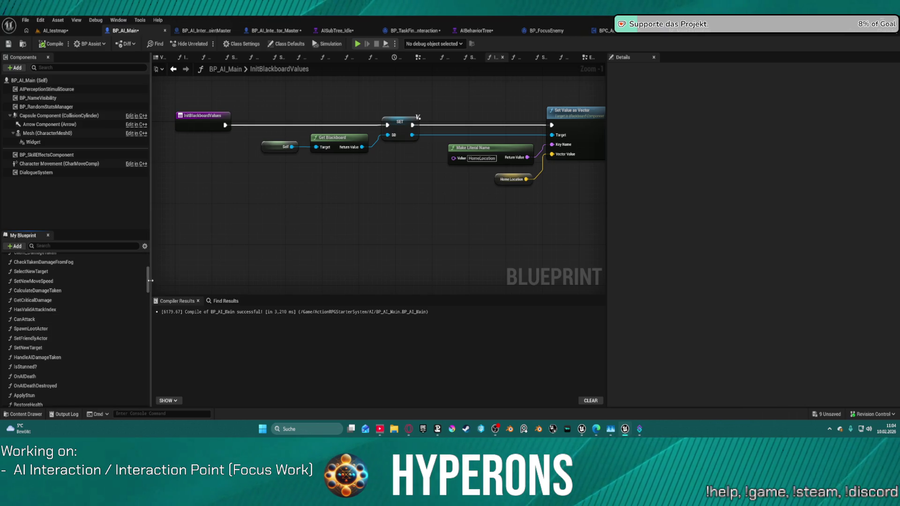
{"action": "scroll", "coordinate": [149, 282], "scroll_direction": "down", "scroll_amount": 10}
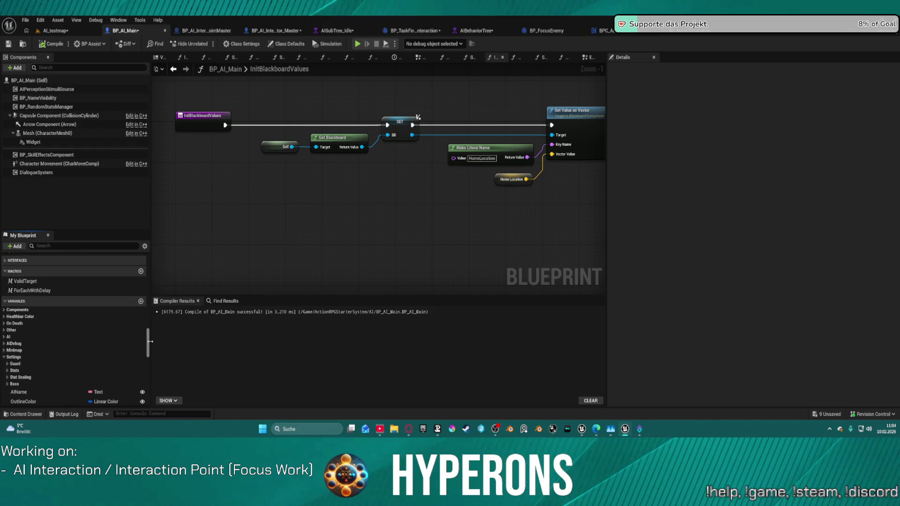
{"action": "left_click", "coordinate": [4, 310]}
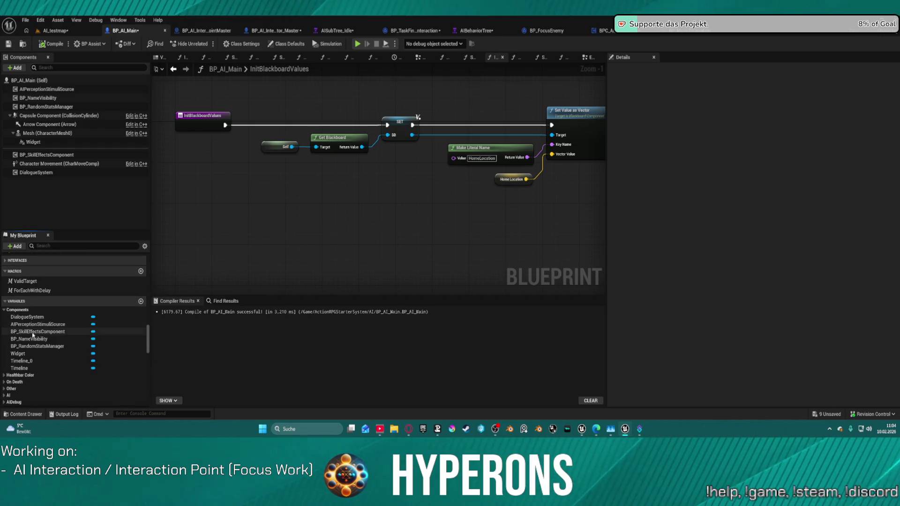
{"action": "scroll", "coordinate": [40, 262], "scroll_direction": "down", "scroll_amount": 5}
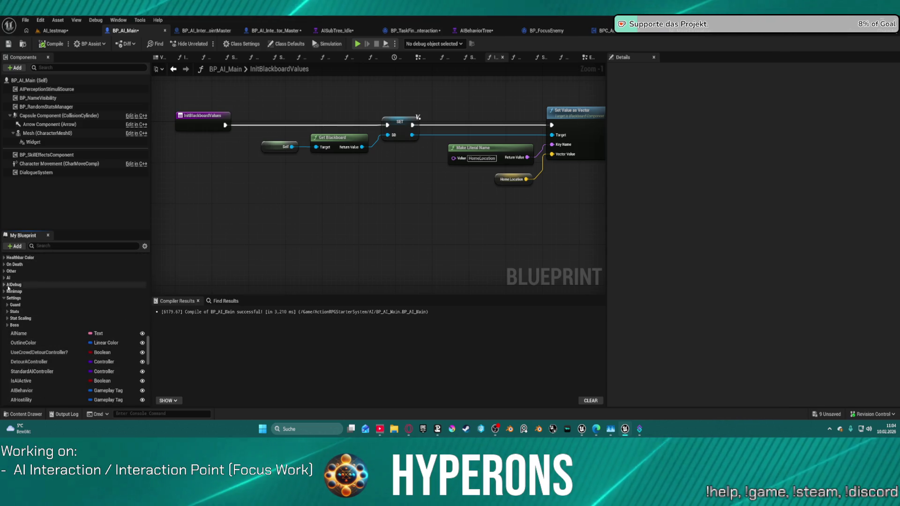
{"action": "left_click", "coordinate": [4, 279]}
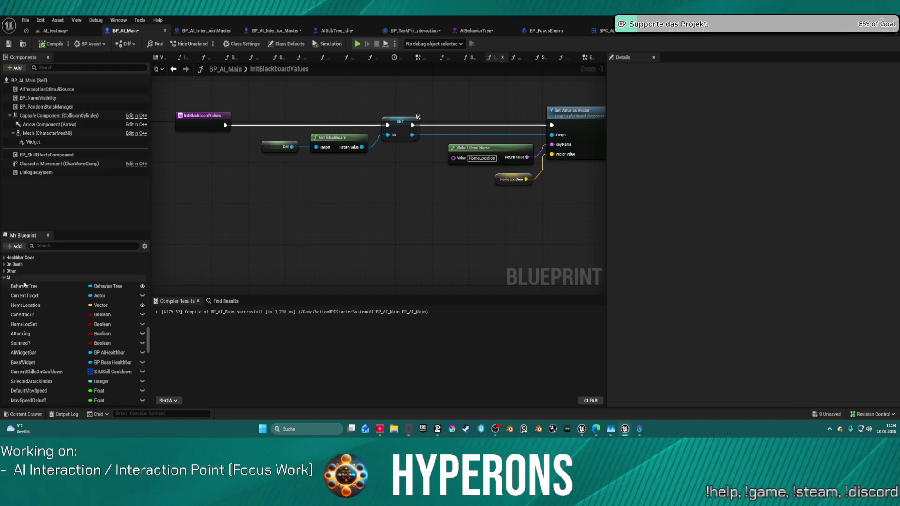
{"action": "left_click", "coordinate": [25, 286]}
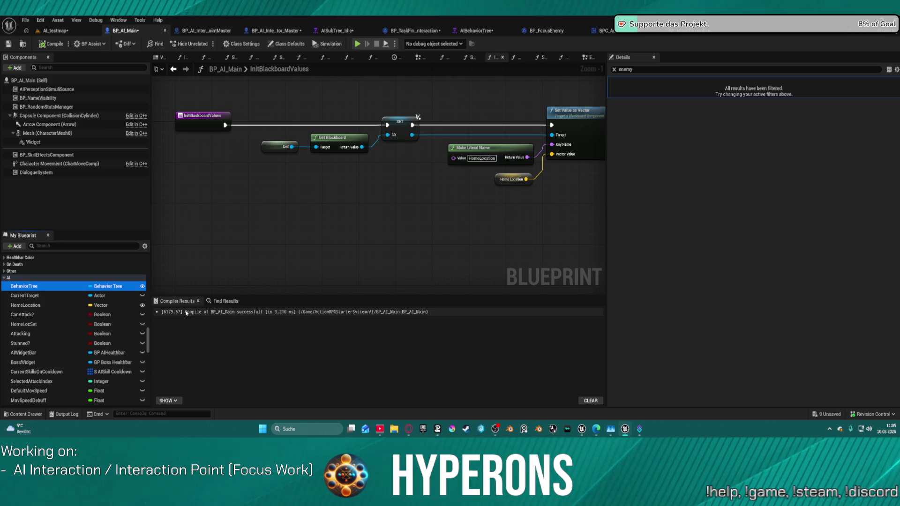
Browse InitBlackboardValues' float, bool and enum key setters and select the Get Blackboard node.
{"action": "mouse_move", "coordinate": [402, 197]}
{"action": "left_mouse_down"}
{"action": "mouse_move", "coordinate": [364, 227]}
{"action": "mouse_move", "coordinate": [167, 226]}
{"action": "mouse_move", "coordinate": [374, 223]}
{"action": "left_mouse_up"}
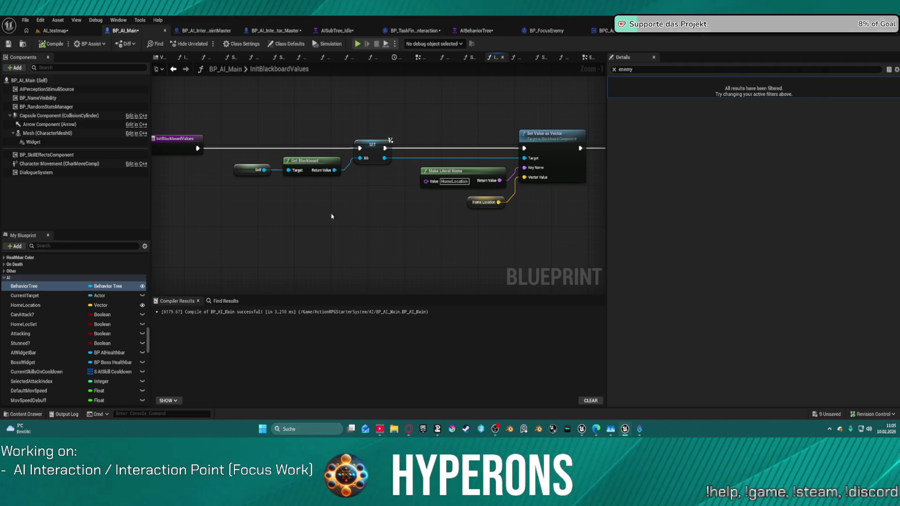
{"action": "mouse_move", "coordinate": [538, 223]}
{"action": "left_mouse_down"}
{"action": "mouse_move", "coordinate": [266, 247]}
{"action": "mouse_move", "coordinate": [392, 243]}
{"action": "left_mouse_up"}
{"action": "mouse_move", "coordinate": [486, 243]}
{"action": "left_mouse_down"}
{"action": "mouse_move", "coordinate": [380, 229]}
{"action": "mouse_move", "coordinate": [289, 266]}
{"action": "mouse_move", "coordinate": [316, 160]}
{"action": "mouse_move", "coordinate": [467, 144]}
{"action": "left_mouse_up"}
{"action": "left_click_drag", "start_coordinate": [276, 149], "coordinate": [698, 164]}
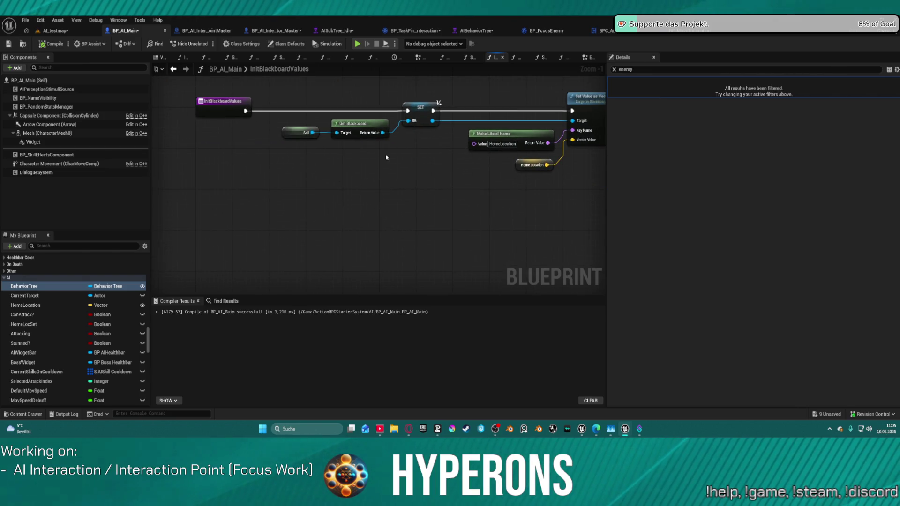
{"action": "left_click", "coordinate": [345, 133]}
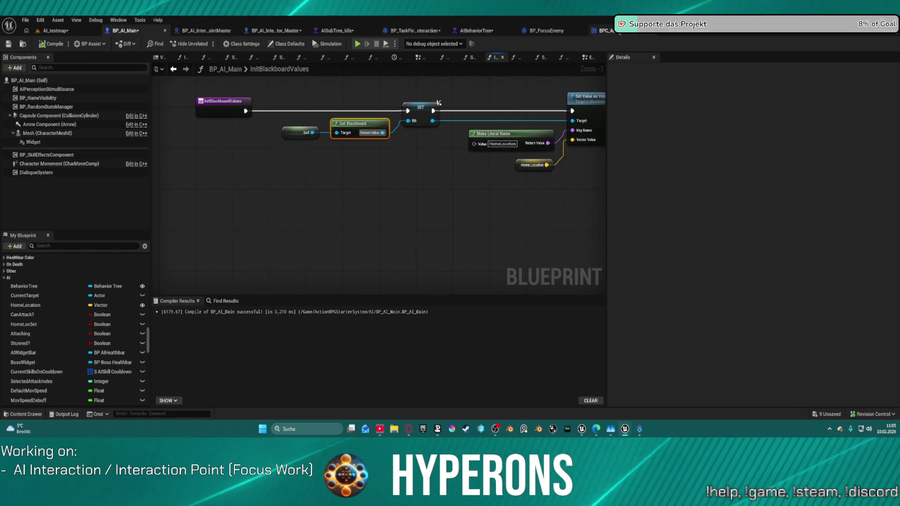
{"action": "left_click", "coordinate": [436, 32]}
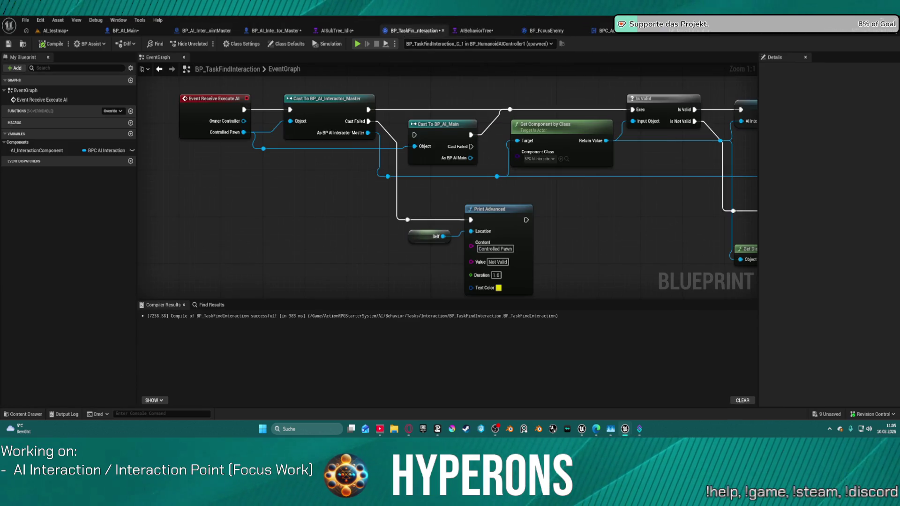
{"action": "scroll", "coordinate": [448, 185], "scroll_direction": "down", "scroll_amount": 4}
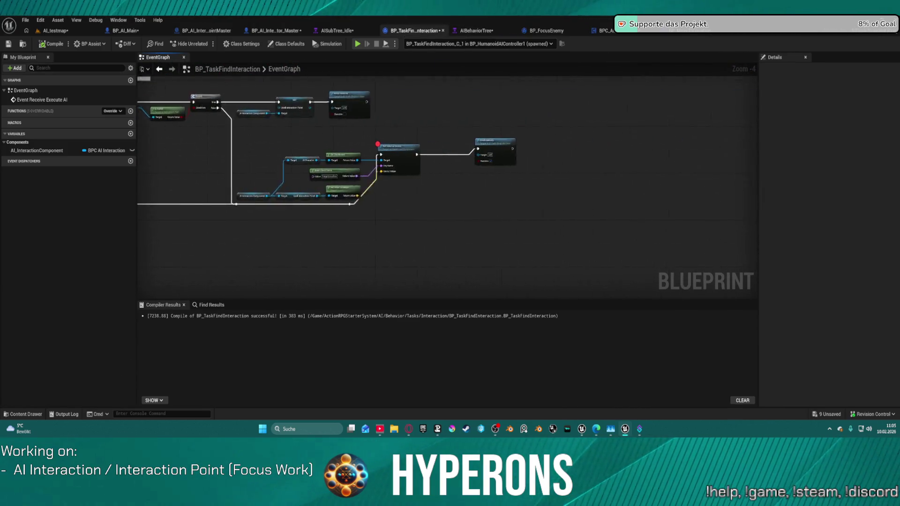
{"action": "scroll", "coordinate": [287, 146], "scroll_direction": "up", "scroll_amount": 5}
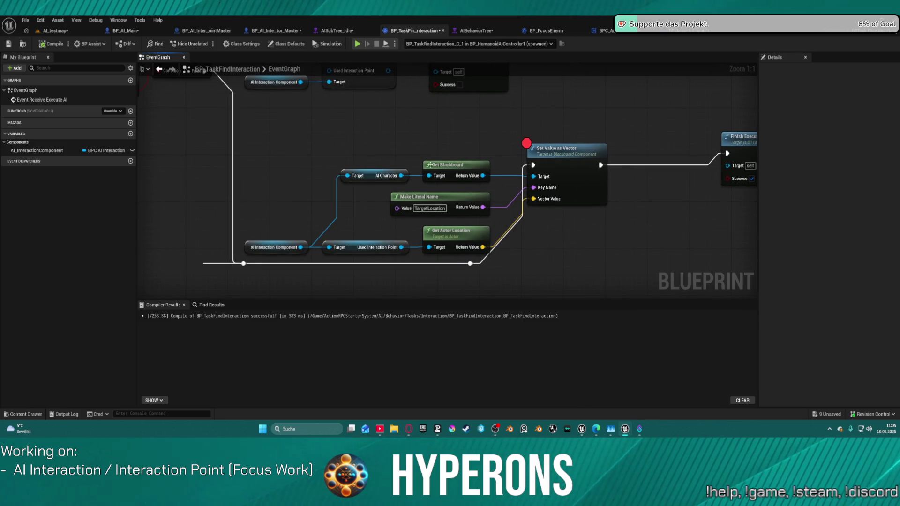
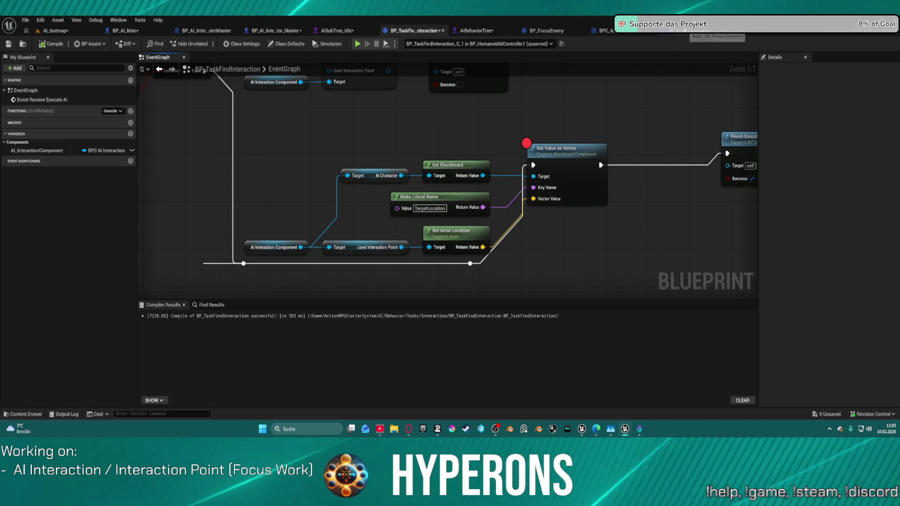
Open the Idle subtree from AIBehaviorTree and paste in the condition-guarded BP_MoveToLocation task.
{"action": "left_click", "coordinate": [476, 31]}
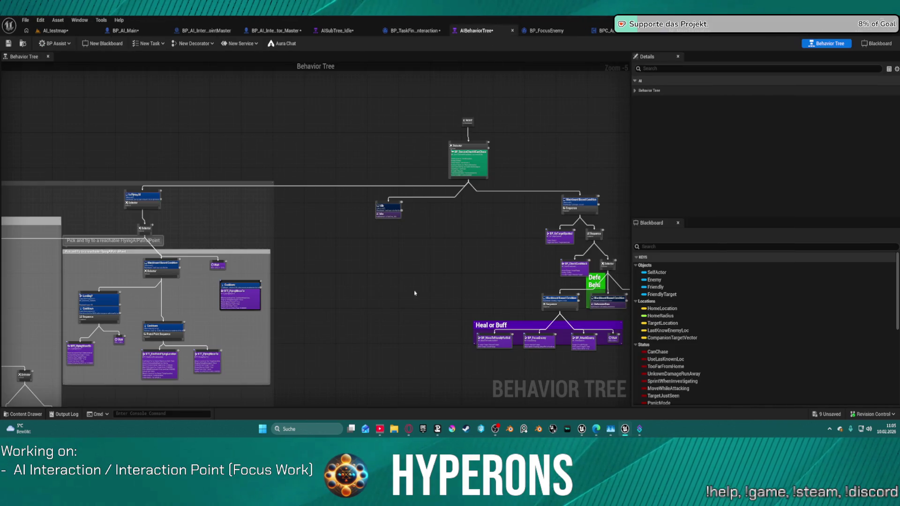
{"action": "double_click", "coordinate": [393, 215]}
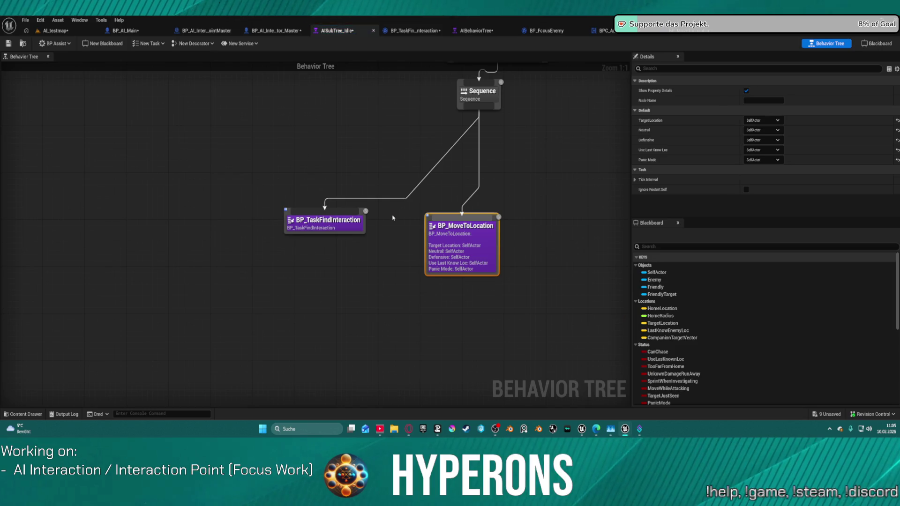
{"action": "scroll", "coordinate": [357, 173], "scroll_direction": "down", "scroll_amount": 6}
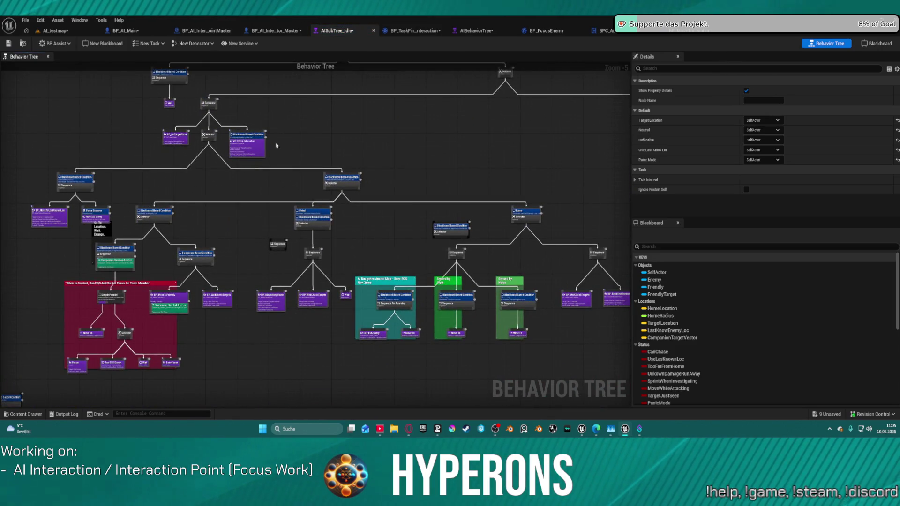
{"action": "scroll", "coordinate": [277, 145], "scroll_direction": "up", "scroll_amount": 6}
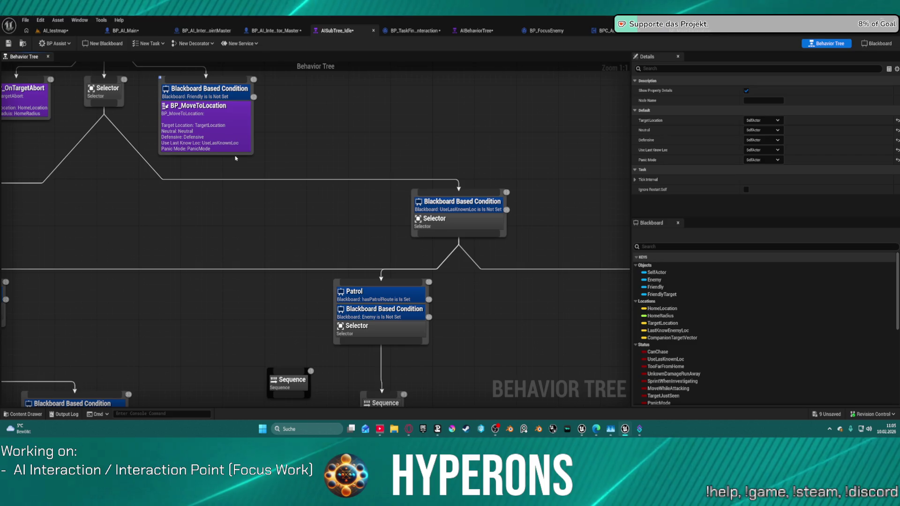
{"action": "left_click", "coordinate": [234, 143]}
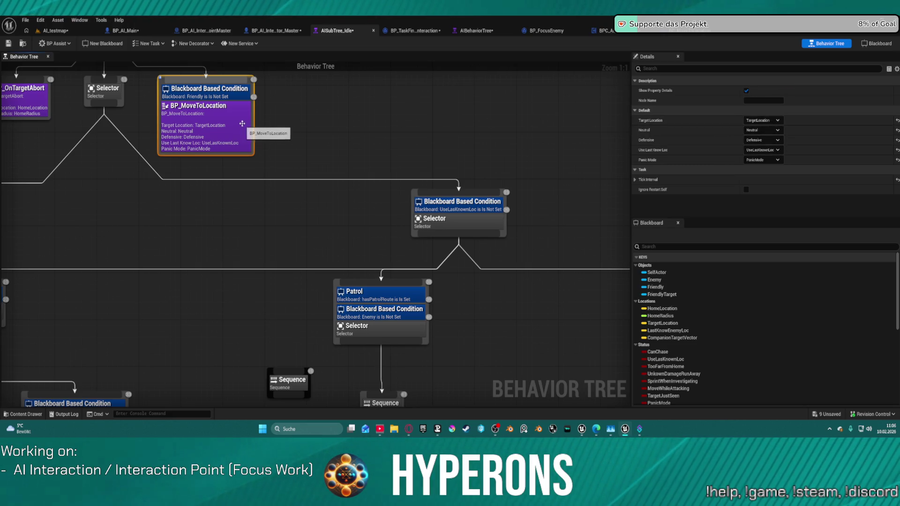
{"action": "scroll", "coordinate": [314, 176], "scroll_direction": "down", "scroll_amount": 5}
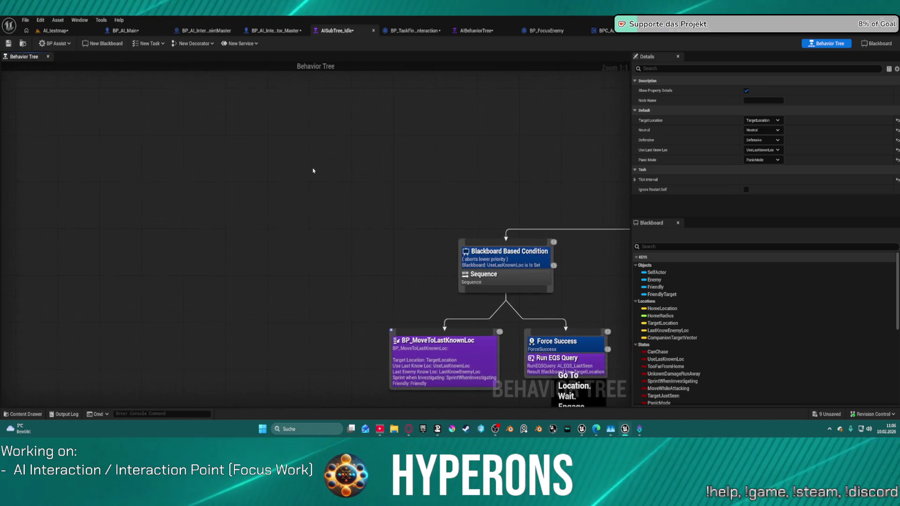
{"action": "scroll", "coordinate": [317, 180], "scroll_direction": "up", "scroll_amount": 4}
{"action": "key", "text": "ctrl+v"}
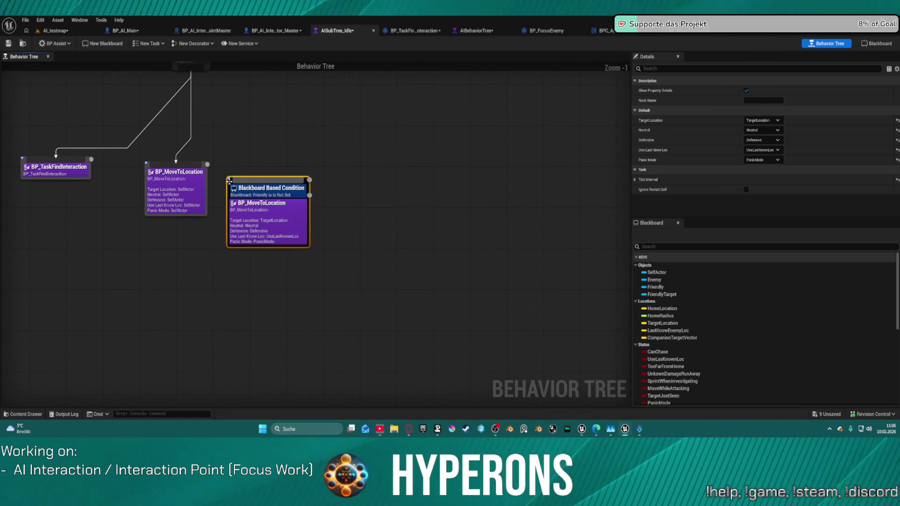
Strip the condition from the pasted task, delete the SelfActor move task, and wire Sequence to it.
{"action": "left_click", "coordinate": [457, 236]}
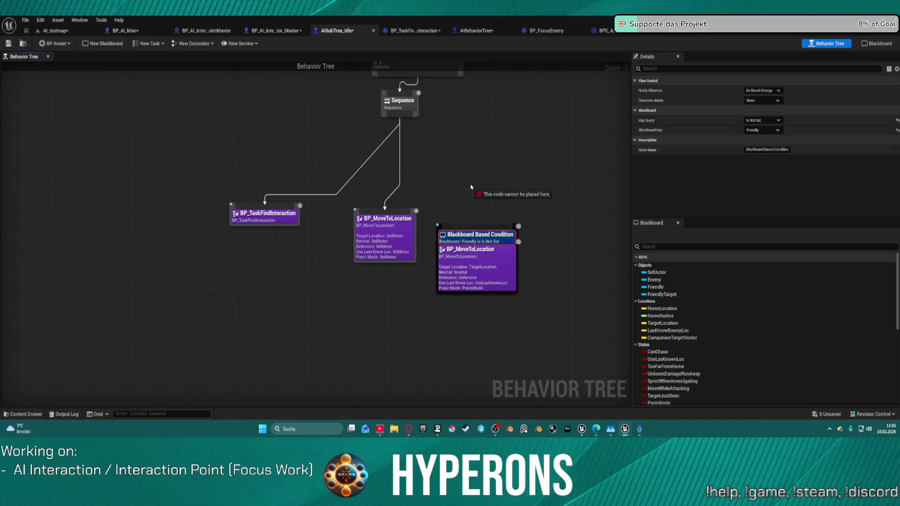
{"action": "key", "text": "Delete"}
{"action": "left_click", "coordinate": [377, 226]}
{"action": "key", "text": "Delete"}
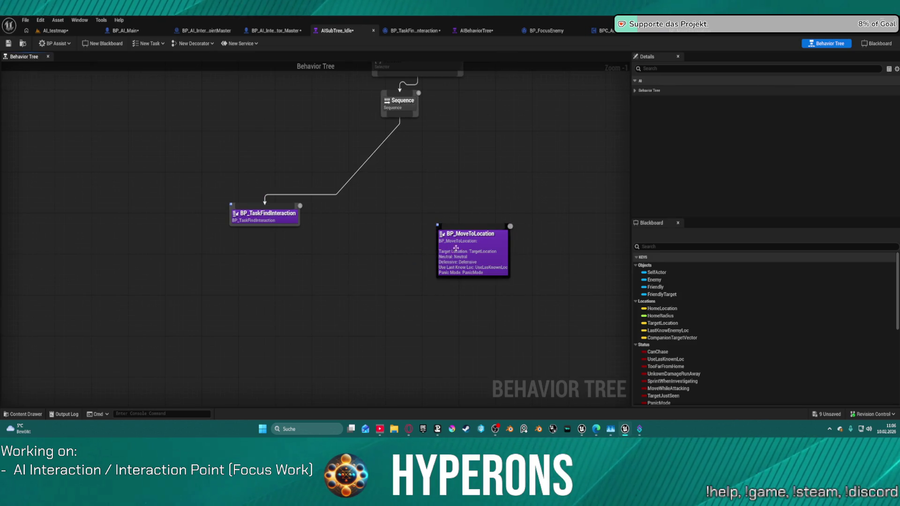
{"action": "mouse_move", "coordinate": [400, 117]}
{"action": "left_mouse_down"}
{"action": "mouse_move", "coordinate": [449, 228]}
{"action": "mouse_move", "coordinate": [459, 230]}
{"action": "left_mouse_up"}
Find and select the TargetLocation Move To task in the main tree's roaming group.
{"action": "left_click_drag", "start_coordinate": [548, 236], "coordinate": [356, 169]}
{"action": "scroll", "coordinate": [347, 167], "scroll_direction": "up", "scroll_amount": 2}
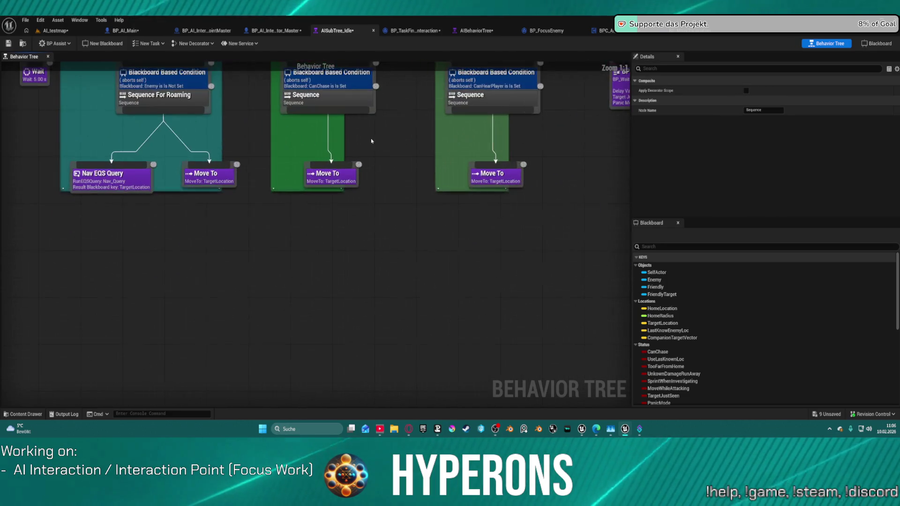
{"action": "left_click", "coordinate": [345, 173]}
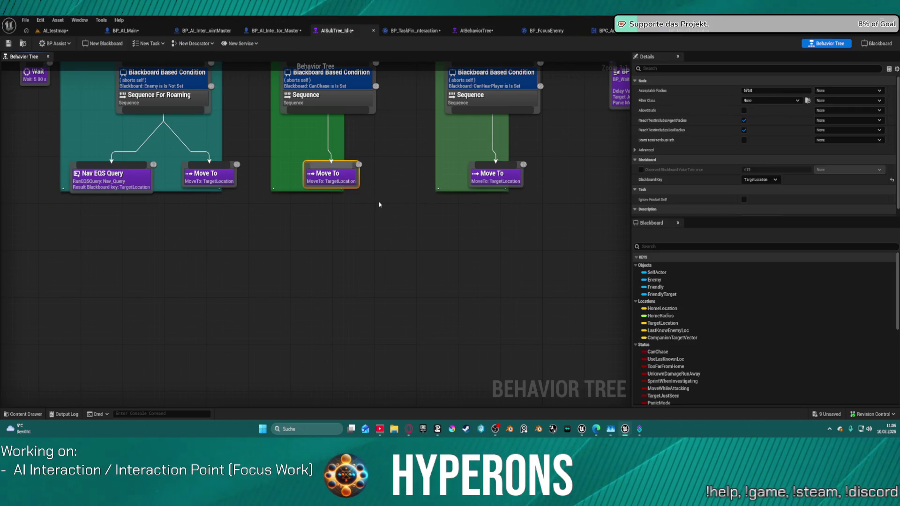
{"action": "left_click_drag", "start_coordinate": [367, 187], "coordinate": [558, 197]}
{"action": "left_click_drag", "start_coordinate": [188, 141], "coordinate": [469, 182]}
{"action": "left_click_drag", "start_coordinate": [140, 141], "coordinate": [492, 201]}
{"action": "mouse_move", "coordinate": [282, 117]}
{"action": "left_mouse_down"}
{"action": "mouse_move", "coordinate": [511, 199]}
{"action": "mouse_move", "coordinate": [130, 119]}
{"action": "left_mouse_up"}
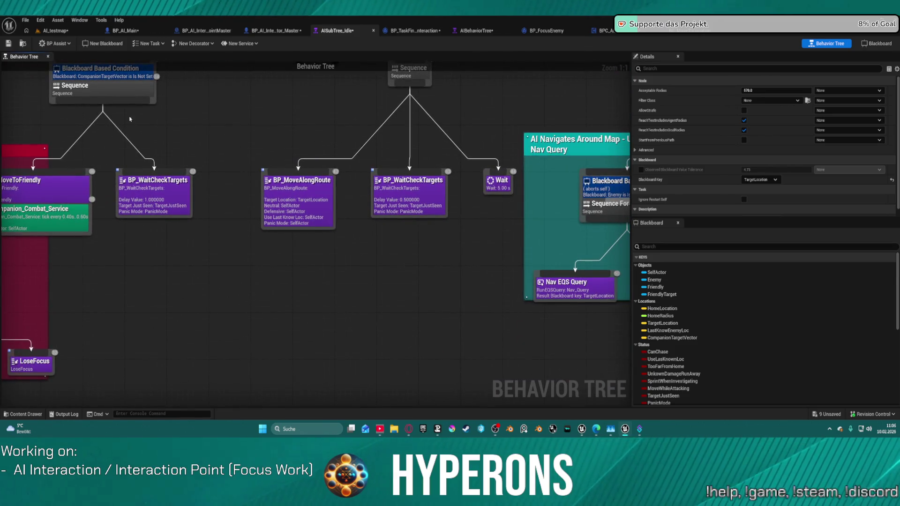
{"action": "left_click_drag", "start_coordinate": [305, 128], "coordinate": [271, 155]}
{"action": "left_click_drag", "start_coordinate": [519, 304], "coordinate": [392, 294]}
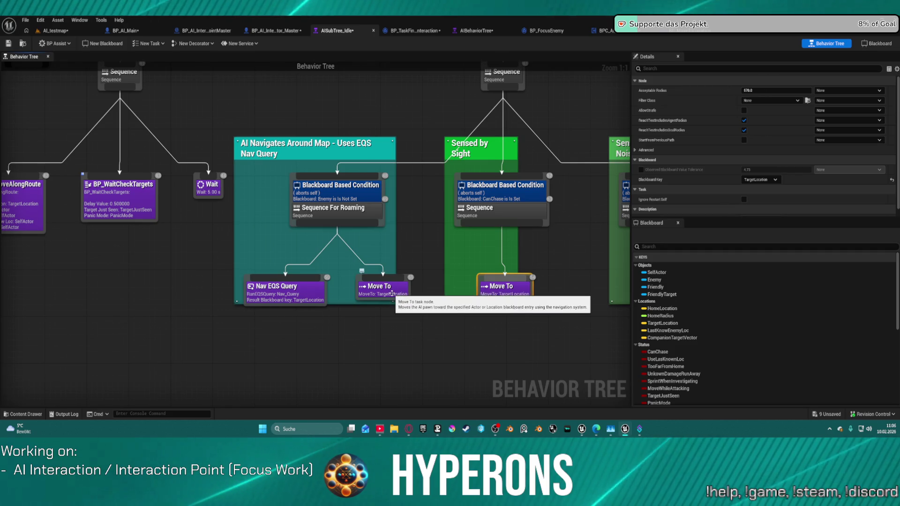
{"action": "left_click", "coordinate": [392, 293]}
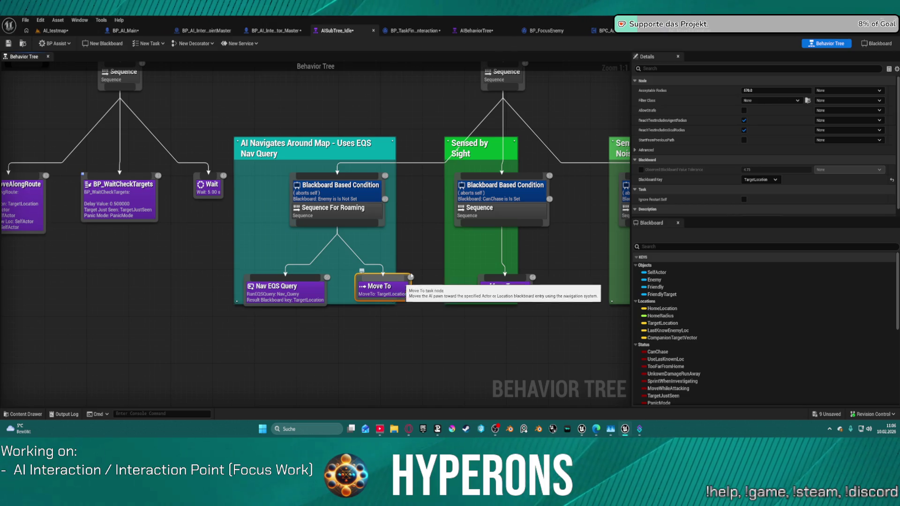
Paste the copied Move To task into the Idle subtree.
{"action": "mouse_move", "coordinate": [411, 214]}
{"action": "left_mouse_down"}
{"action": "mouse_move", "coordinate": [161, 225]}
{"action": "mouse_move", "coordinate": [33, 218]}
{"action": "mouse_move", "coordinate": [10, 71]}
{"action": "left_mouse_up"}
{"action": "mouse_move", "coordinate": [619, 274]}
{"action": "left_mouse_down"}
{"action": "mouse_move", "coordinate": [526, 321]}
{"action": "mouse_move", "coordinate": [323, 393]}
{"action": "left_mouse_up"}
{"action": "scroll", "coordinate": [296, 217], "scroll_direction": "down", "scroll_amount": 4}
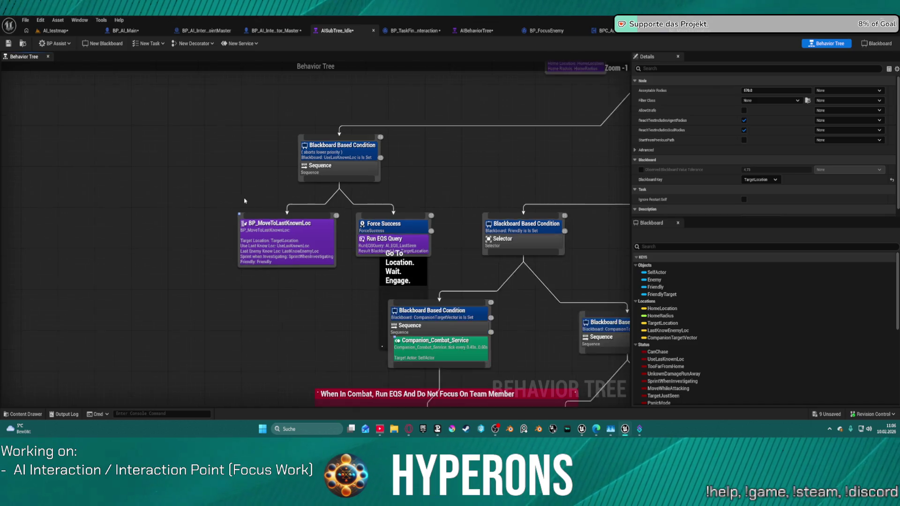
{"action": "mouse_move", "coordinate": [263, 225]}
{"action": "left_mouse_down"}
{"action": "mouse_move", "coordinate": [422, 208]}
{"action": "mouse_move", "coordinate": [468, 75]}
{"action": "mouse_move", "coordinate": [297, 195]}
{"action": "left_mouse_up"}
{"action": "left_click", "coordinate": [265, 193]}
{"action": "key", "text": "ctrl+v"}
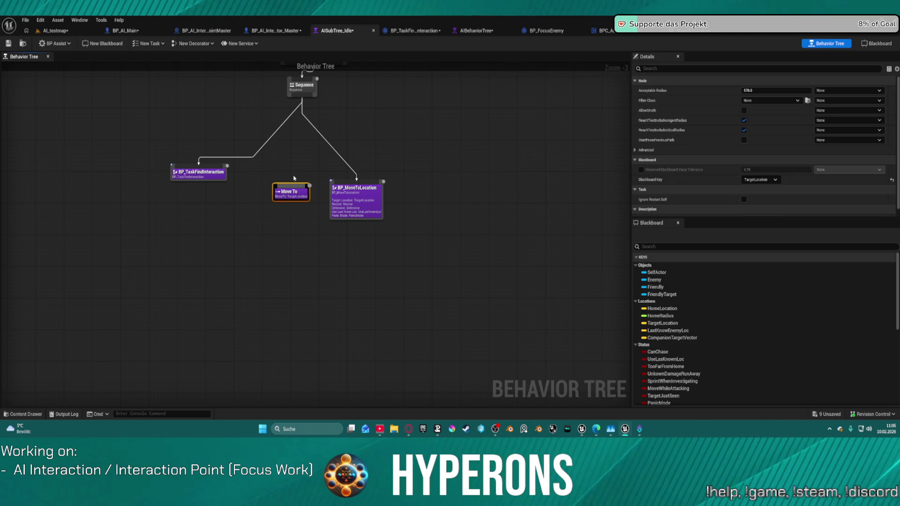
Give Move To an Acceptable Radius of 100, wire it as the Sequence's middle child, and return to AI_testmap.
{"action": "scroll", "coordinate": [372, 216], "scroll_direction": "up", "scroll_amount": 4}
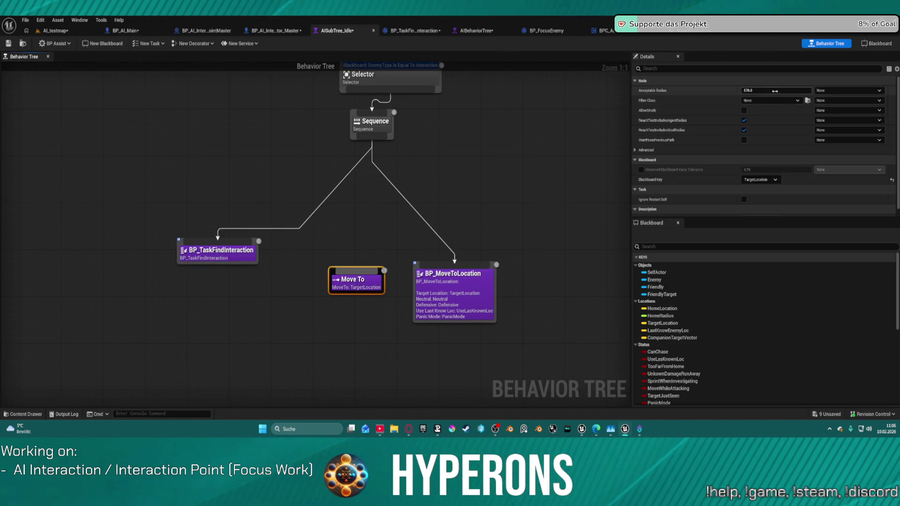
{"action": "type", "text": "100"}
{"action": "key", "text": "Return"}
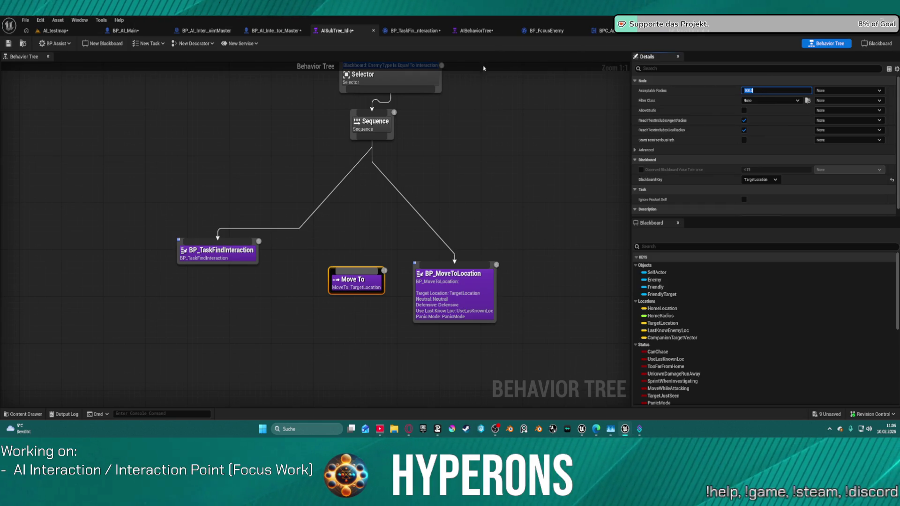
{"action": "left_click_drag", "start_coordinate": [371, 138], "coordinate": [359, 279]}
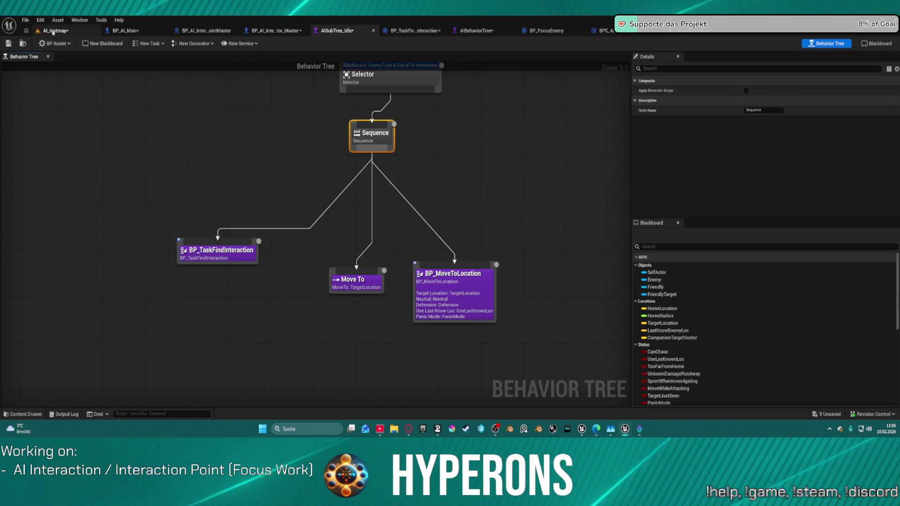
{"action": "left_click", "coordinate": [56, 31]}
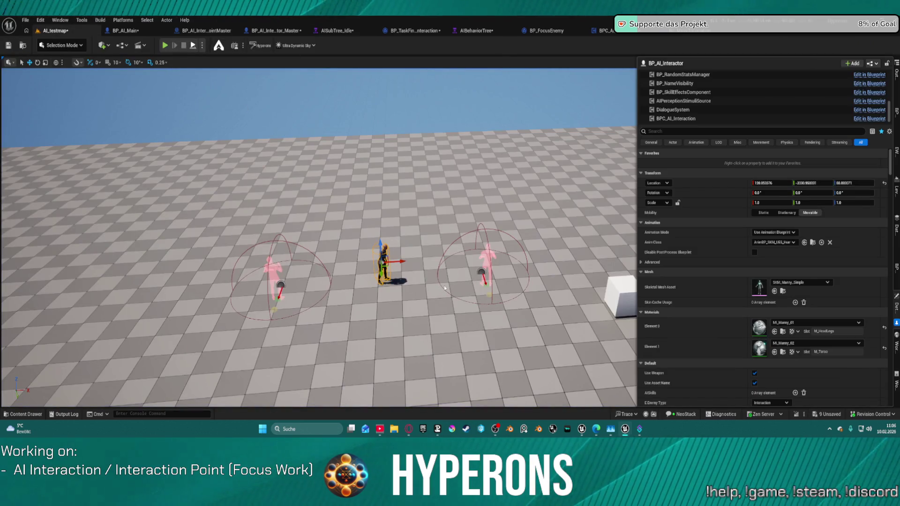
Simulate to the Set Value as Vector breakpoint and trace the Accessed None to an empty UsedInteractionPoint.
{"action": "key", "text": "alt+s"}
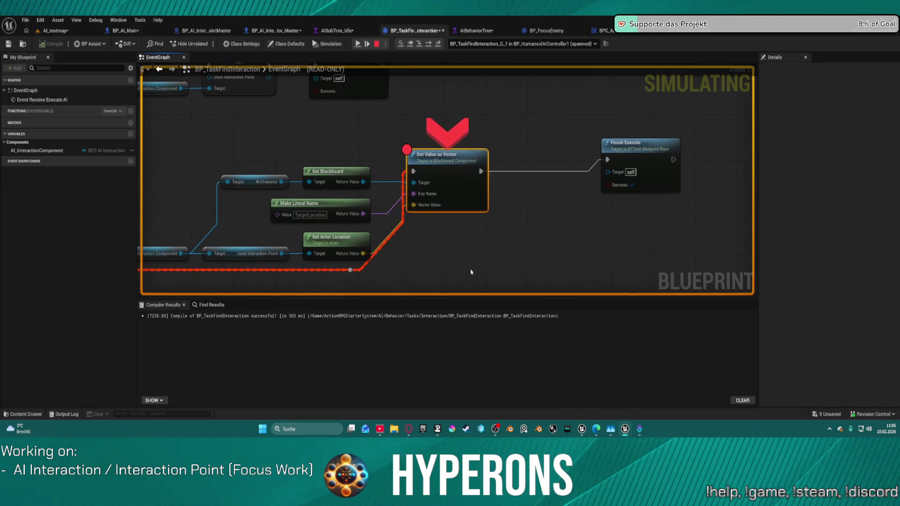
{"action": "mouse_move", "coordinate": [424, 189]}
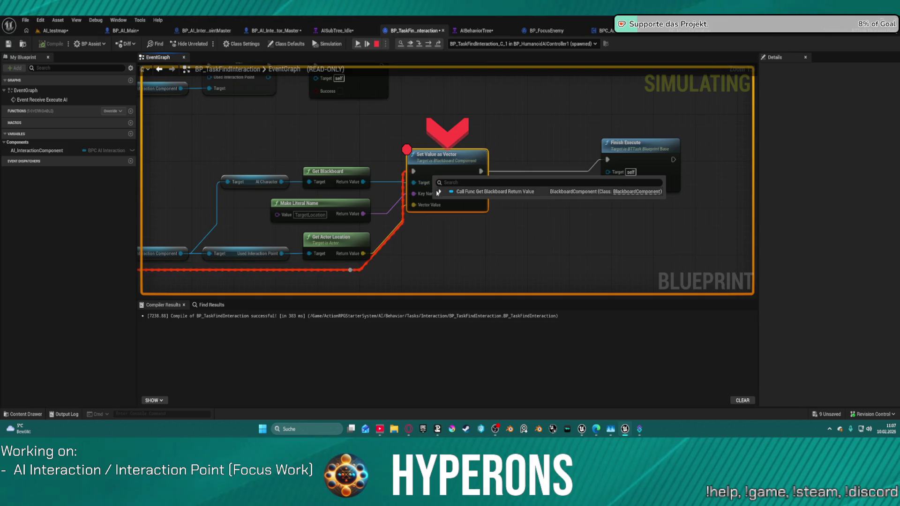
{"action": "mouse_move", "coordinate": [313, 256]}
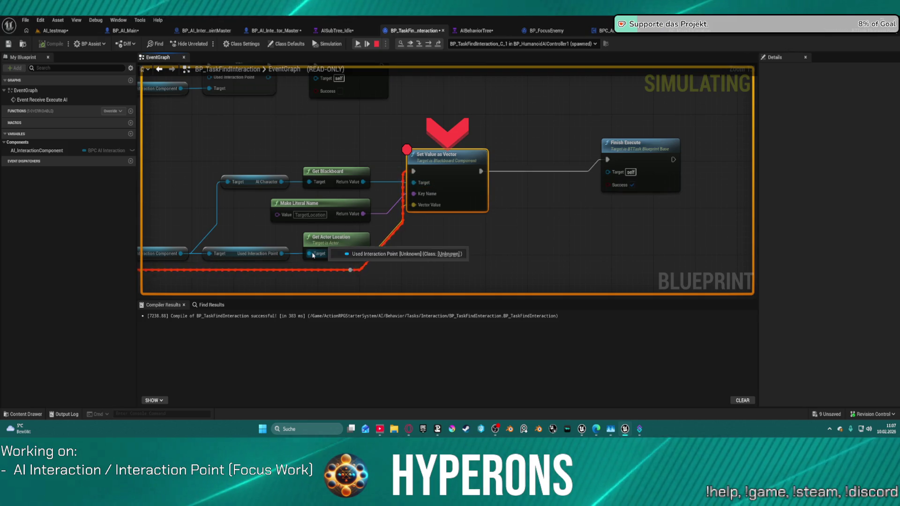
{"action": "mouse_move", "coordinate": [263, 256]}
{"action": "mouse_move", "coordinate": [259, 256]}
{"action": "left_mouse_down"}
{"action": "mouse_move", "coordinate": [479, 210]}
{"action": "mouse_move", "coordinate": [117, 205]}
{"action": "mouse_move", "coordinate": [146, 209]}
{"action": "mouse_move", "coordinate": [145, 176]}
{"action": "left_mouse_up"}
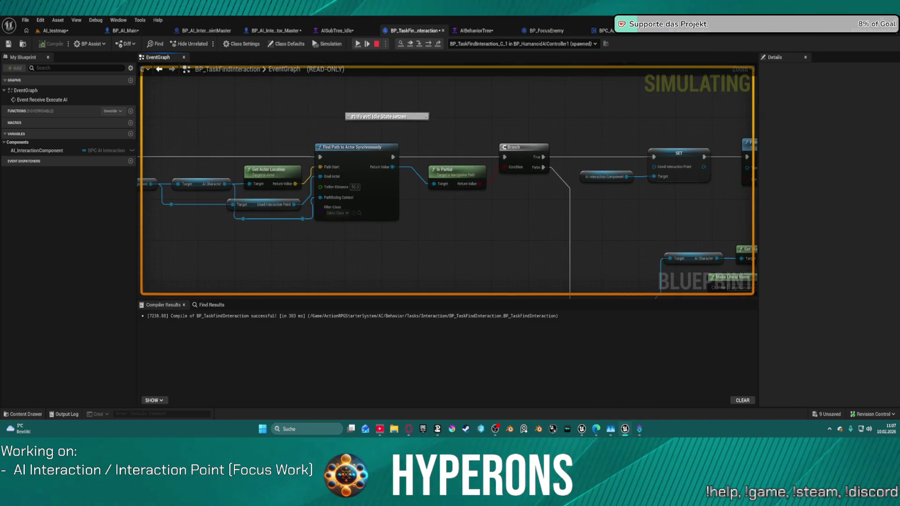
{"action": "mouse_move", "coordinate": [451, 211]}
{"action": "left_mouse_down"}
{"action": "mouse_move", "coordinate": [469, 211]}
{"action": "mouse_move", "coordinate": [112, 195]}
{"action": "left_mouse_up"}
{"action": "left_click_drag", "start_coordinate": [730, 266], "coordinate": [730, 266]}
{"action": "mouse_move", "coordinate": [326, 182]}
{"action": "left_mouse_down"}
{"action": "mouse_move", "coordinate": [576, 187]}
{"action": "mouse_move", "coordinate": [651, 206]}
{"action": "mouse_move", "coordinate": [757, 198]}
{"action": "left_mouse_up"}
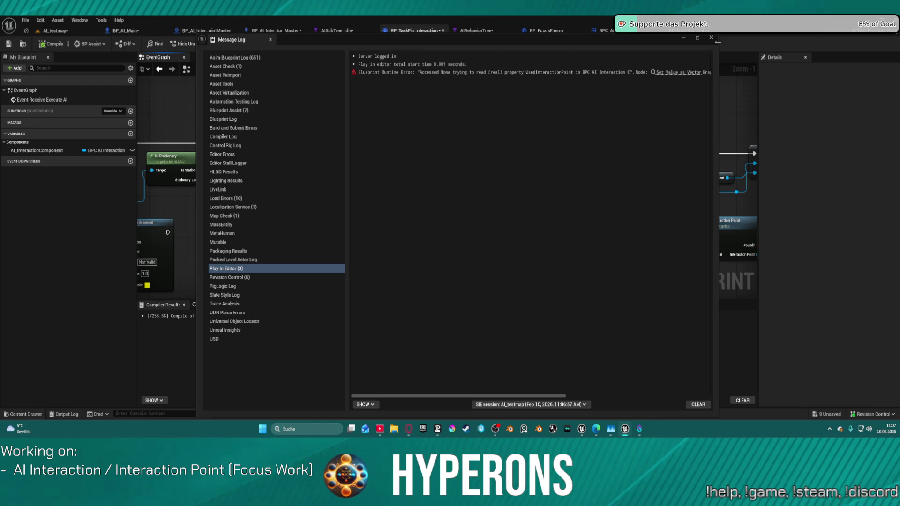
{"action": "left_click", "coordinate": [710, 40]}
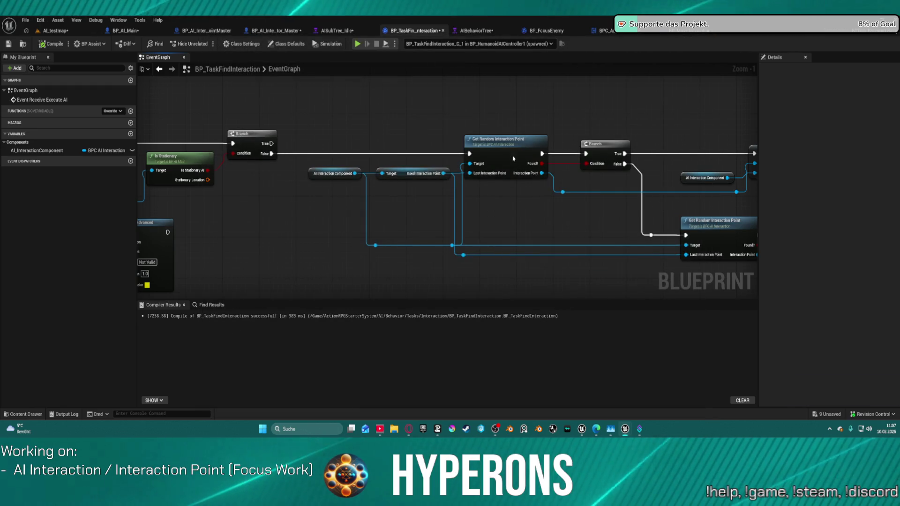
Remove the Set Value as Vector breakpoint, resume, and view BPC_AI_Interaction's GetRandomInteractionPoint.
{"action": "scroll", "coordinate": [280, 242], "scroll_direction": "down", "scroll_amount": 3}
{"action": "mouse_move", "coordinate": [280, 242]}
{"action": "left_mouse_down"}
{"action": "mouse_move", "coordinate": [486, 192]}
{"action": "mouse_move", "coordinate": [856, 217]}
{"action": "left_mouse_up"}
{"action": "left_click_drag", "start_coordinate": [477, 206], "coordinate": [398, 207]}
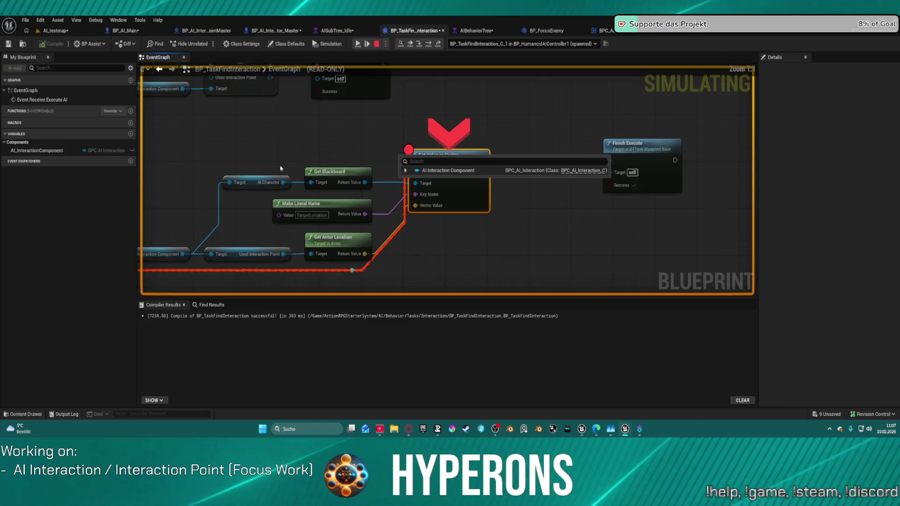
{"action": "right_click", "coordinate": [392, 177]}
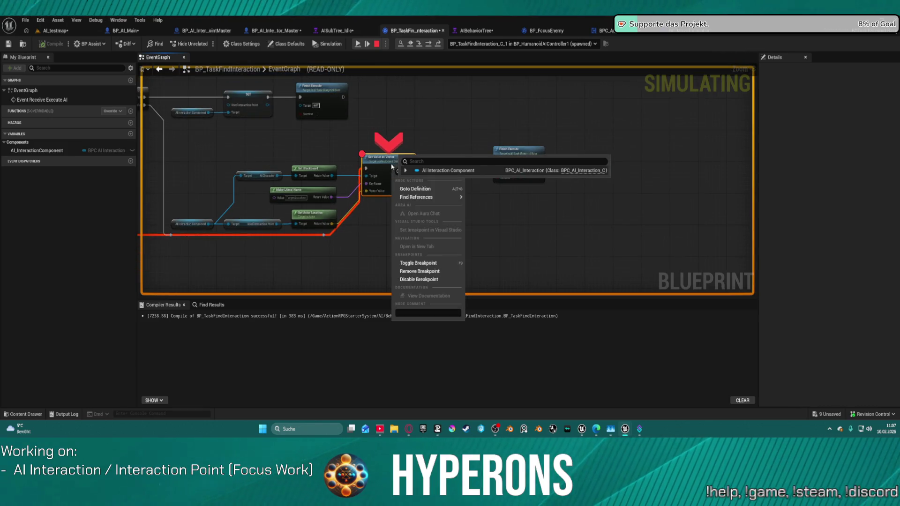
{"action": "left_click", "coordinate": [426, 271]}
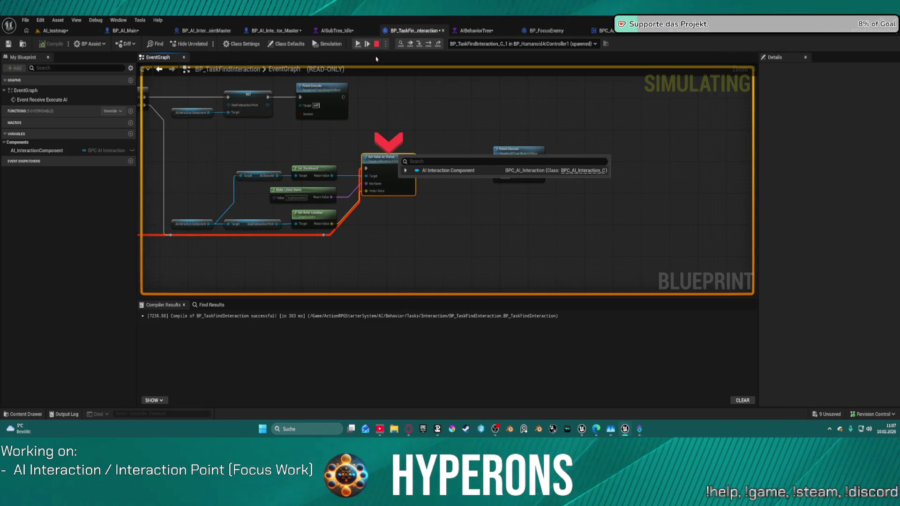
{"action": "left_click", "coordinate": [357, 44]}
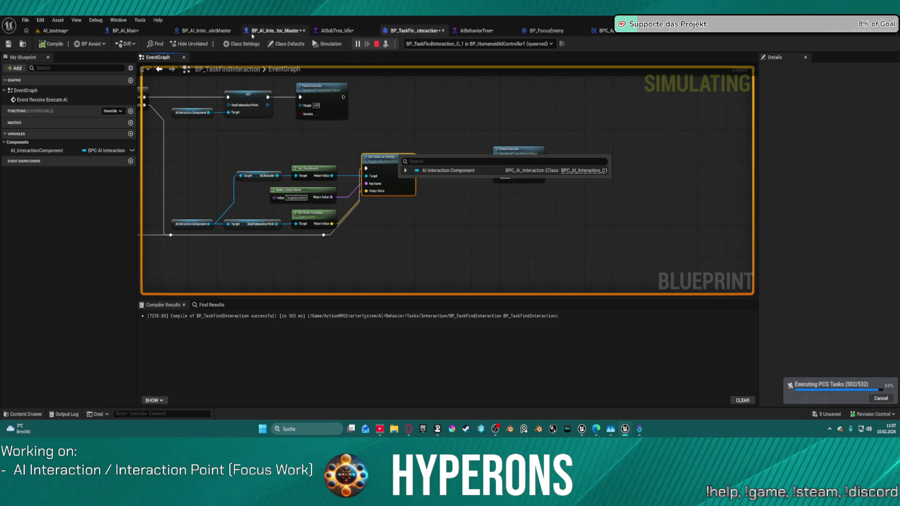
{"action": "left_click", "coordinate": [632, 34]}
{"action": "left_click_drag", "start_coordinate": [564, 122], "coordinate": [193, 122]}
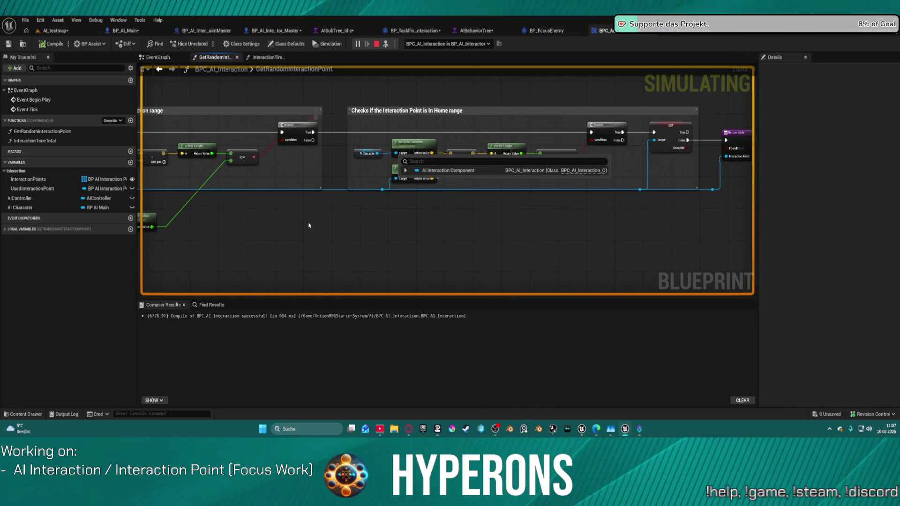
Wire the For Each Loop's Loop Body to the range-check Branch and recompile BPC_AI_Interaction.
{"action": "left_click_drag", "start_coordinate": [308, 226], "coordinate": [384, 217]}
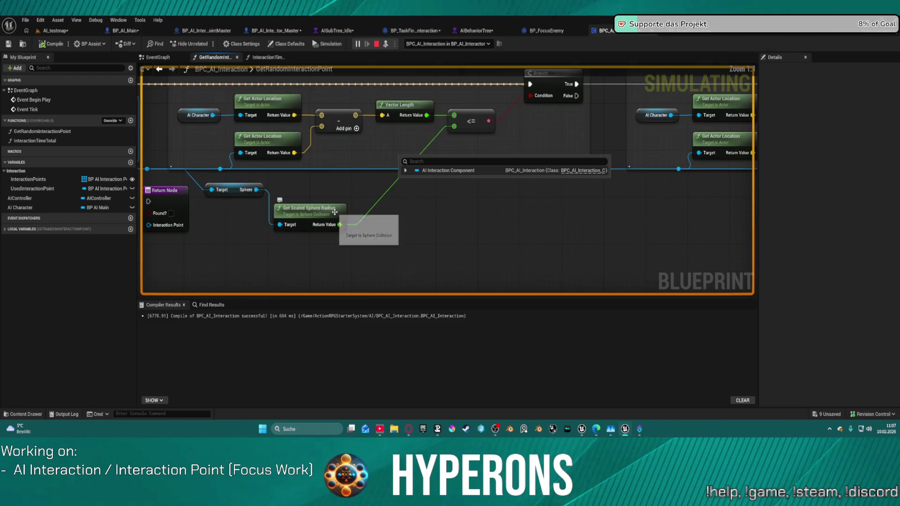
{"action": "scroll", "coordinate": [324, 214], "scroll_direction": "up", "scroll_amount": 2}
{"action": "left_click", "coordinate": [330, 219]}
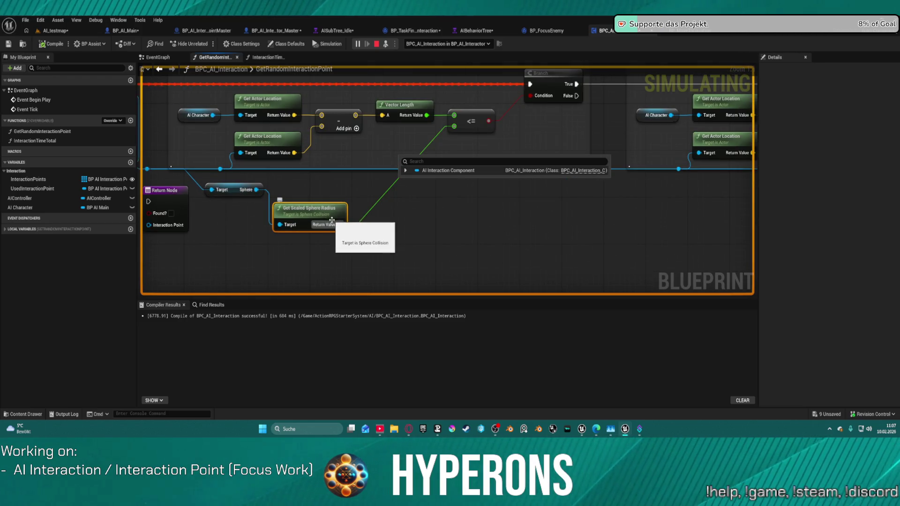
{"action": "mouse_move", "coordinate": [330, 225]}
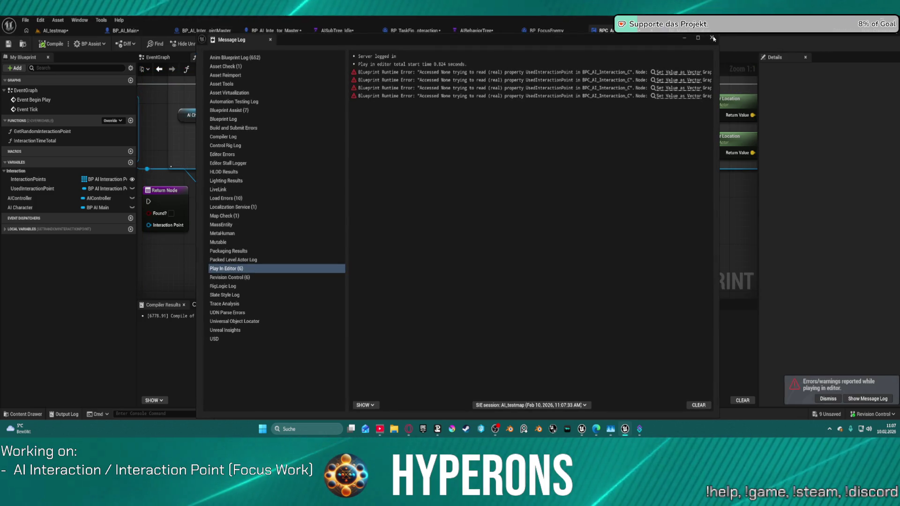
{"action": "left_click", "coordinate": [712, 39]}
{"action": "scroll", "coordinate": [417, 182], "scroll_direction": "down", "scroll_amount": 4}
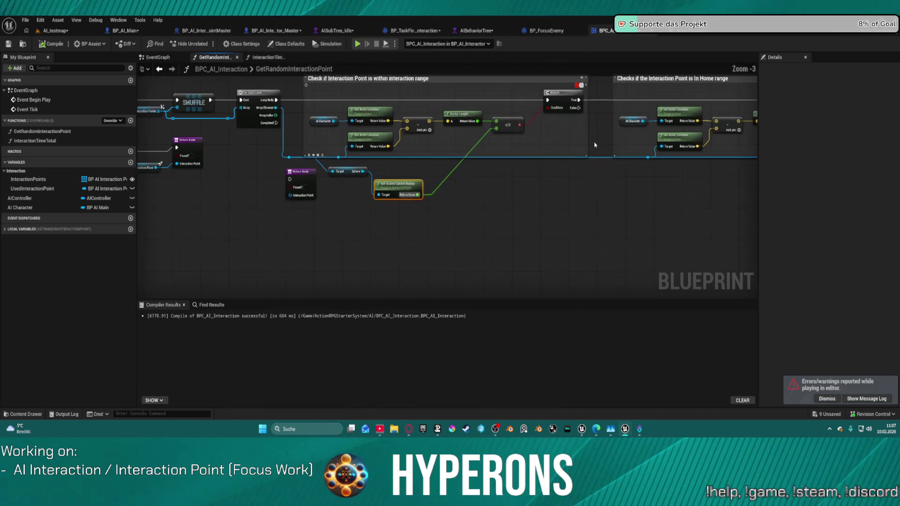
{"action": "mouse_move", "coordinate": [655, 95]}
{"action": "left_mouse_down"}
{"action": "mouse_move", "coordinate": [692, 107]}
{"action": "mouse_move", "coordinate": [687, 130]}
{"action": "left_mouse_up"}
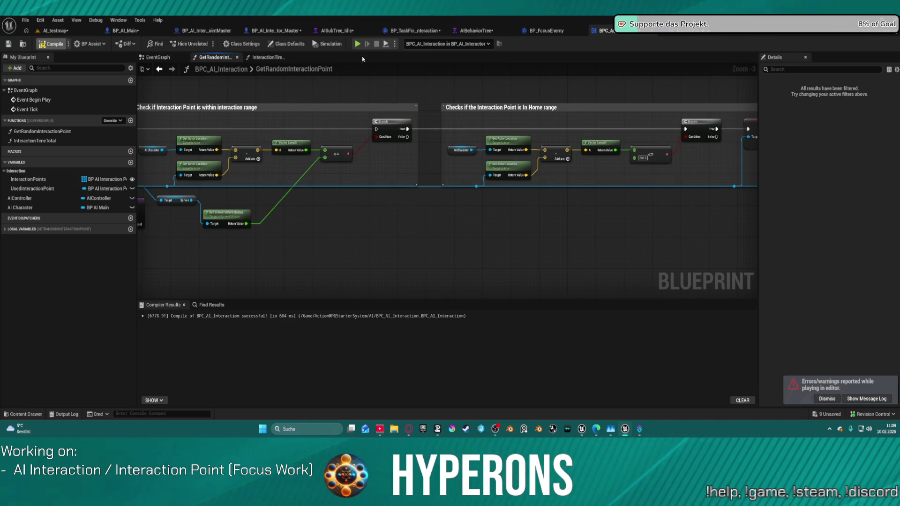
{"action": "key", "text": "F7"}
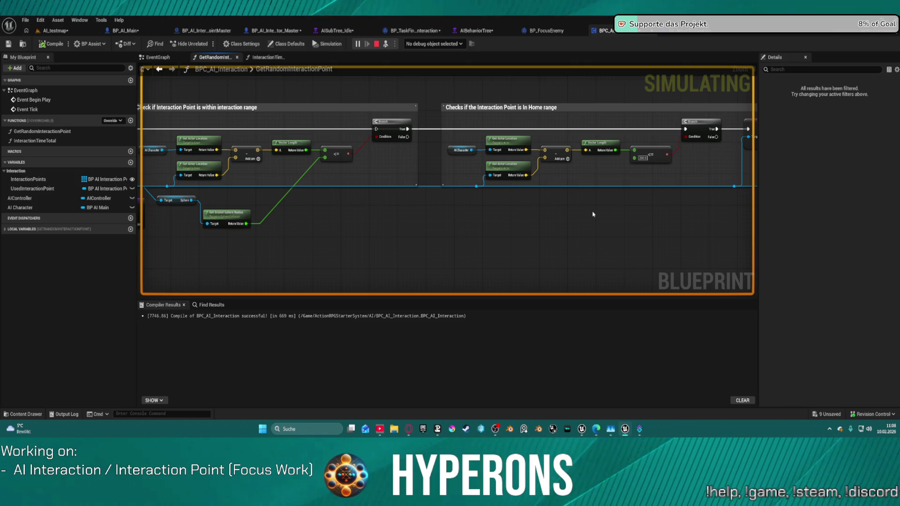
Bring up the AISubTree_Idle behavior tree during simulation to check TargetLocation.
{"action": "scroll", "coordinate": [707, 200], "scroll_direction": "down", "scroll_amount": 5}
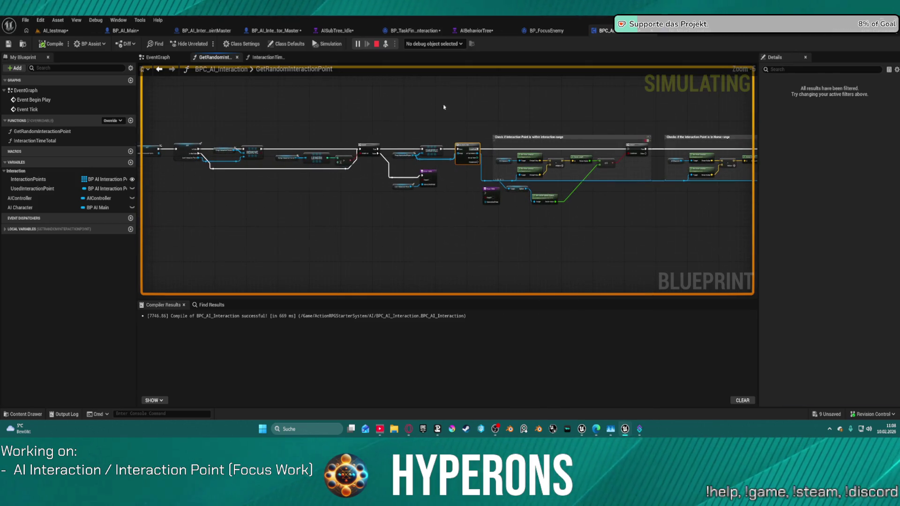
{"action": "scroll", "coordinate": [485, 172], "scroll_direction": "up", "scroll_amount": 3}
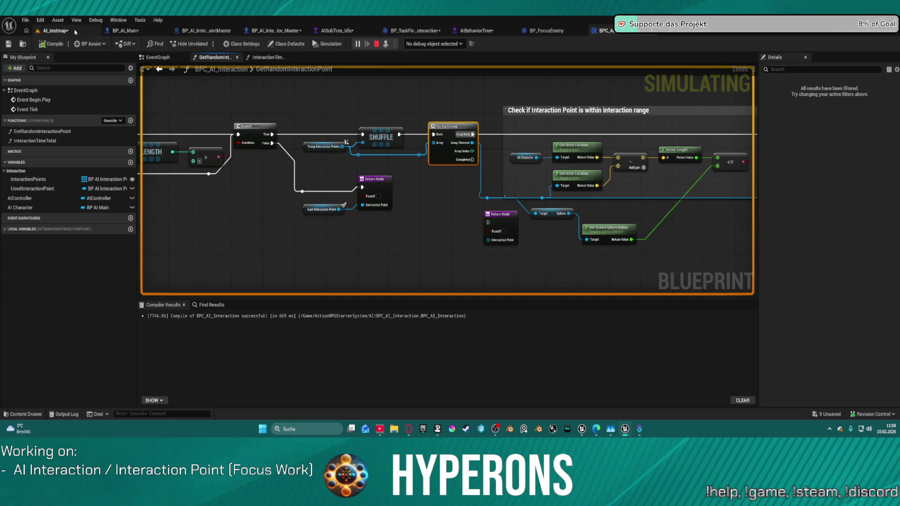
{"action": "left_click", "coordinate": [76, 32]}
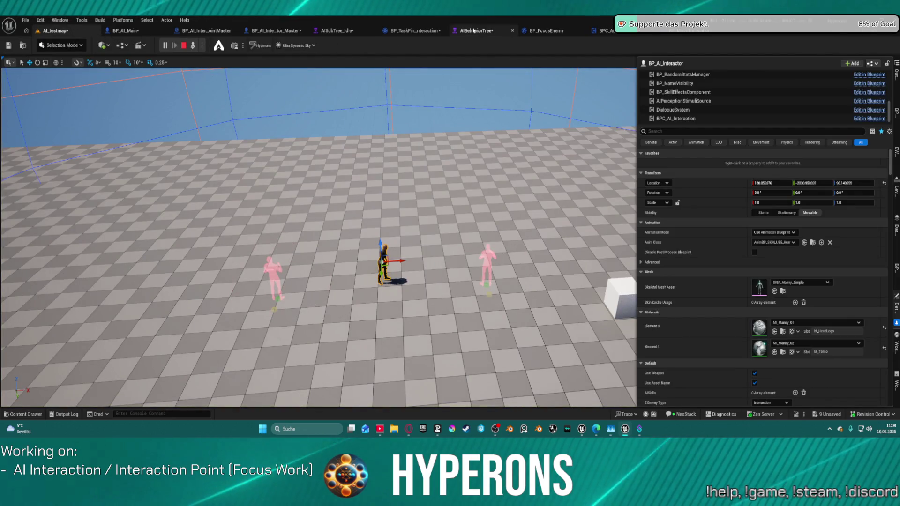
{"action": "left_click", "coordinate": [338, 31]}
{"action": "scroll", "coordinate": [471, 174], "scroll_direction": "down", "scroll_amount": 4}
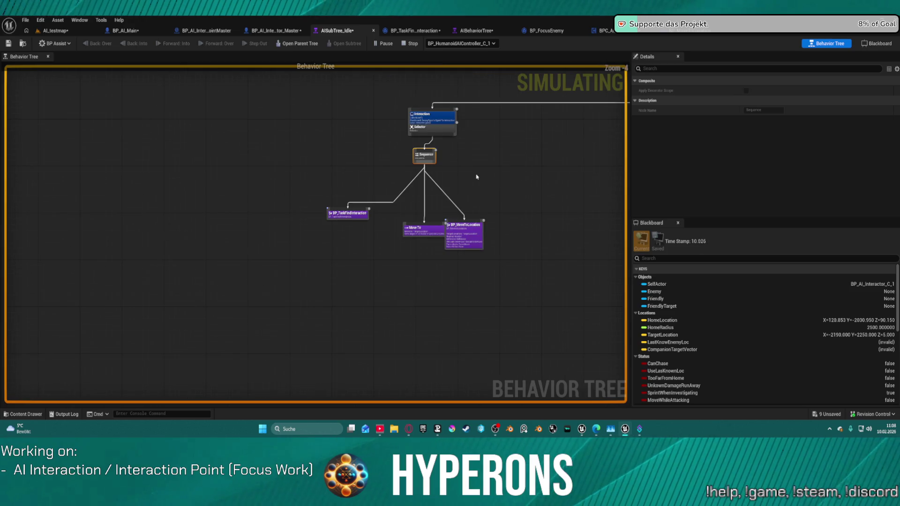
{"action": "left_click_drag", "start_coordinate": [476, 177], "coordinate": [326, 163]}
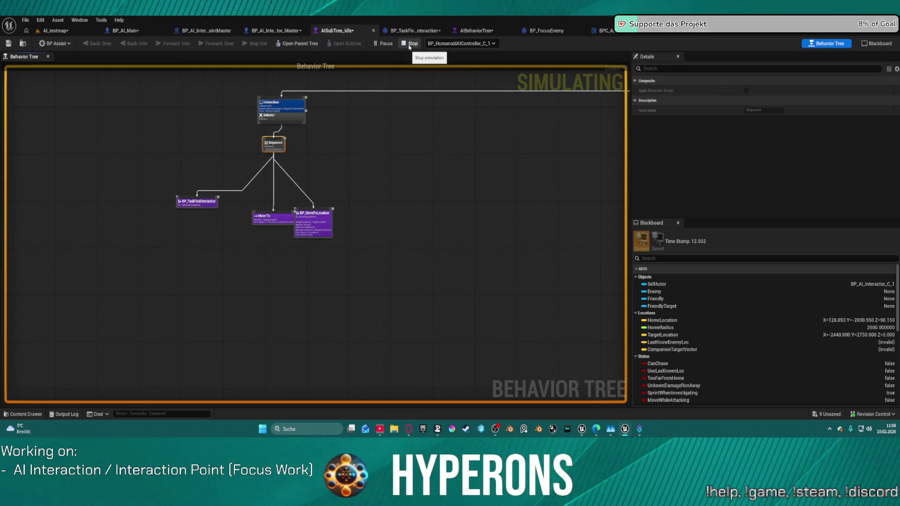
Survey the Idle tree's Selector and Sequence branch, then stop the simulation to list the errors.
{"action": "mouse_move", "coordinate": [457, 168]}
{"action": "left_mouse_down"}
{"action": "mouse_move", "coordinate": [360, 205]}
{"action": "mouse_move", "coordinate": [247, 209]}
{"action": "left_mouse_up"}
{"action": "scroll", "coordinate": [360, 205], "scroll_direction": "down", "scroll_amount": 3}
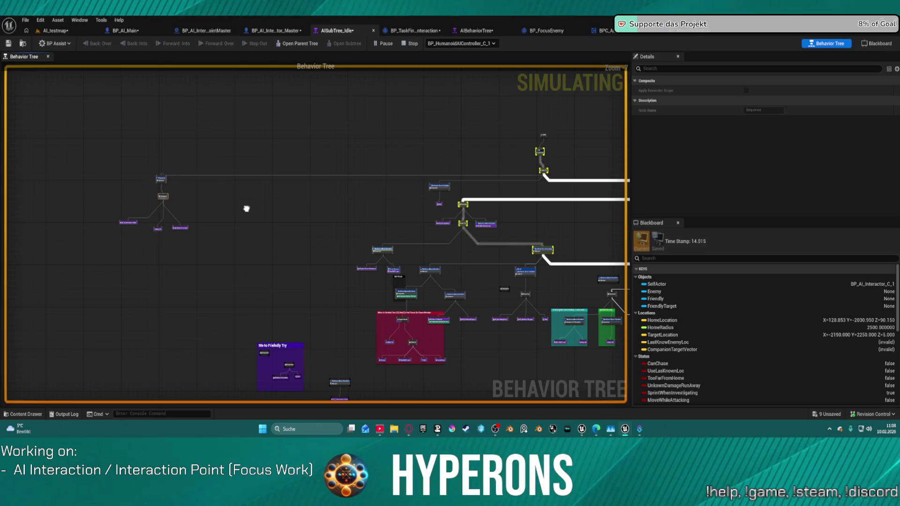
{"action": "scroll", "coordinate": [457, 180], "scroll_direction": "up", "scroll_amount": 5}
{"action": "mouse_move", "coordinate": [458, 180]}
{"action": "left_mouse_down"}
{"action": "mouse_move", "coordinate": [255, 117]}
{"action": "mouse_move", "coordinate": [489, 104]}
{"action": "mouse_move", "coordinate": [539, 111]}
{"action": "left_mouse_up"}
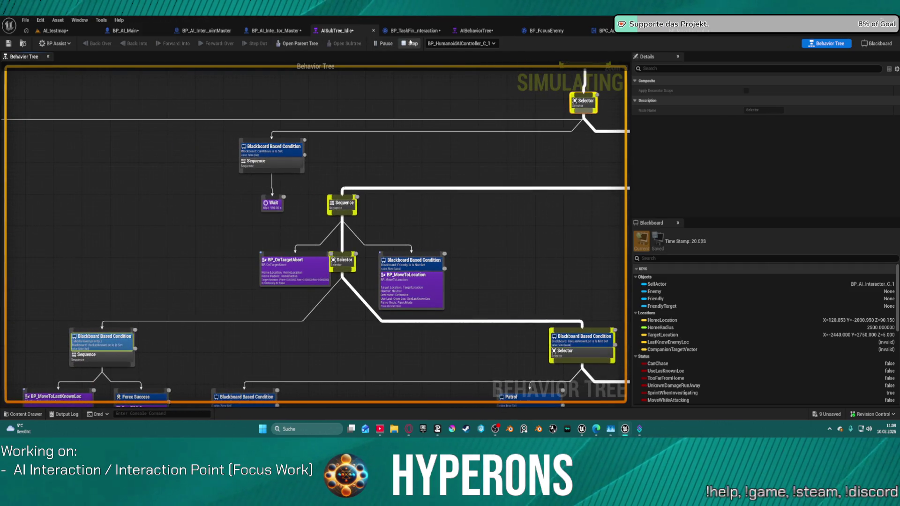
{"action": "left_click", "coordinate": [411, 43]}
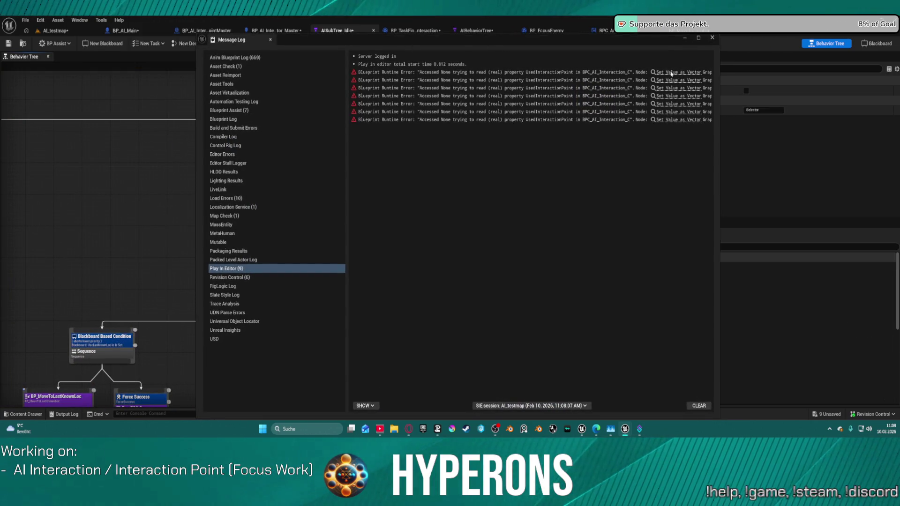
Jump from the error message to the Set Value as Vector node in BP_TaskFindInteraction.
{"action": "left_click", "coordinate": [672, 73]}
{"action": "left_click", "coordinate": [711, 37]}
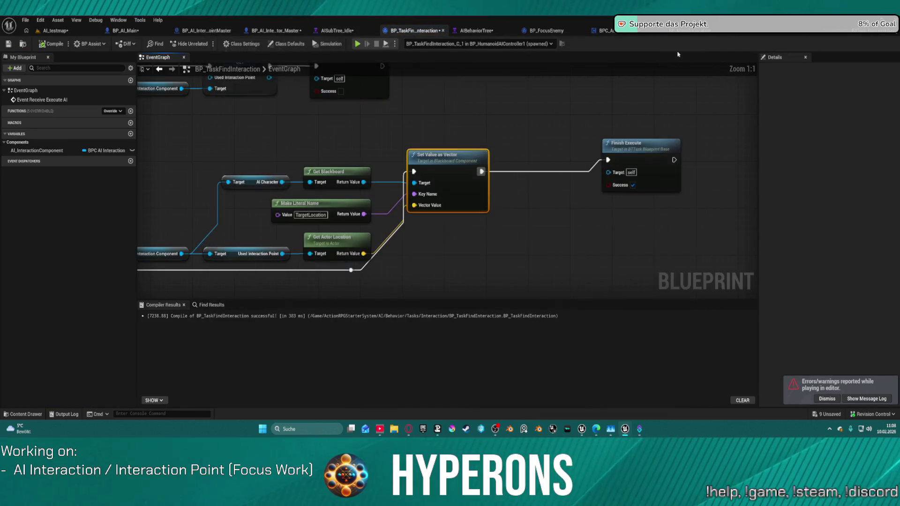
{"action": "scroll", "coordinate": [338, 126], "scroll_direction": "down", "scroll_amount": 4}
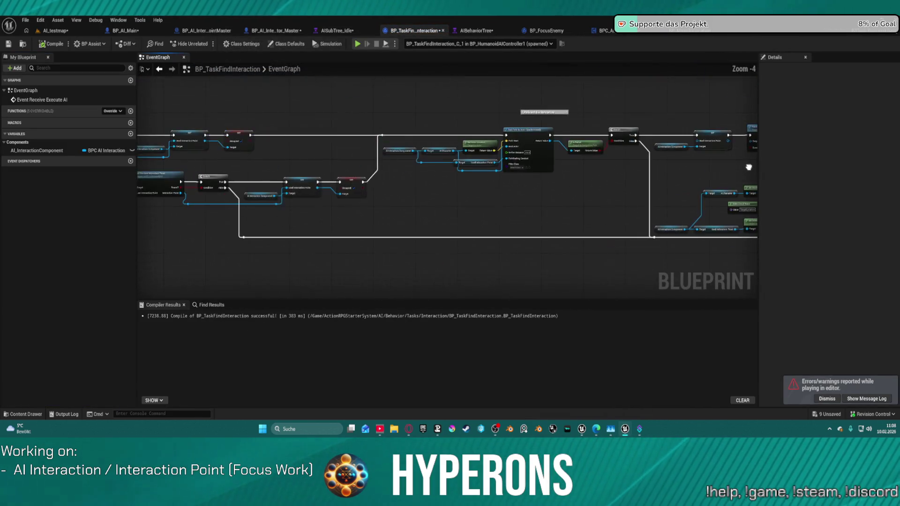
Open BP_MoveToLocation from the Idle tree and rerun the simulation to recheck the errors.
{"action": "left_click", "coordinate": [338, 30]}
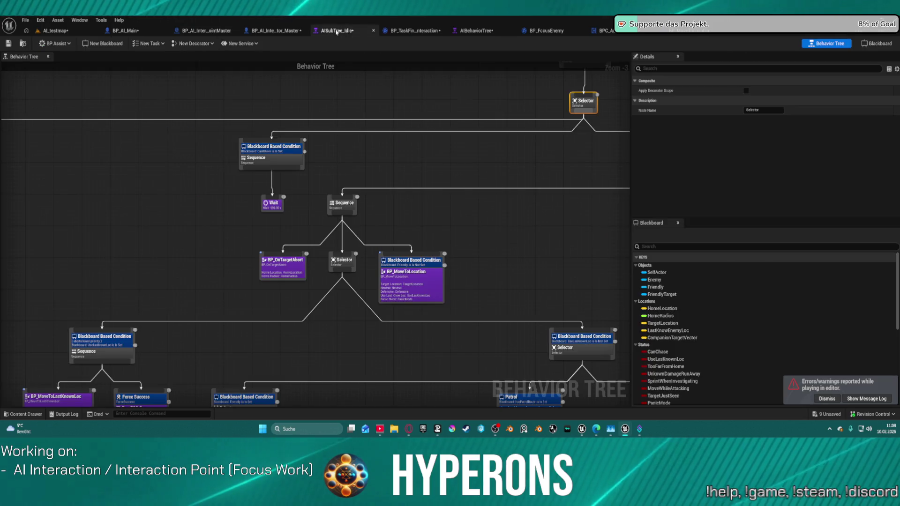
{"action": "double_click", "coordinate": [378, 271]}
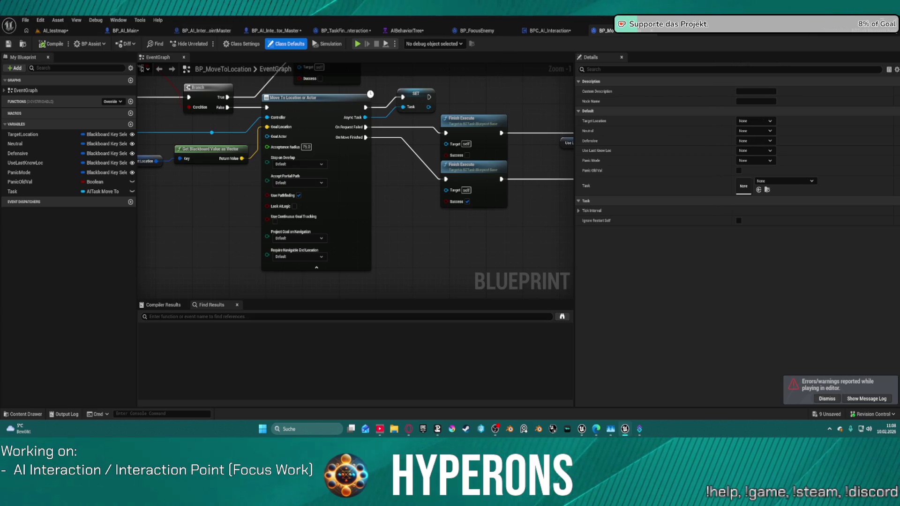
{"action": "key", "text": "alt+s"}
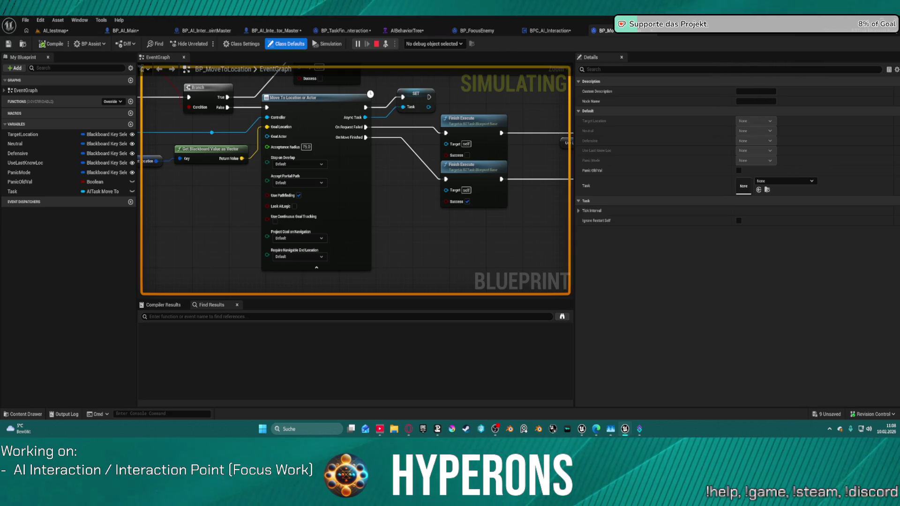
{"action": "key", "text": "Escape"}
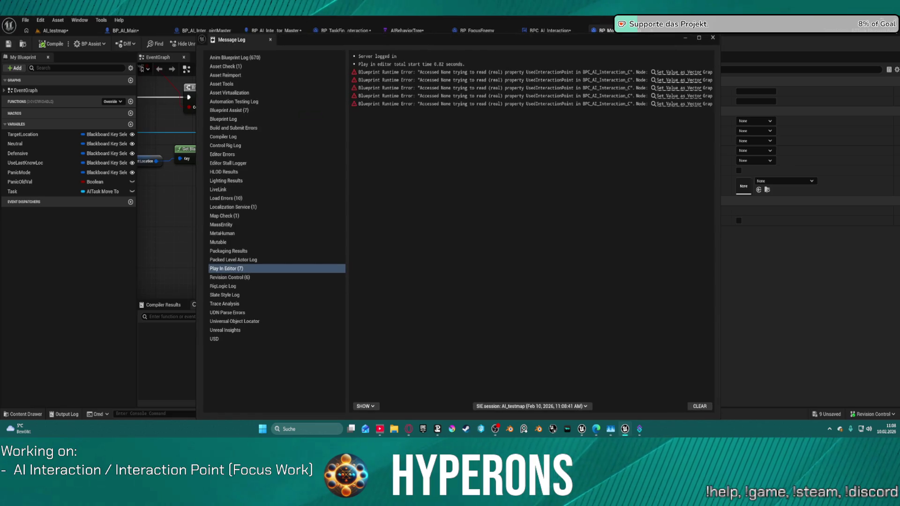
{"action": "left_click", "coordinate": [711, 38]}
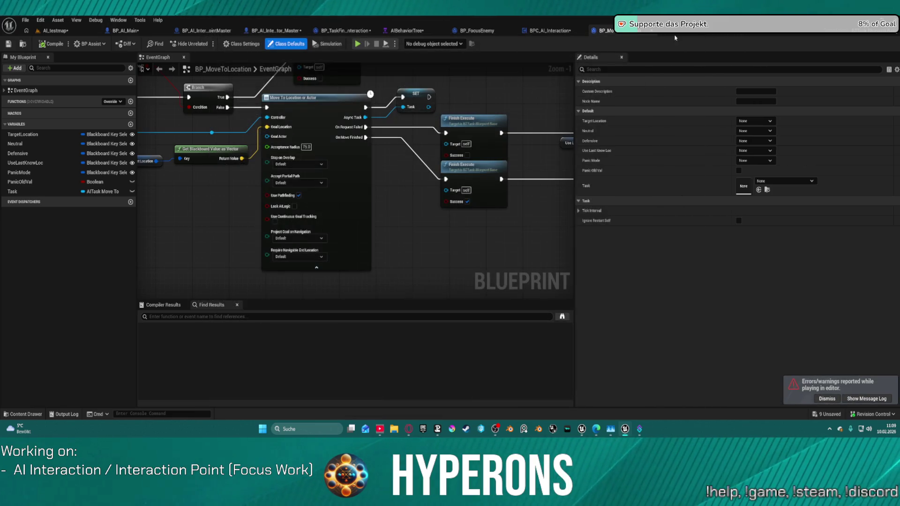
Add an Is Valid check on Used Interaction Point, routing the valid path to Set Value as Vector.
{"action": "left_click", "coordinate": [346, 31]}
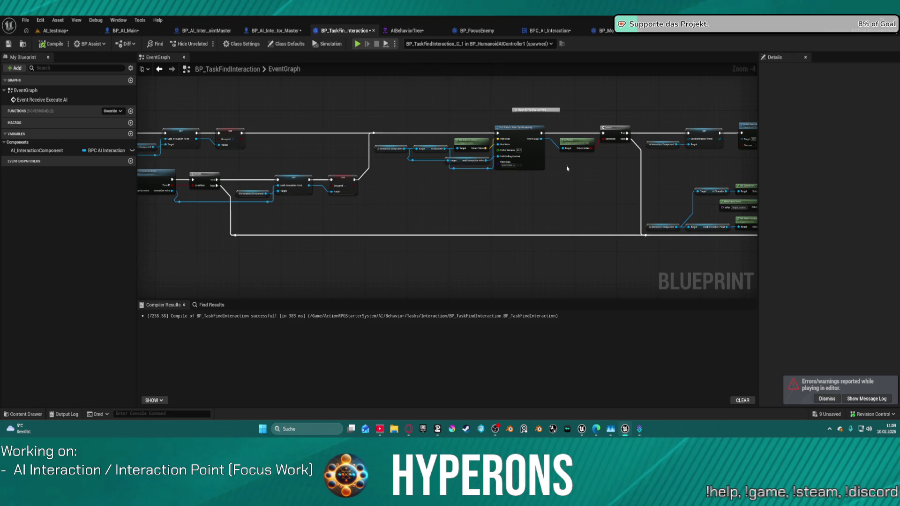
{"action": "scroll", "coordinate": [432, 232], "scroll_direction": "up", "scroll_amount": 3}
{"action": "left_click", "coordinate": [436, 179]}
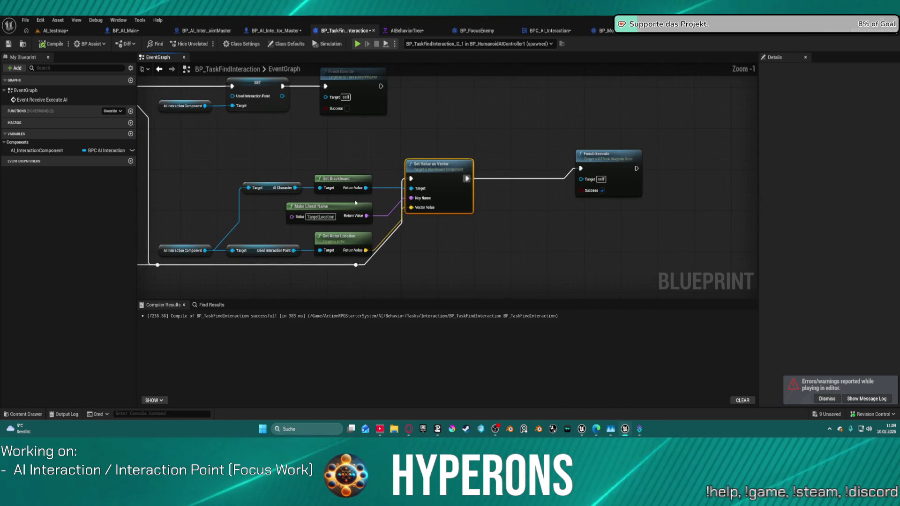
{"action": "mouse_move", "coordinate": [263, 244]}
{"action": "left_mouse_down"}
{"action": "mouse_move", "coordinate": [401, 205]}
{"action": "mouse_move", "coordinate": [439, 235]}
{"action": "mouse_move", "coordinate": [428, 248]}
{"action": "left_mouse_up"}
{"action": "type", "text": "is "}
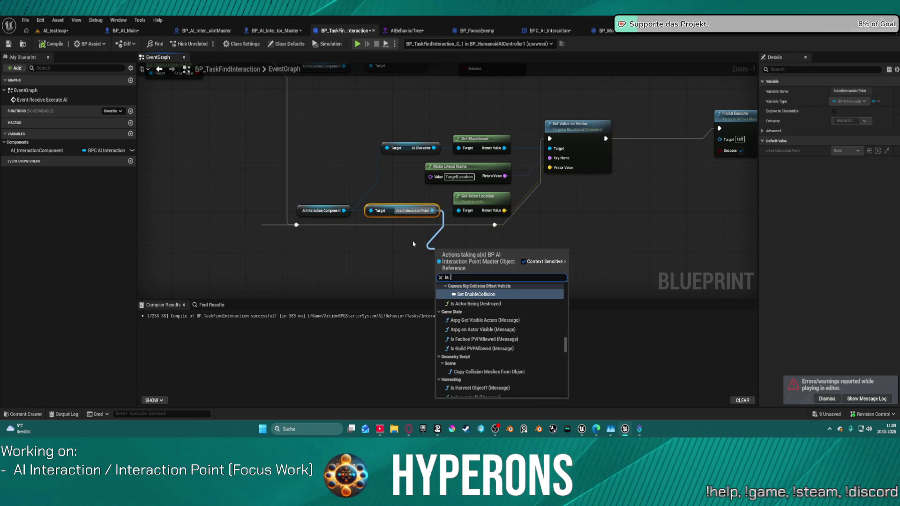
{"action": "type", "text": "vali"}
{"action": "key", "text": "Down"}
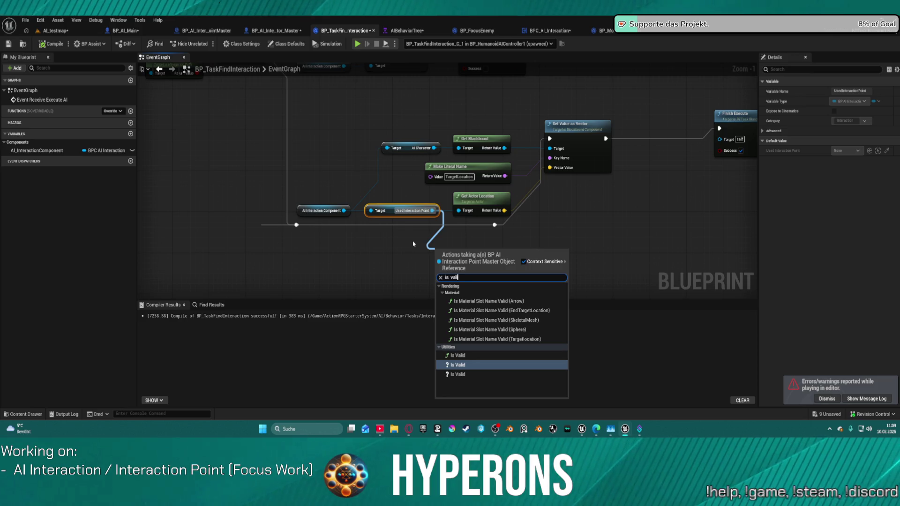
{"action": "key", "text": "Return"}
{"action": "left_click_drag", "start_coordinate": [439, 262], "coordinate": [296, 224]}
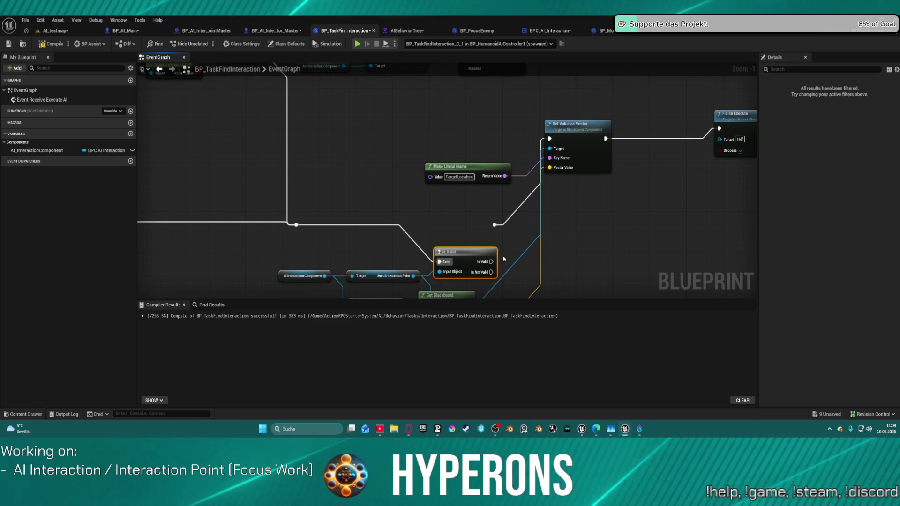
{"action": "left_click_drag", "start_coordinate": [491, 262], "coordinate": [495, 225]}
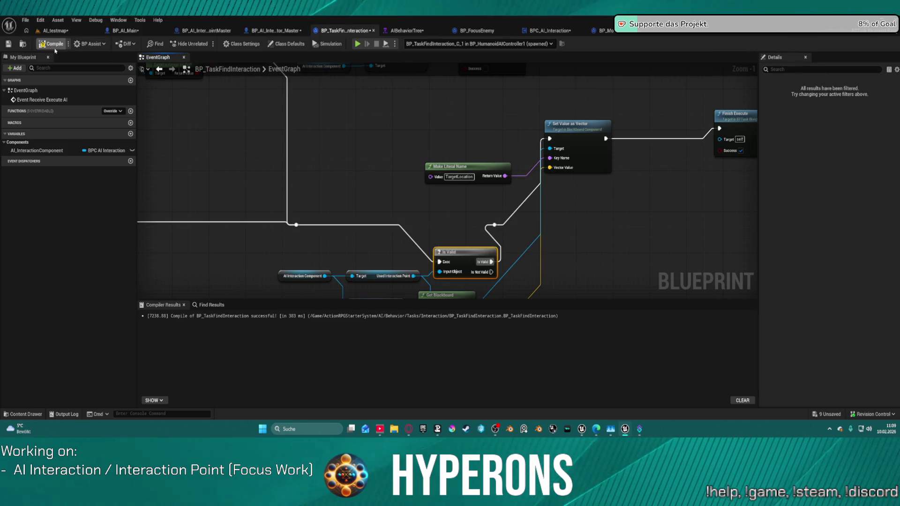
Connect Is Not Valid to a pasted copy of Finish Execute and straighten the wires.
{"action": "left_click_drag", "start_coordinate": [616, 108], "coordinate": [476, 146]}
{"action": "mouse_move", "coordinate": [382, 138]}
{"action": "left_mouse_down"}
{"action": "mouse_move", "coordinate": [328, 113]}
{"action": "mouse_move", "coordinate": [331, 97]}
{"action": "left_mouse_up"}
{"action": "left_click_drag", "start_coordinate": [503, 245], "coordinate": [482, 166]}
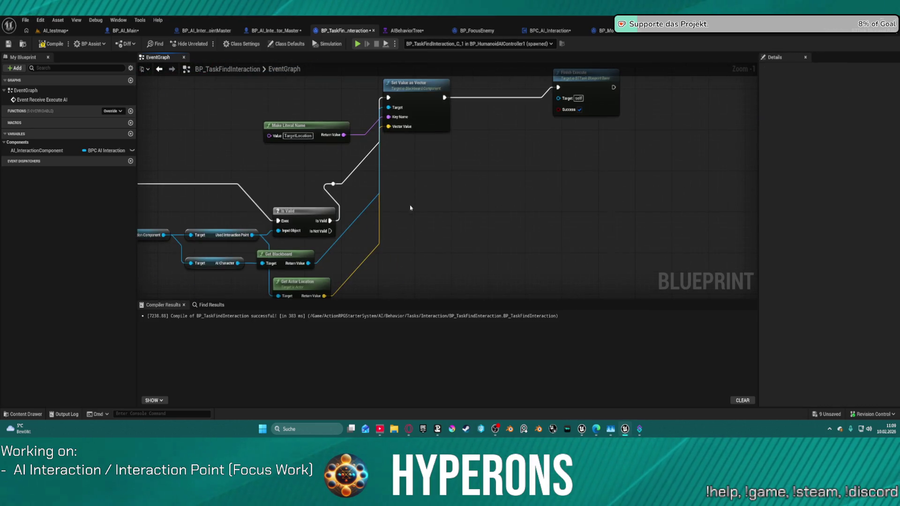
{"action": "key", "text": "ctrl+v"}
{"action": "left_click_drag", "start_coordinate": [330, 231], "coordinate": [393, 237]}
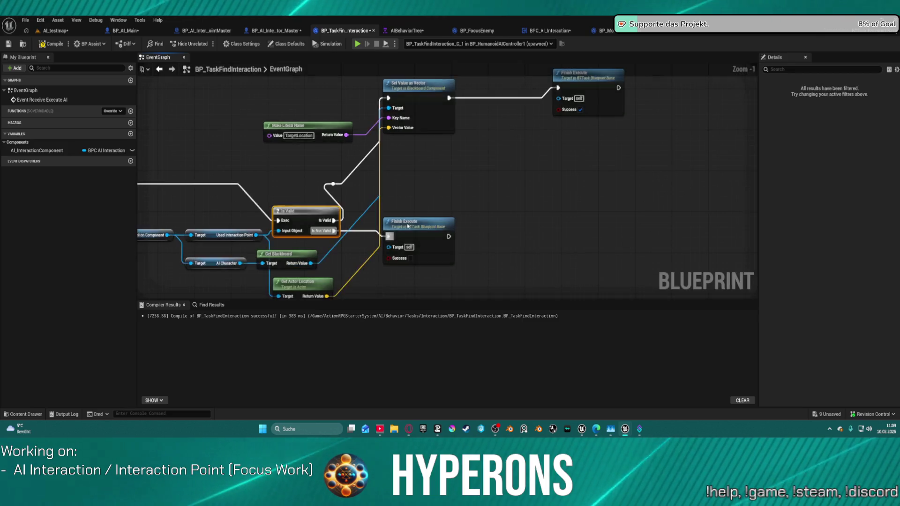
{"action": "key", "text": "f"}
{"action": "left_click_drag", "start_coordinate": [542, 224], "coordinate": [616, 391]}
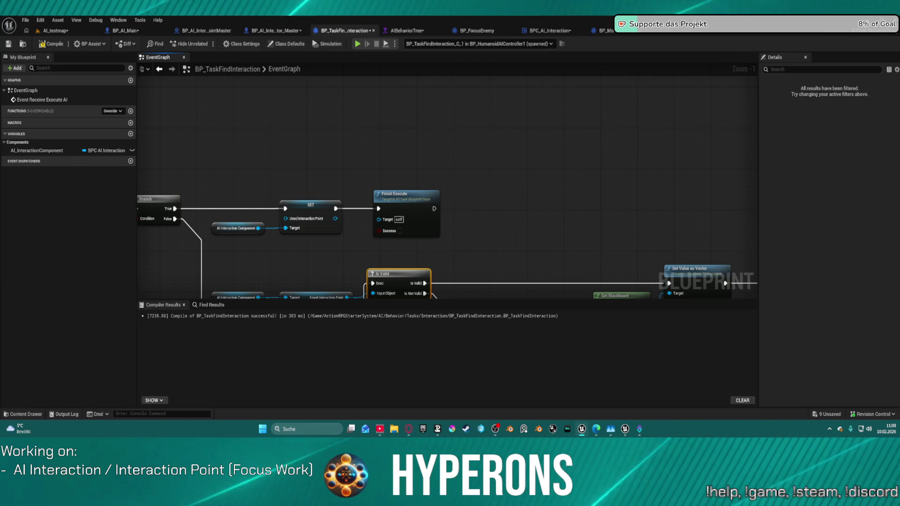
{"action": "mouse_move", "coordinate": [416, 170]}
{"action": "left_mouse_down"}
{"action": "mouse_move", "coordinate": [528, 104]}
{"action": "mouse_move", "coordinate": [580, 102]}
{"action": "left_mouse_up"}
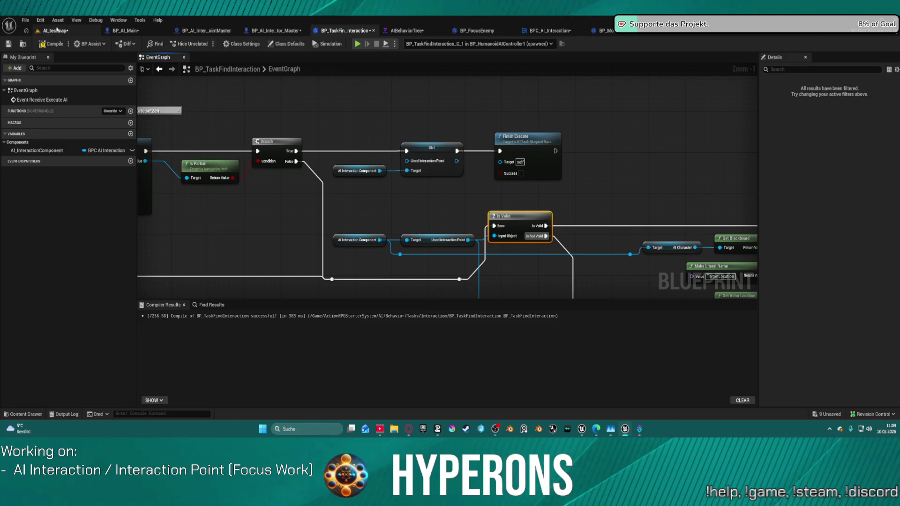
Play AI_testmap, release the mouse from the game view, and switch to BPC_AI_Interaction.
{"action": "left_click", "coordinate": [54, 30]}
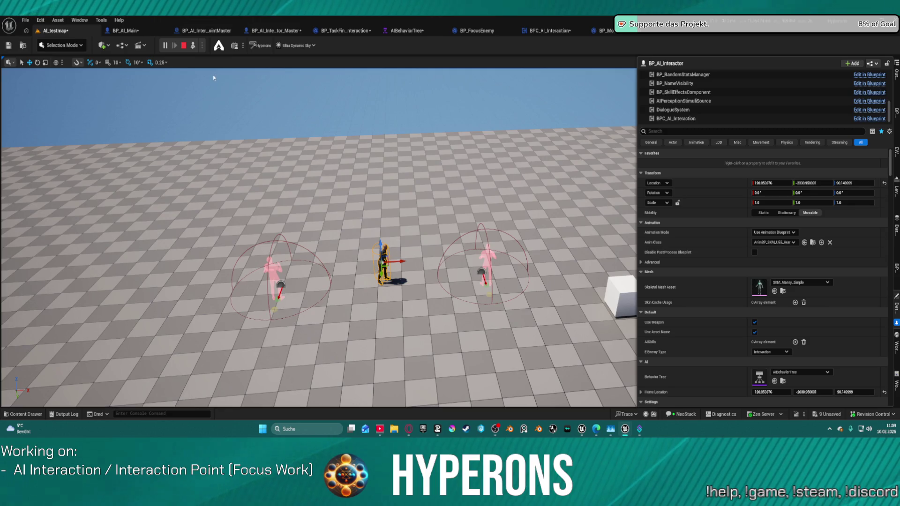
{"action": "key", "text": "alt+p"}
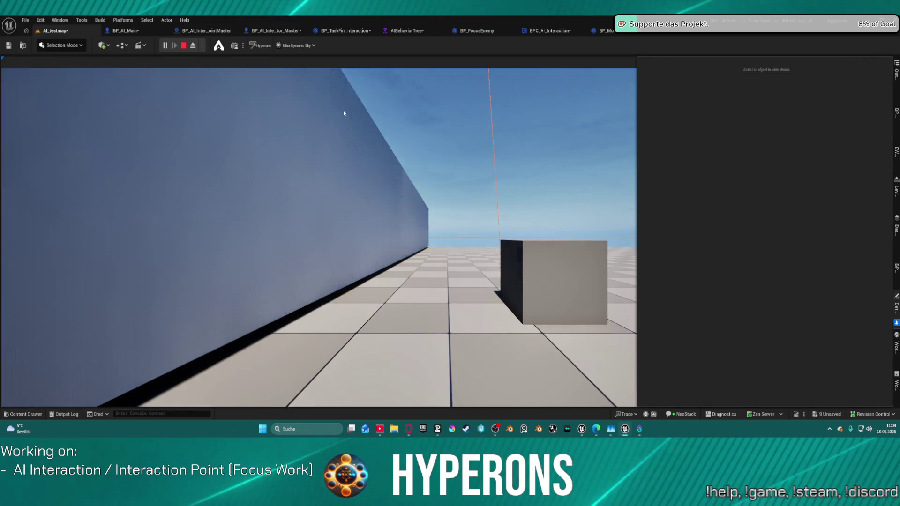
{"action": "left_click", "coordinate": [346, 115]}
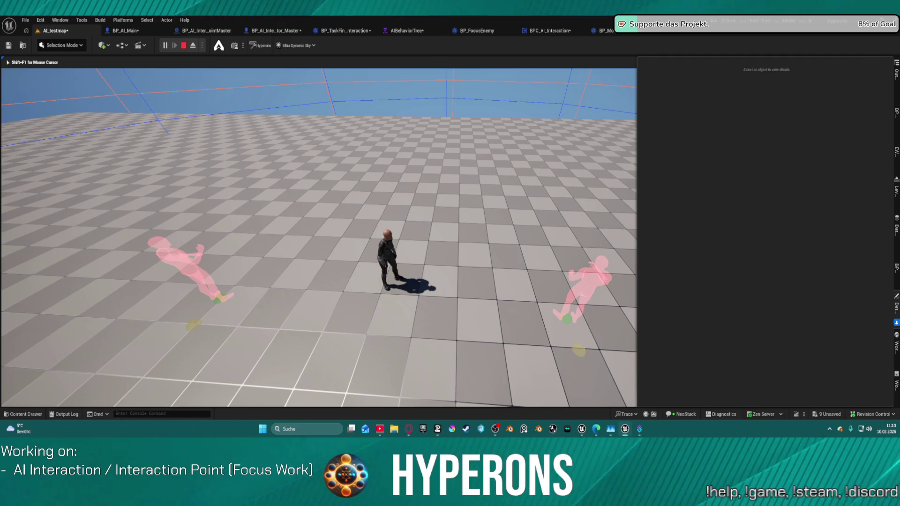
{"action": "key", "text": "super"}
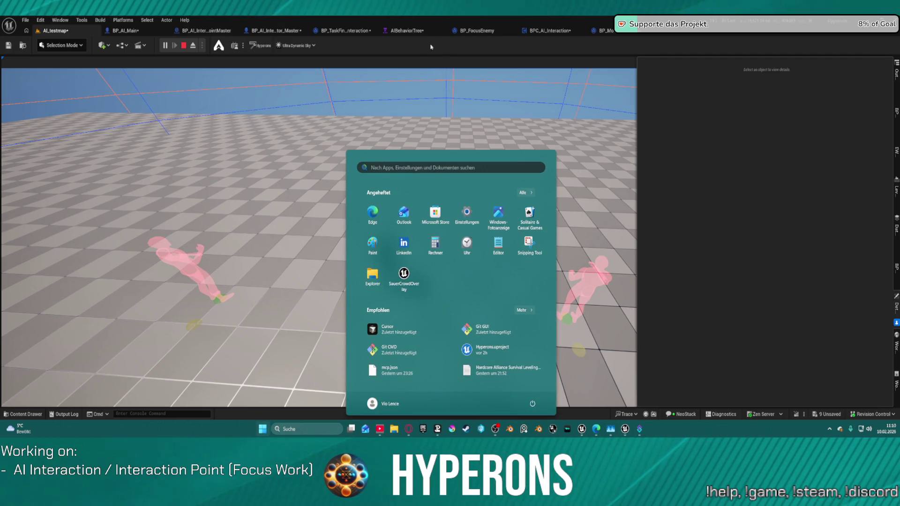
{"action": "left_click", "coordinate": [544, 31]}
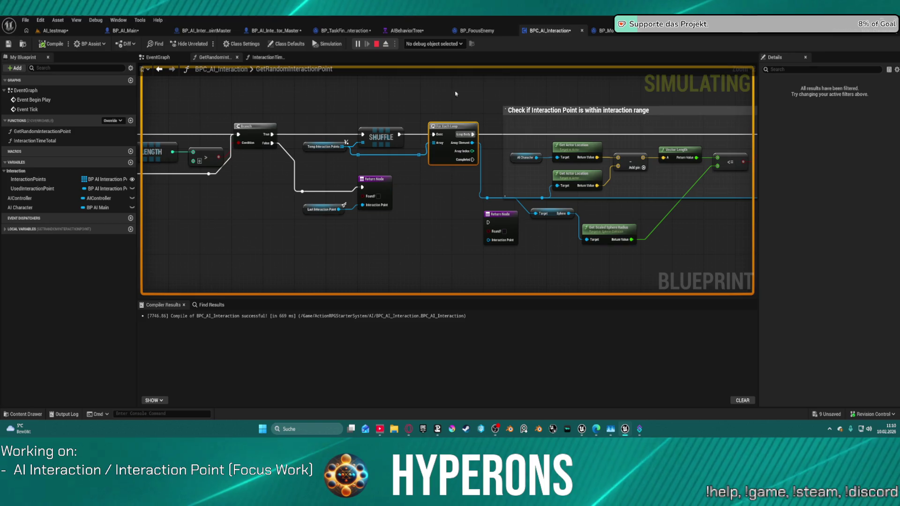
Debug BP_AI_Interactor's component and inspect the home range check in GetRandomInteractionPoint.
{"action": "key", "text": "ctrl+z"}
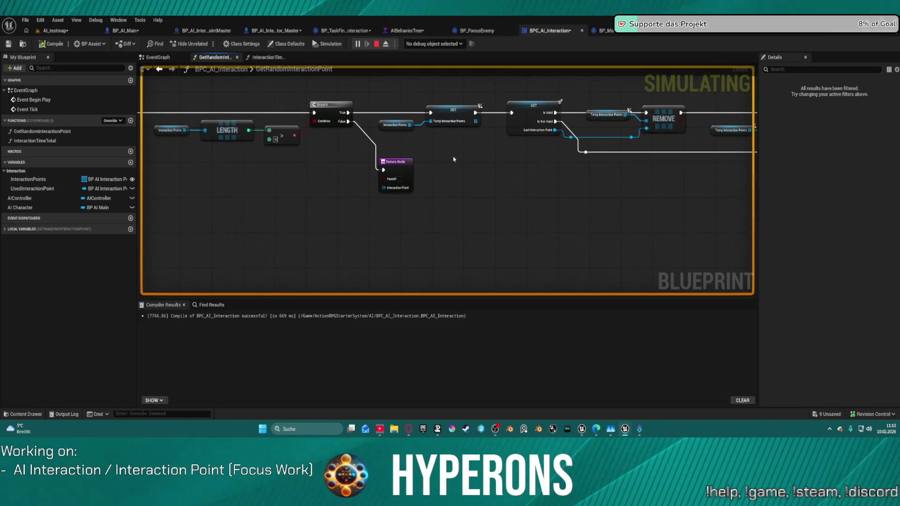
{"action": "left_click_drag", "start_coordinate": [487, 66], "coordinate": [462, 89]}
{"action": "left_click", "coordinate": [434, 44]}
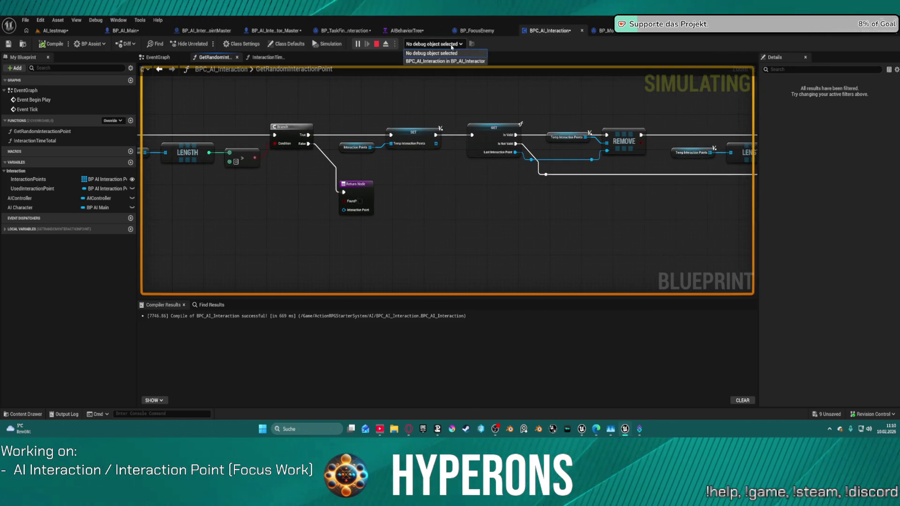
{"action": "left_click", "coordinate": [443, 61]}
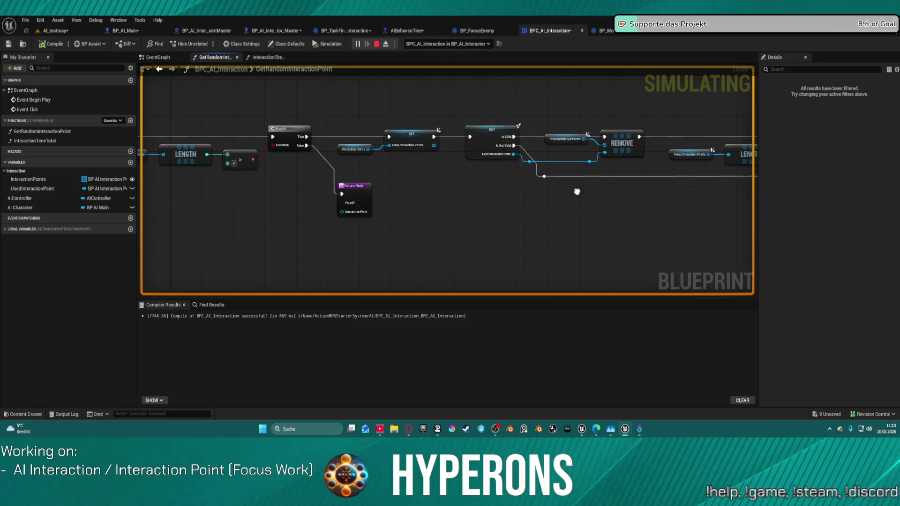
{"action": "left_click_drag", "start_coordinate": [577, 191], "coordinate": [252, 161]}
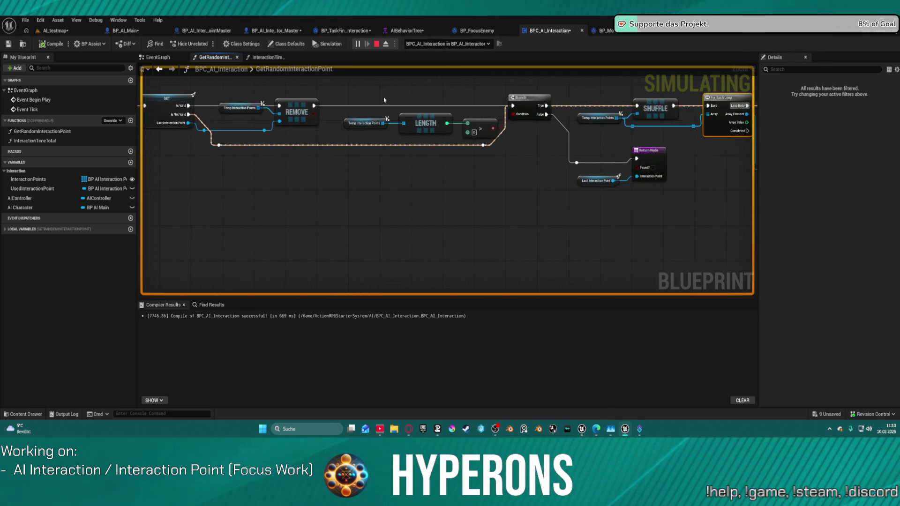
{"action": "mouse_move", "coordinate": [469, 164]}
{"action": "left_mouse_down"}
{"action": "mouse_move", "coordinate": [403, 150]}
{"action": "mouse_move", "coordinate": [151, 142]}
{"action": "left_mouse_up"}
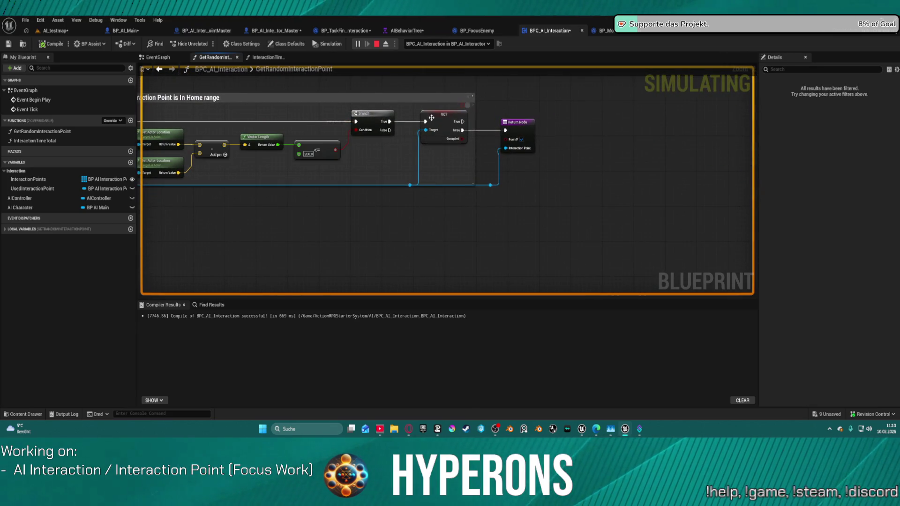
{"action": "left_click_drag", "start_coordinate": [359, 105], "coordinate": [518, 110]}
{"action": "left_click_drag", "start_coordinate": [445, 121], "coordinate": [522, 121]}
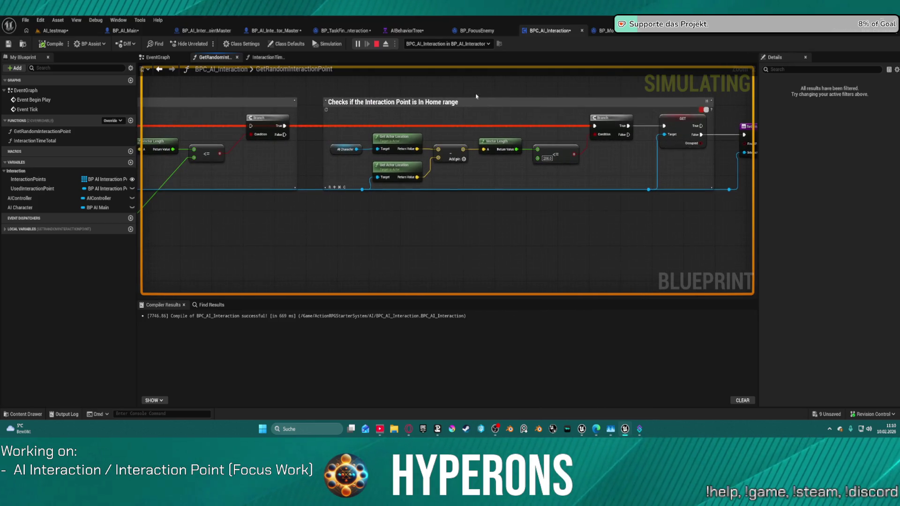
Stop the simulation and add a Get Max Distance from Home node from AI Character.
{"action": "left_click", "coordinate": [374, 45]}
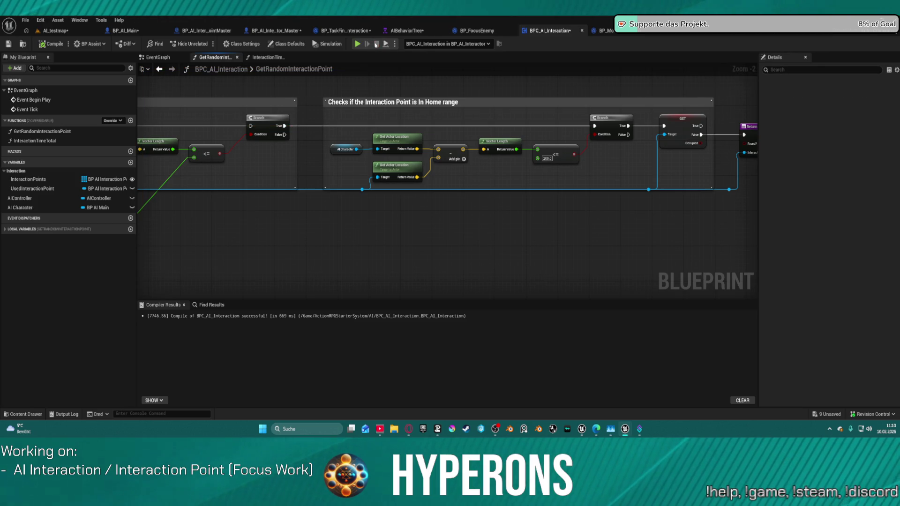
{"action": "left_click_drag", "start_coordinate": [371, 132], "coordinate": [467, 127]}
{"action": "left_click_drag", "start_coordinate": [637, 154], "coordinate": [593, 167]}
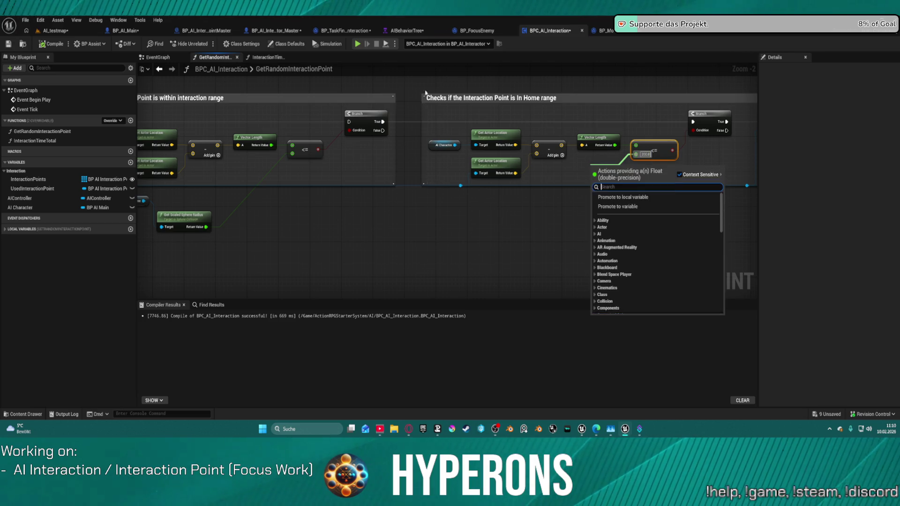
{"action": "left_click", "coordinate": [453, 147]}
{"action": "left_click_drag", "start_coordinate": [454, 145], "coordinate": [551, 179]}
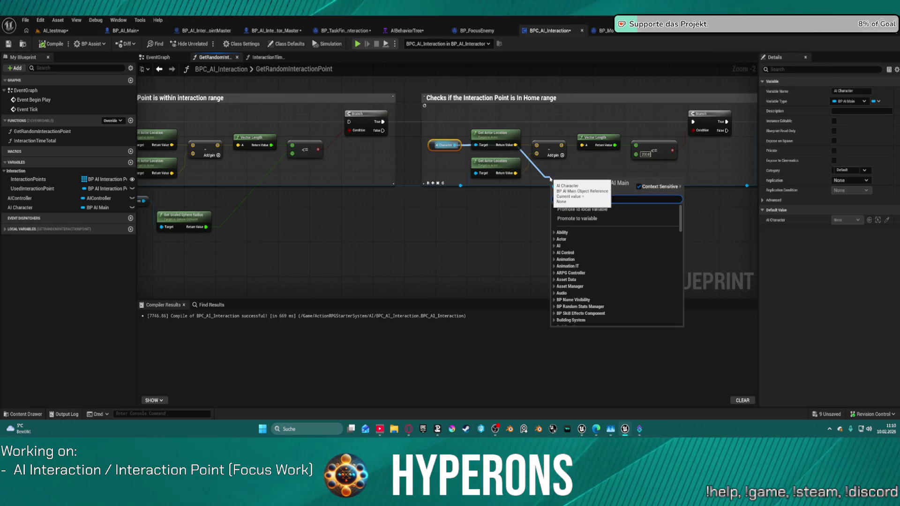
{"action": "type", "text": "home ra"}
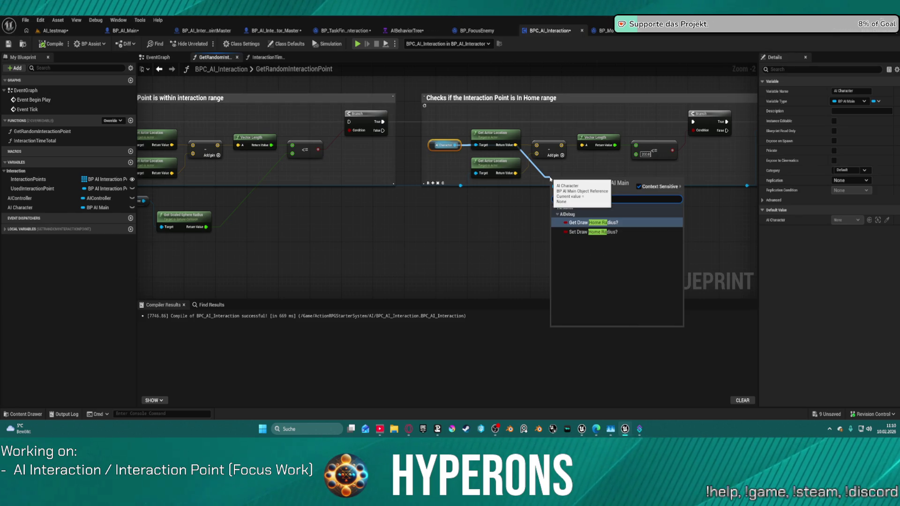
{"action": "key", "text": "BackSpace"}
{"action": "key", "text": "BackSpace"}
{"action": "key", "text": "BackSpace"}
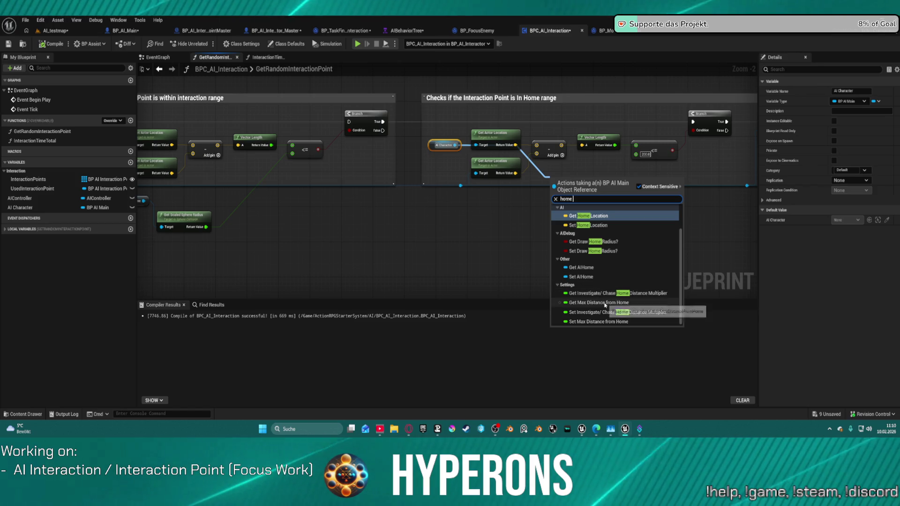
{"action": "left_click", "coordinate": [599, 302]}
{"action": "left_click", "coordinate": [56, 31]}
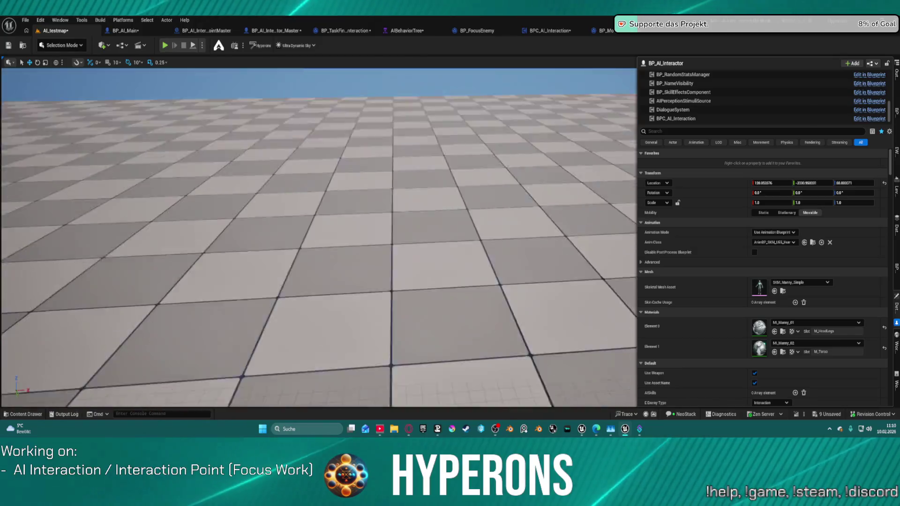
Simulate the test map and watch BP_TaskFindInteraction's event graph around Finish Execute.
{"action": "scroll", "coordinate": [319, 237], "scroll_direction": "down", "scroll_amount": 3}
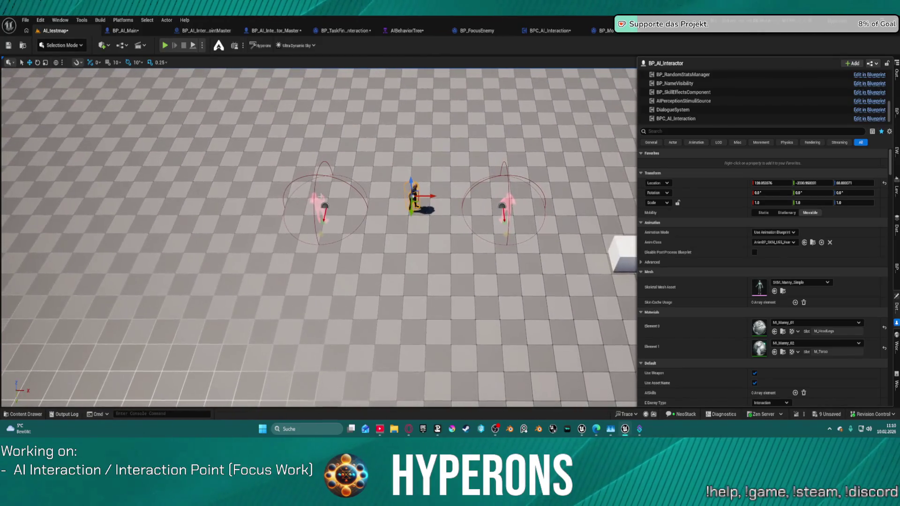
{"action": "left_click", "coordinate": [194, 45]}
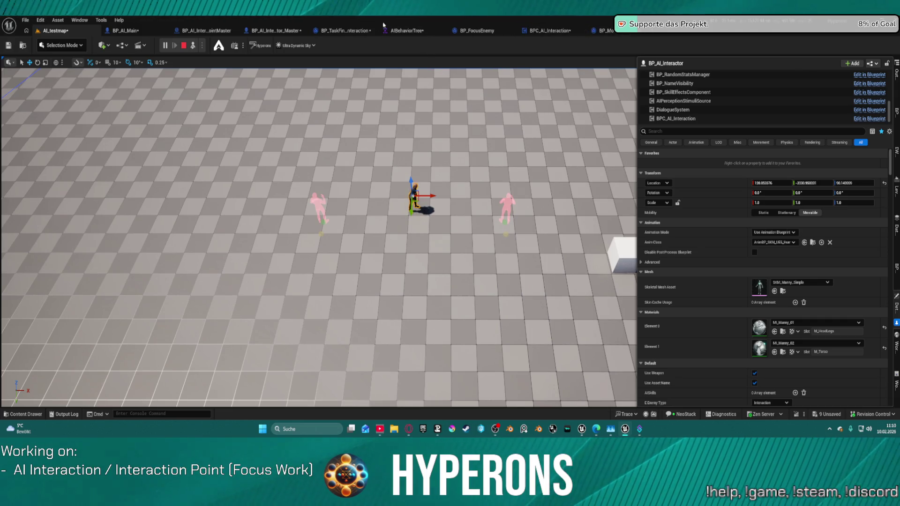
{"action": "left_click", "coordinate": [349, 33]}
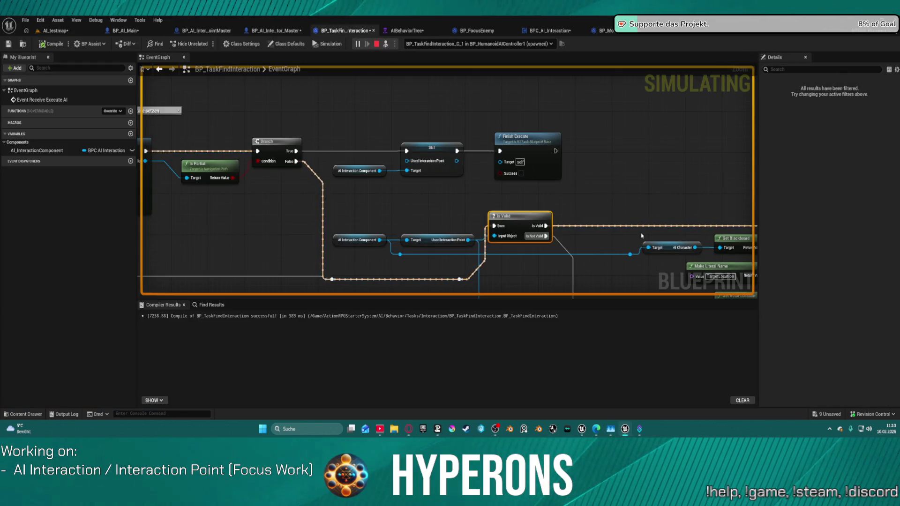
{"action": "left_click_drag", "start_coordinate": [548, 200], "coordinate": [424, 171]}
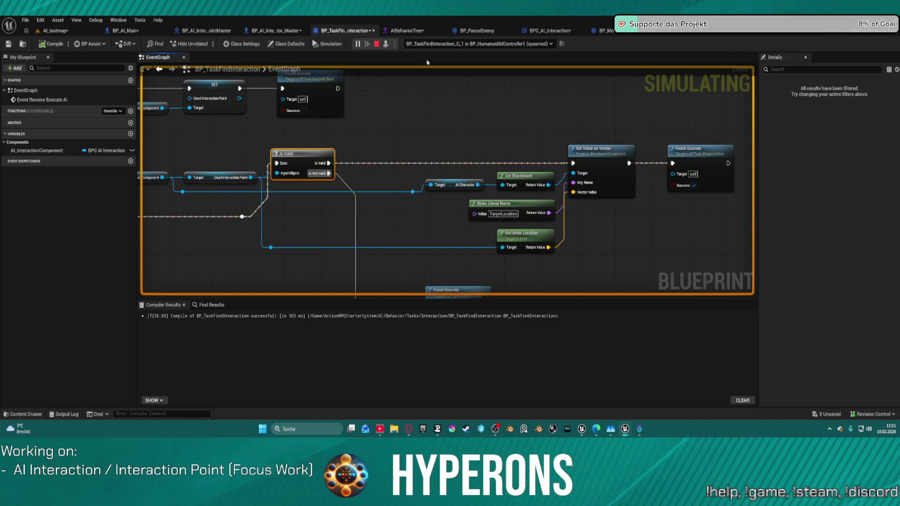
{"action": "left_click", "coordinate": [55, 30]}
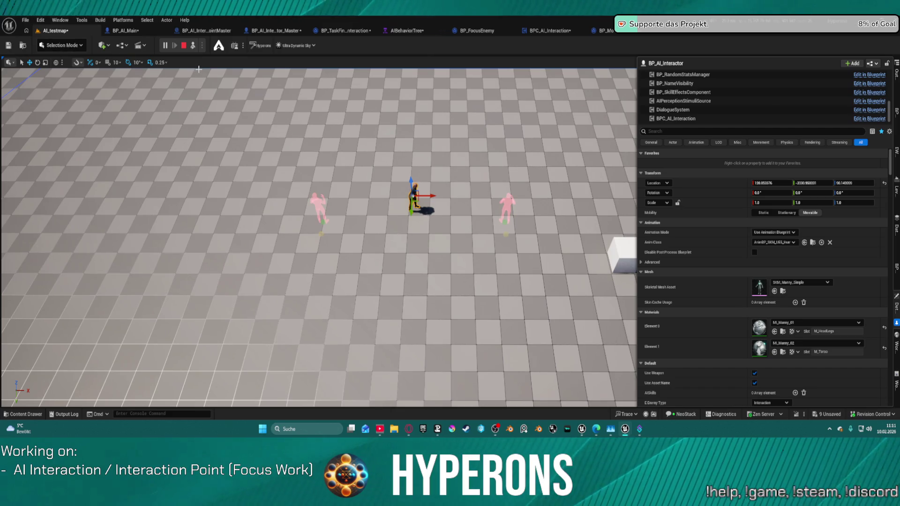
Find the AI settings in BP_AI_Interactor's Details and view AISubTree_Idle debugging live, enlarged.
{"action": "scroll", "coordinate": [764, 271], "scroll_direction": "down", "scroll_amount": 10}
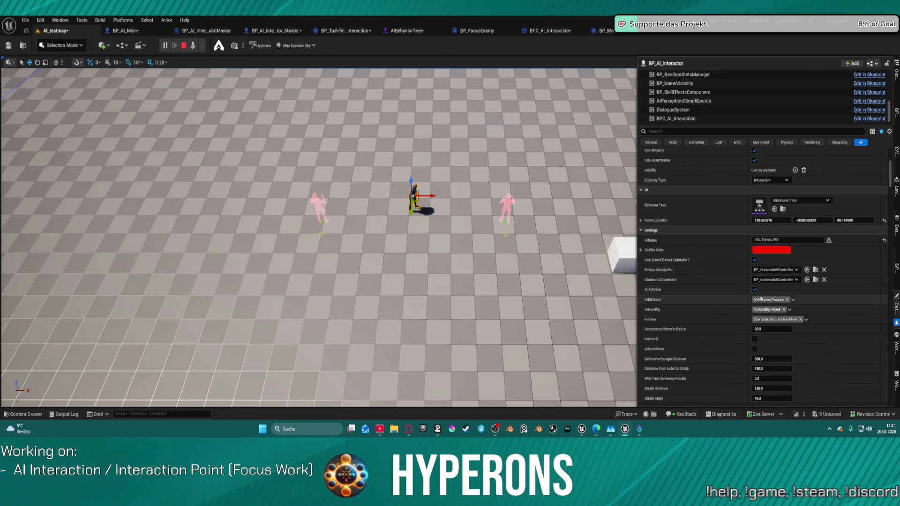
{"action": "scroll", "coordinate": [753, 300], "scroll_direction": "down", "scroll_amount": 2}
{"action": "scroll", "coordinate": [749, 308], "scroll_direction": "down", "scroll_amount": 3}
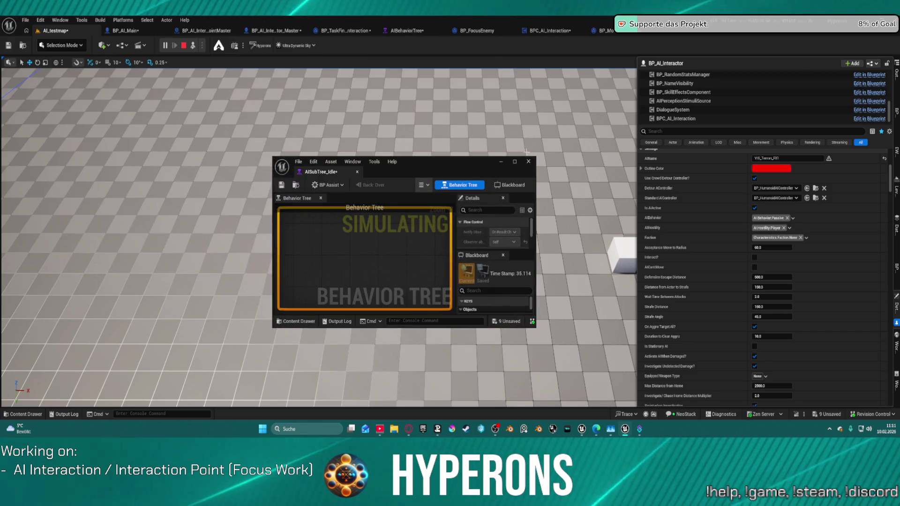
{"action": "double_click", "coordinate": [477, 166]}
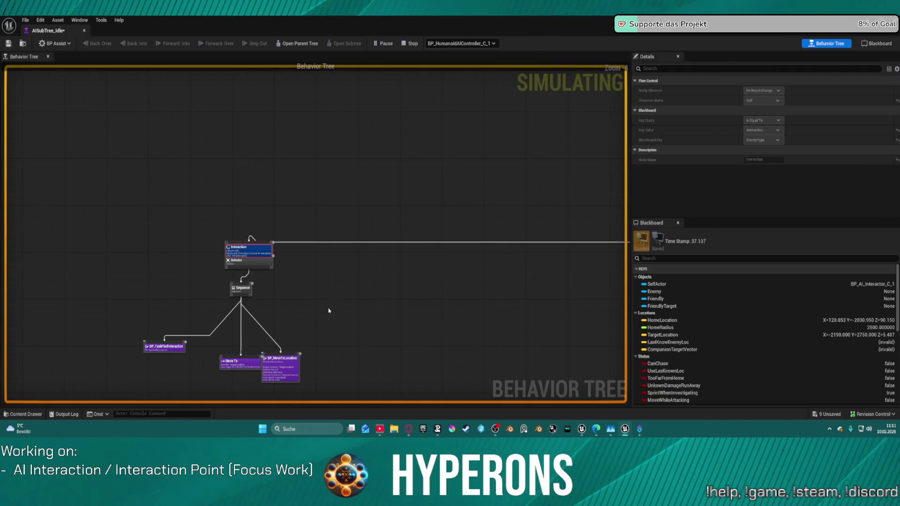
Delete the BP_MoveToLocation task from the idle sequence and close the tree window.
{"action": "scroll", "coordinate": [342, 298], "scroll_direction": "up", "scroll_amount": 5}
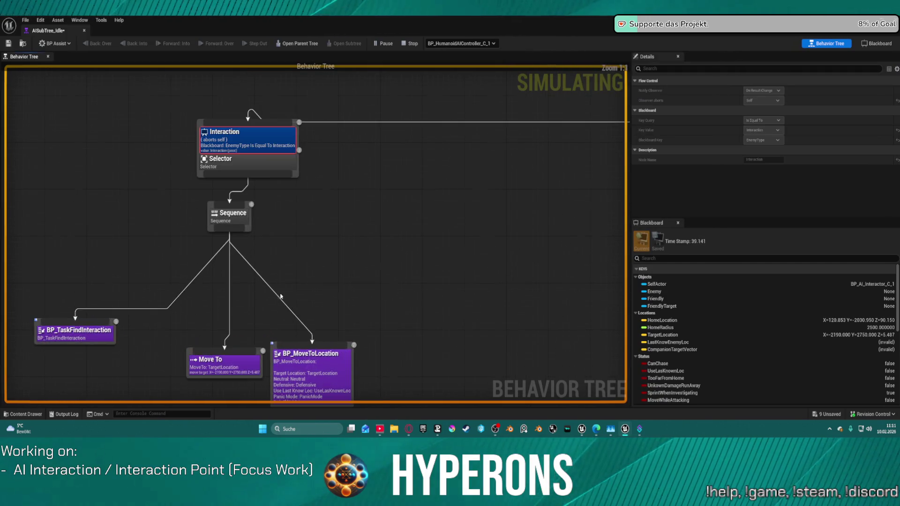
{"action": "left_click", "coordinate": [320, 366]}
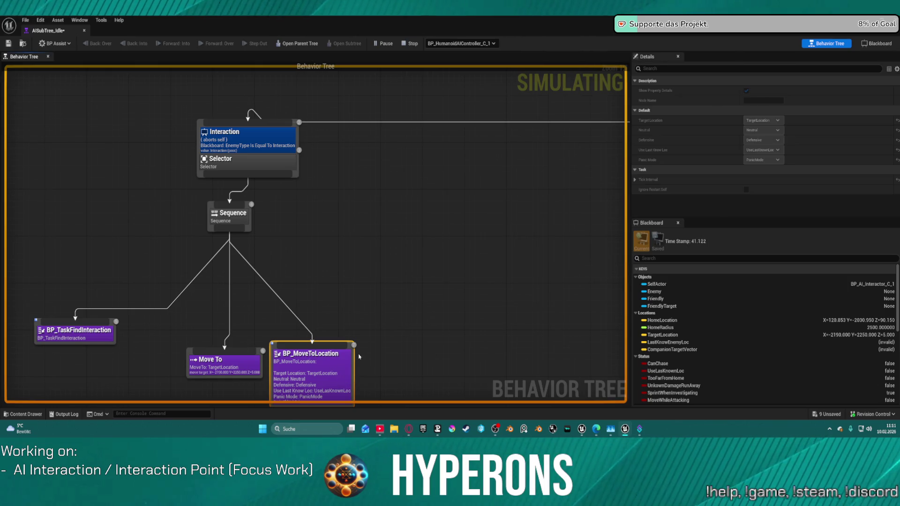
{"action": "key", "text": "Delete"}
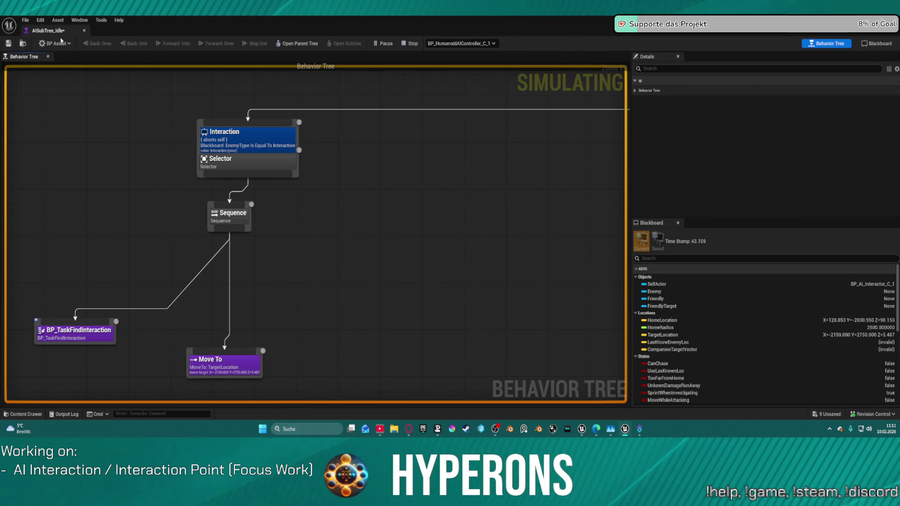
{"action": "left_click", "coordinate": [84, 32]}
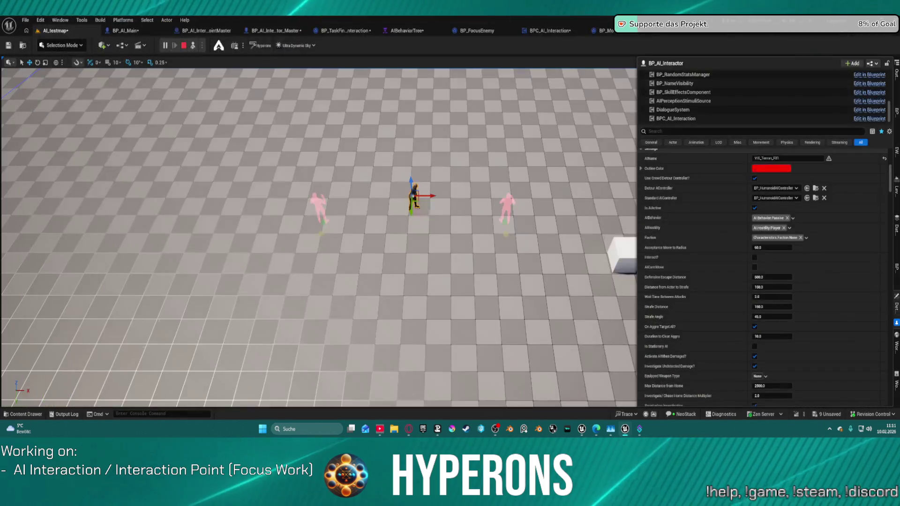
Restart the simulation and enlarge the AISubTree_Idle debug window.
{"action": "left_click", "coordinate": [184, 47]}
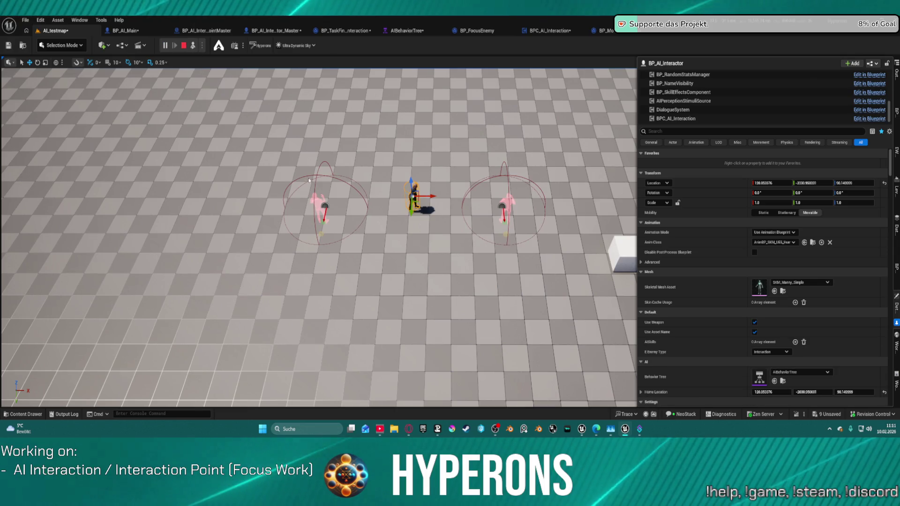
{"action": "key", "text": "alt+s"}
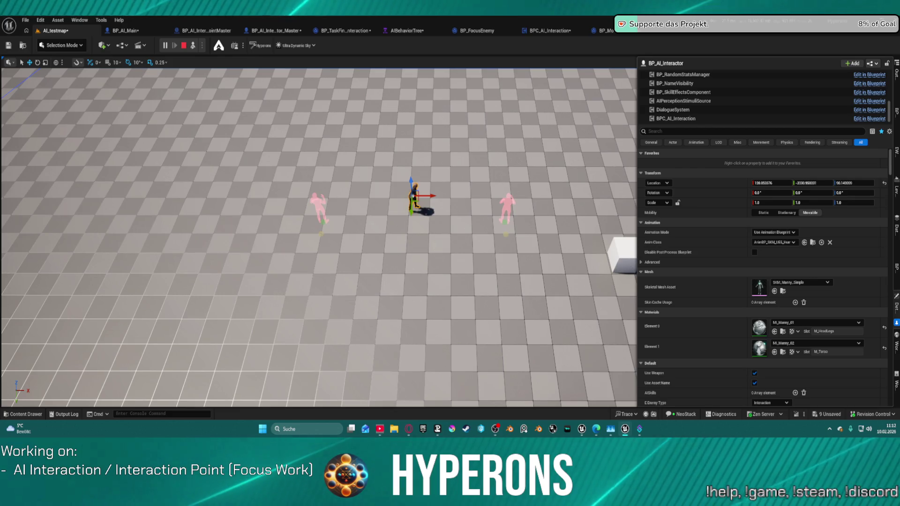
{"action": "left_click", "coordinate": [555, 151]}
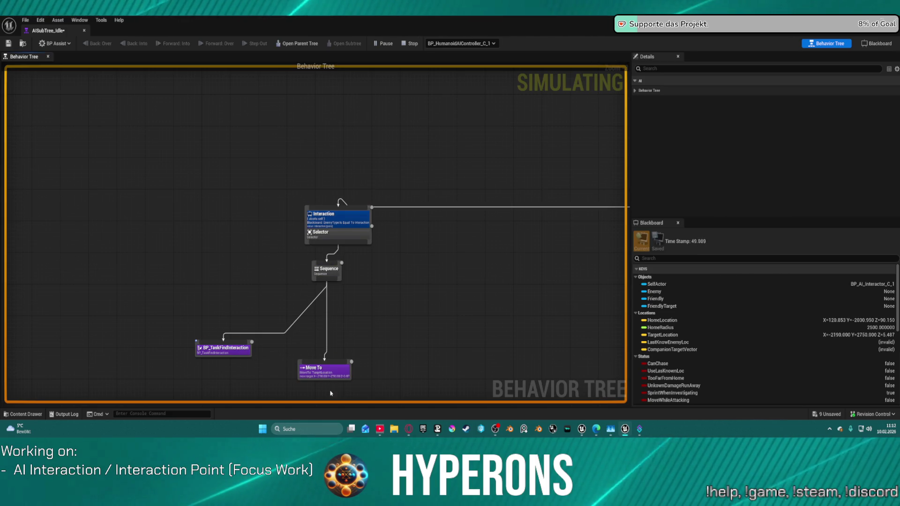
Select the Move To task, stop the simulation, and turn off ReachTestIncludesAgentRadius.
{"action": "scroll", "coordinate": [332, 388], "scroll_direction": "up", "scroll_amount": 2}
{"action": "mouse_move", "coordinate": [335, 363]}
{"action": "left_mouse_down"}
{"action": "mouse_move", "coordinate": [403, 138]}
{"action": "mouse_move", "coordinate": [376, 259]}
{"action": "left_mouse_up"}
{"action": "left_click", "coordinate": [366, 256]}
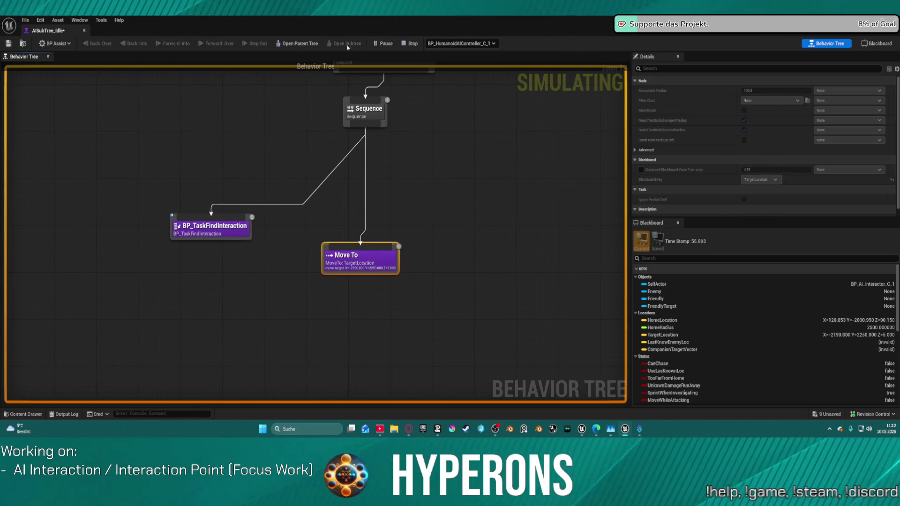
{"action": "left_click", "coordinate": [412, 43]}
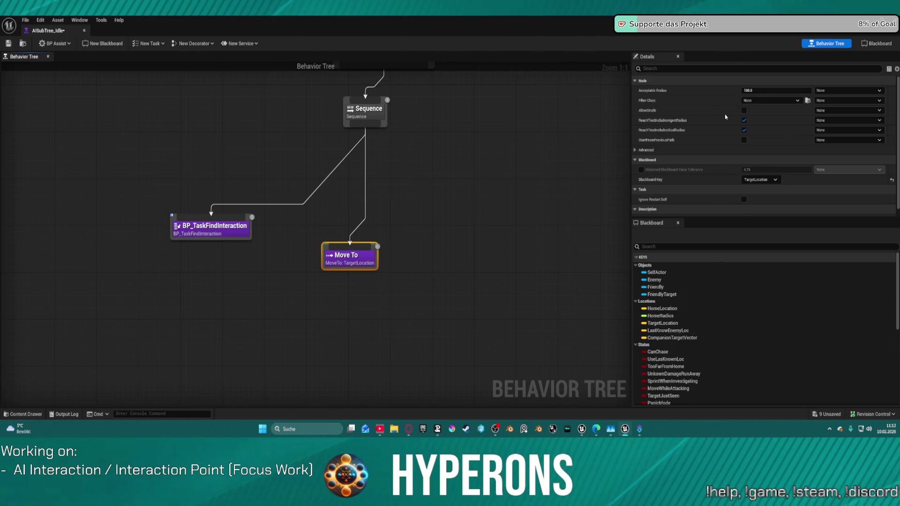
{"action": "left_click", "coordinate": [863, 91]}
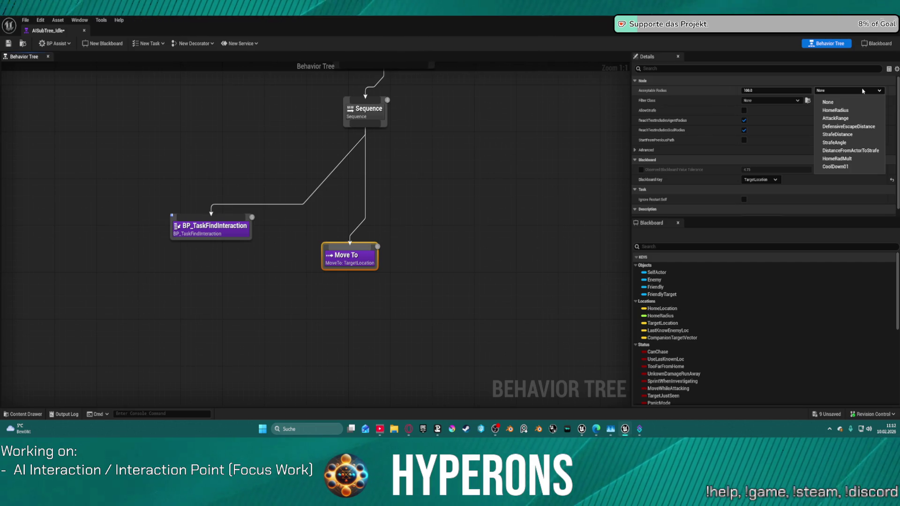
{"action": "left_click", "coordinate": [862, 91]}
{"action": "left_click", "coordinate": [858, 91]}
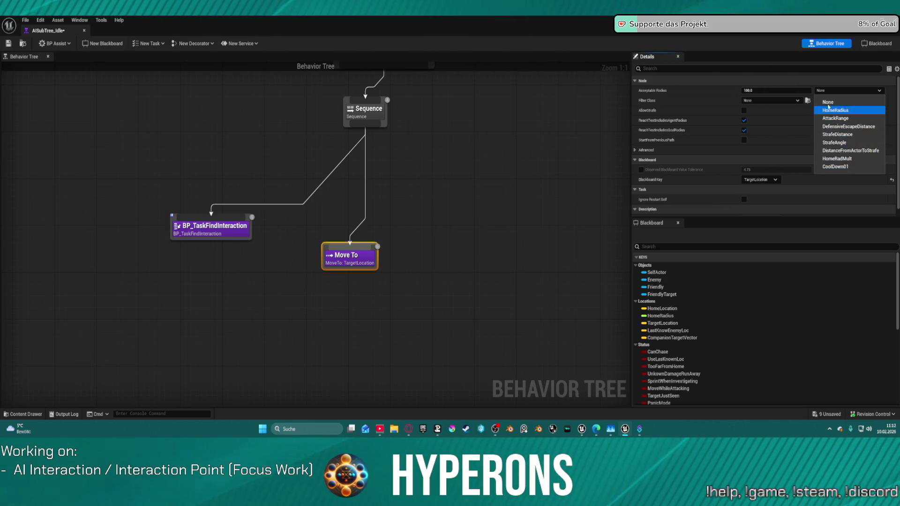
{"action": "left_click", "coordinate": [767, 121]}
{"action": "left_click", "coordinate": [744, 120]}
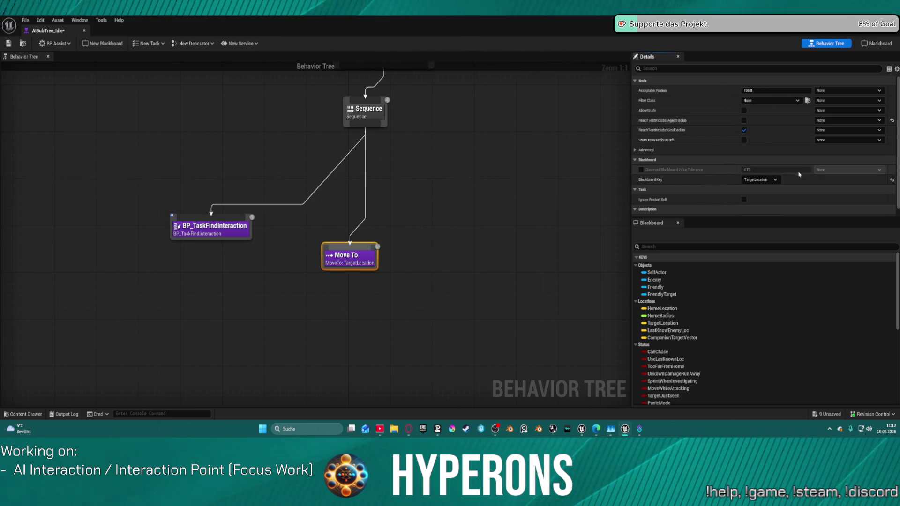
Keep TargetLocation and no filter, turn off ReachTestIncludesGoalRadius, and save AISubTree_Idle.
{"action": "left_click", "coordinate": [766, 180]}
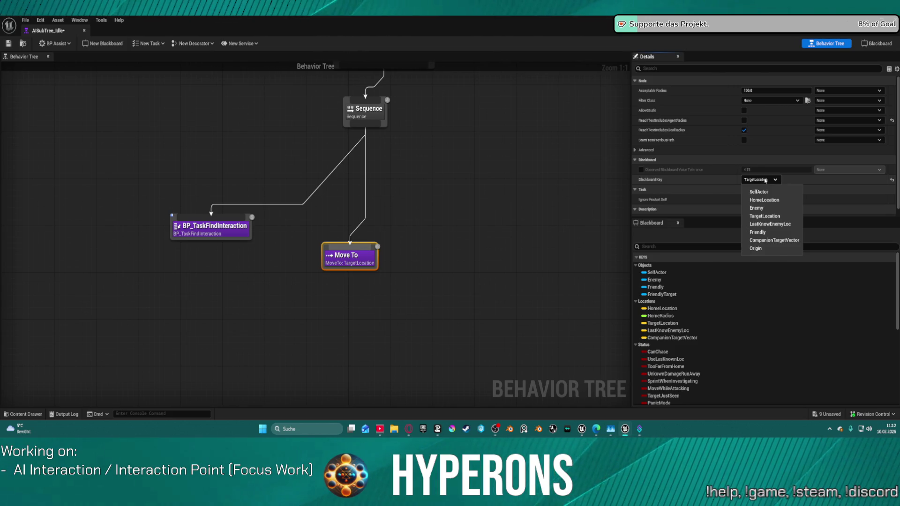
{"action": "left_click", "coordinate": [772, 217]}
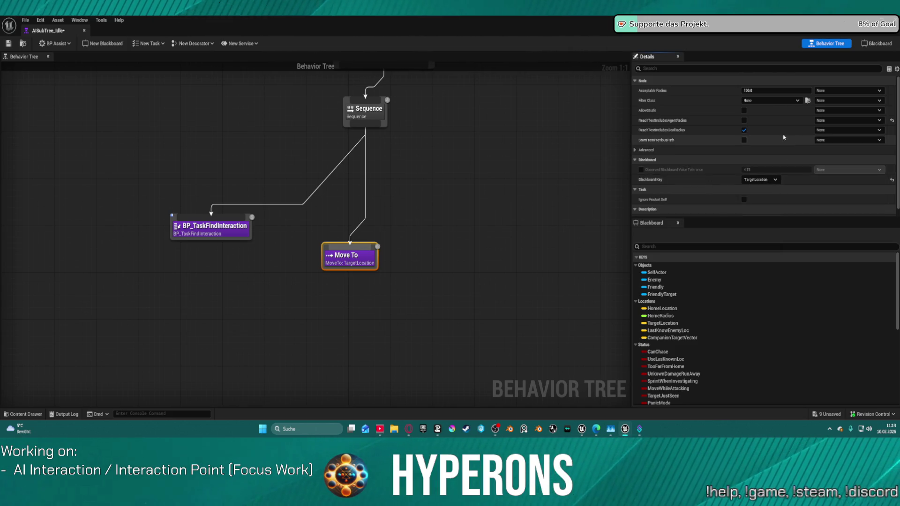
{"action": "left_click", "coordinate": [751, 102]}
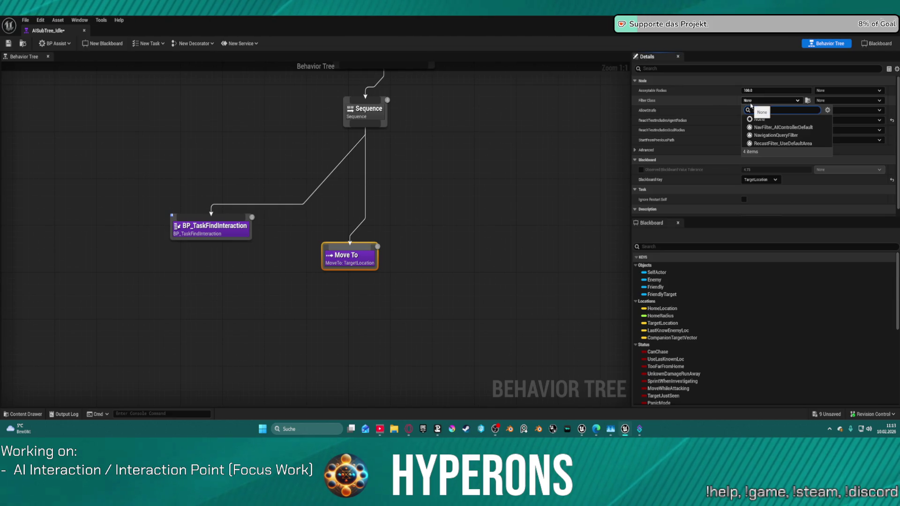
{"action": "left_click", "coordinate": [742, 117]}
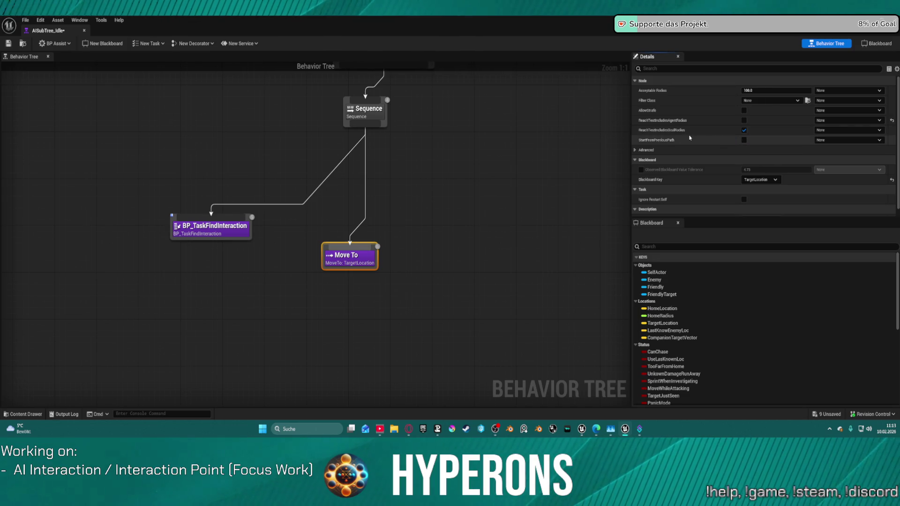
{"action": "mouse_move", "coordinate": [691, 134]}
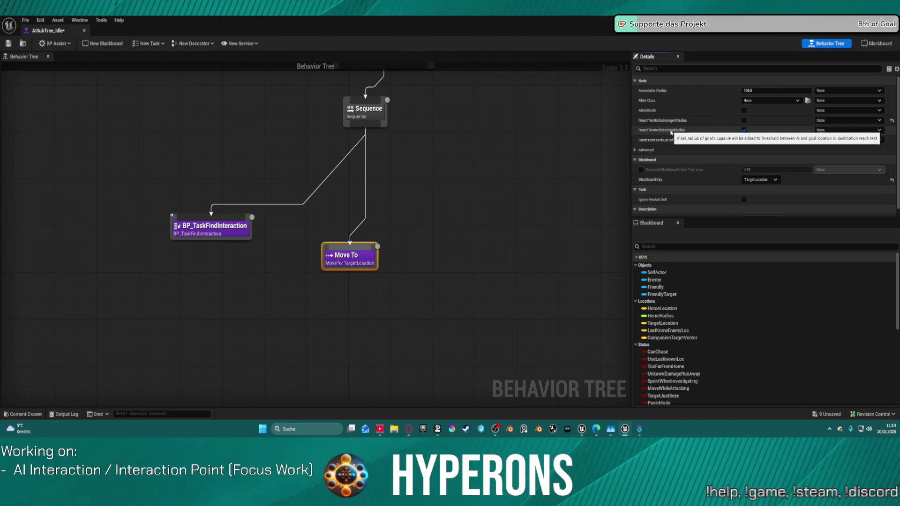
{"action": "left_click", "coordinate": [744, 131]}
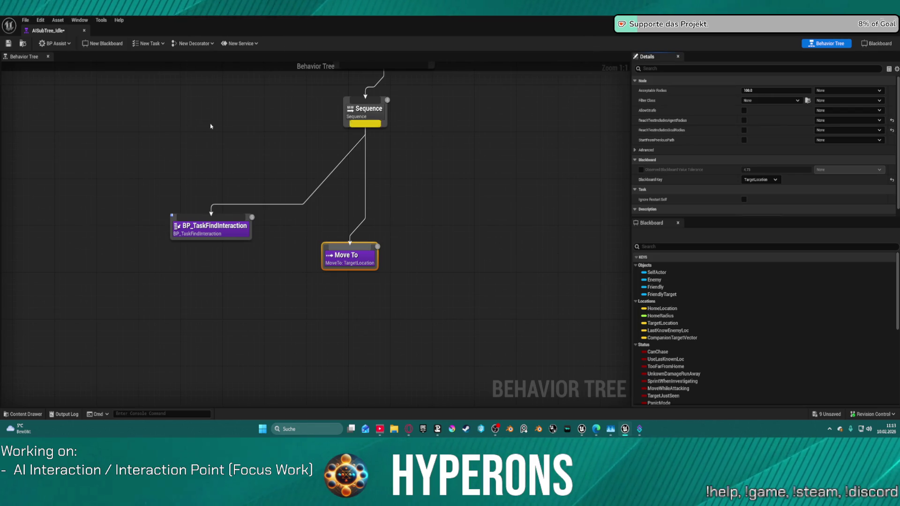
{"action": "left_click", "coordinate": [8, 44]}
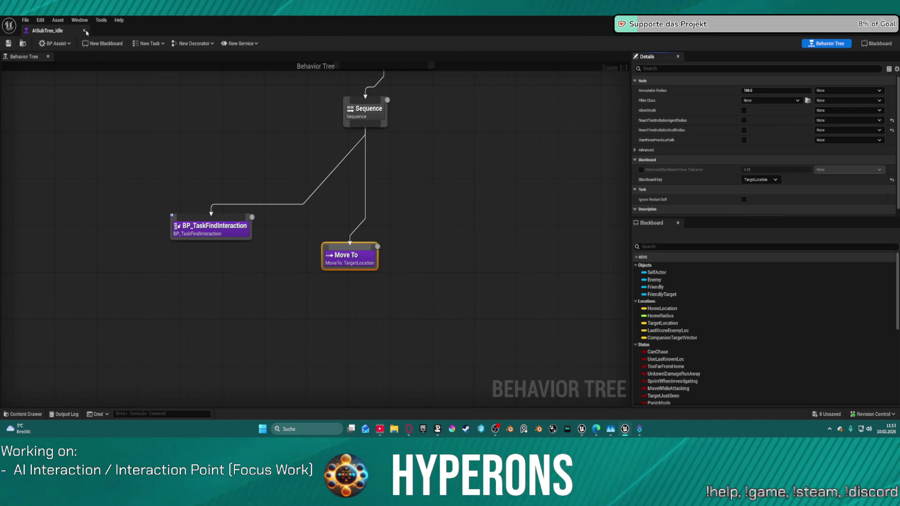
{"action": "key", "text": "alt+Tab"}
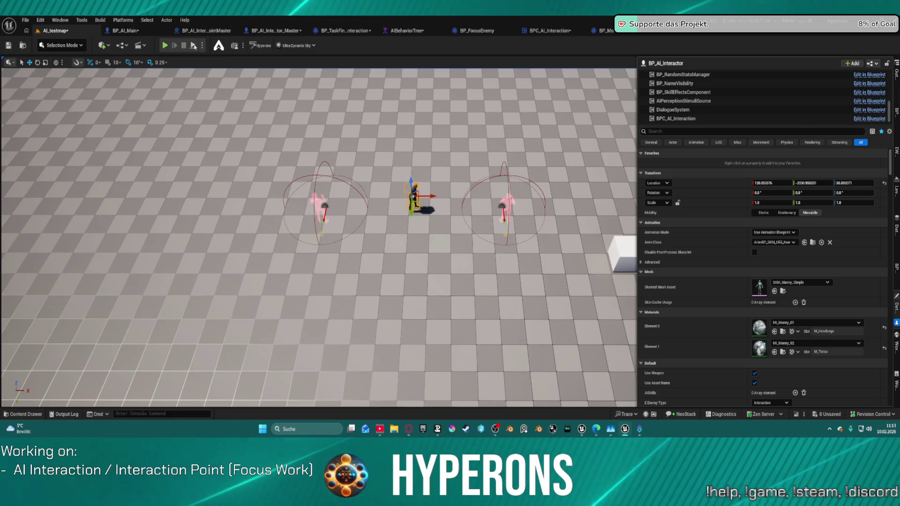
{"action": "left_click", "coordinate": [191, 46]}
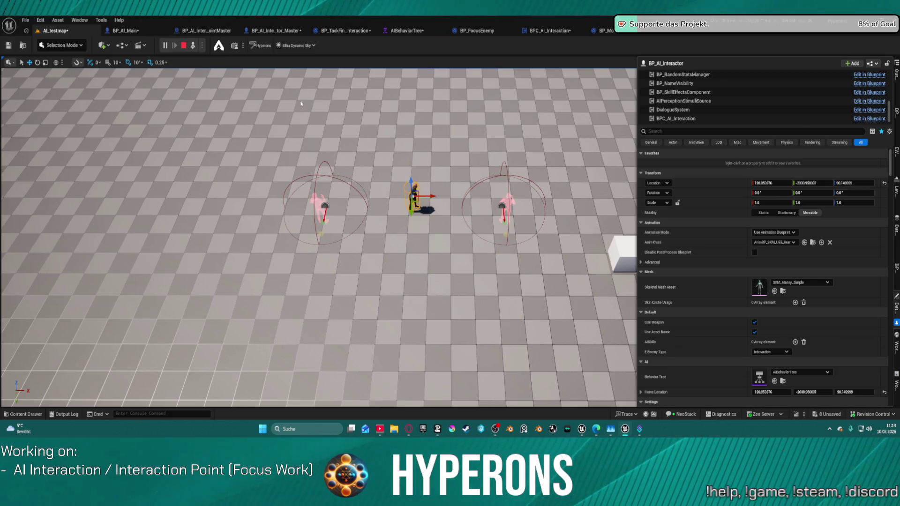
{"action": "key", "text": "F8"}
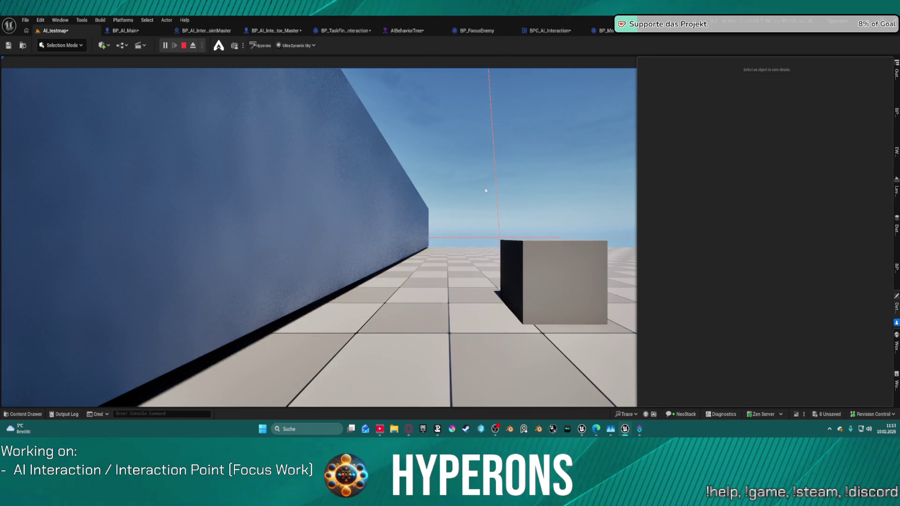
{"action": "left_click", "coordinate": [486, 191]}
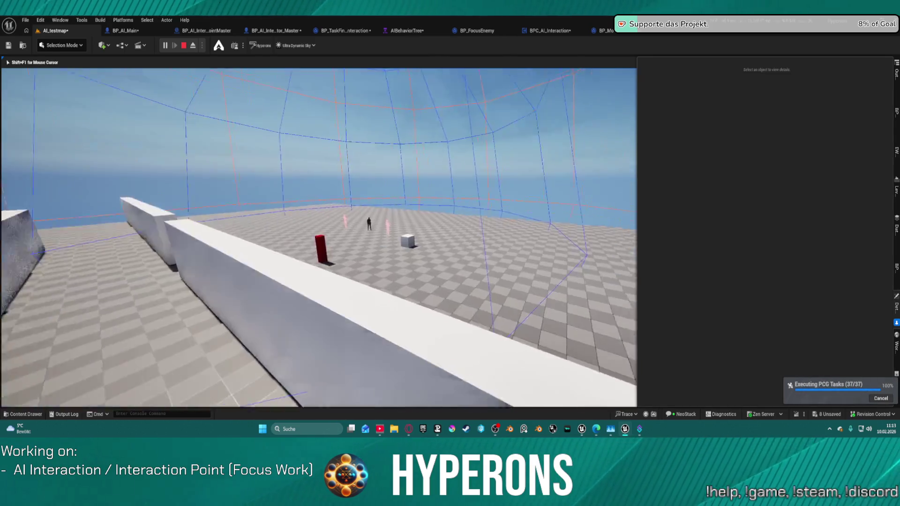
{"action": "key", "text": "w"}
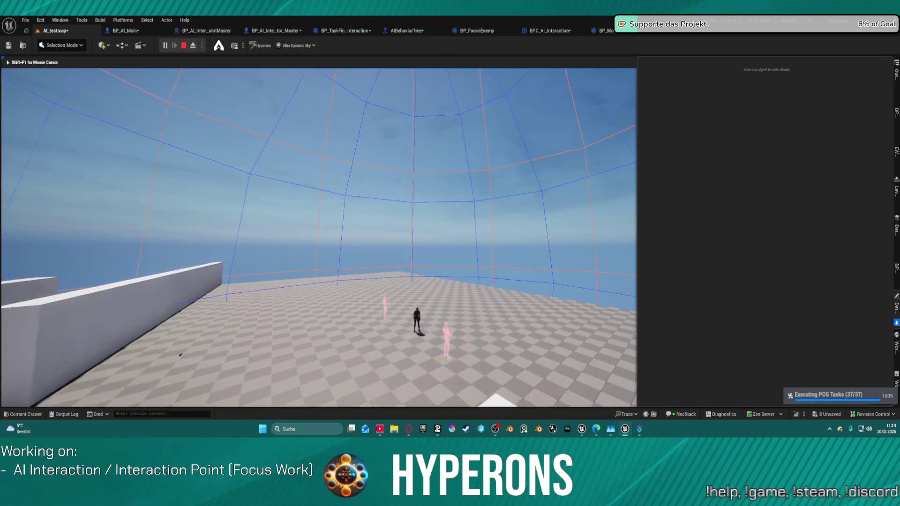
{"action": "key", "text": "w"}
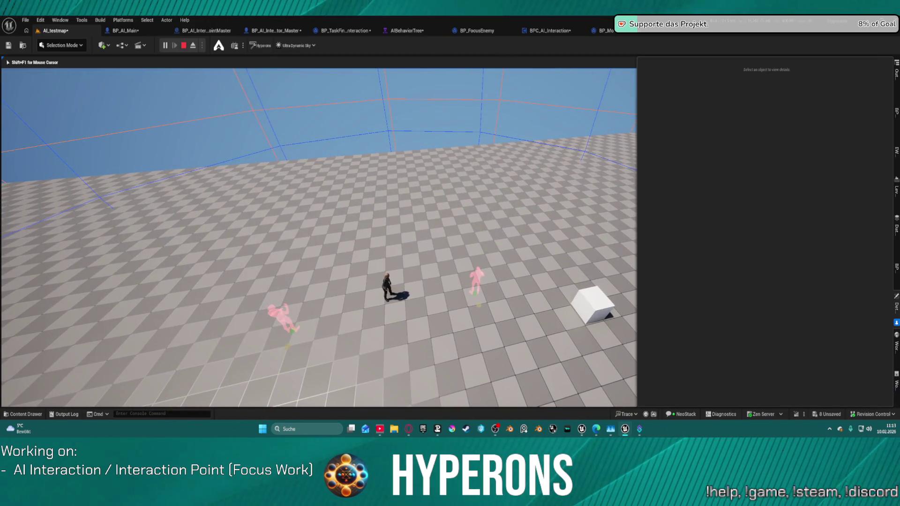
{"action": "key", "text": "Escape"}
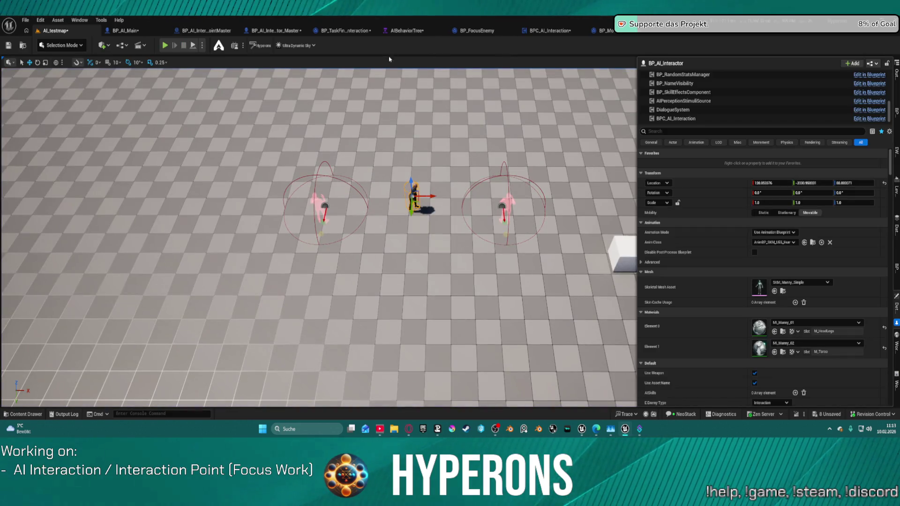
{"action": "left_click", "coordinate": [404, 29]}
Open the Idle subtree, align Move To with BP_TaskFindInteraction, and move the Interaction condition onto the Sequence.
{"action": "left_click_drag", "start_coordinate": [126, 216], "coordinate": [520, 225]}
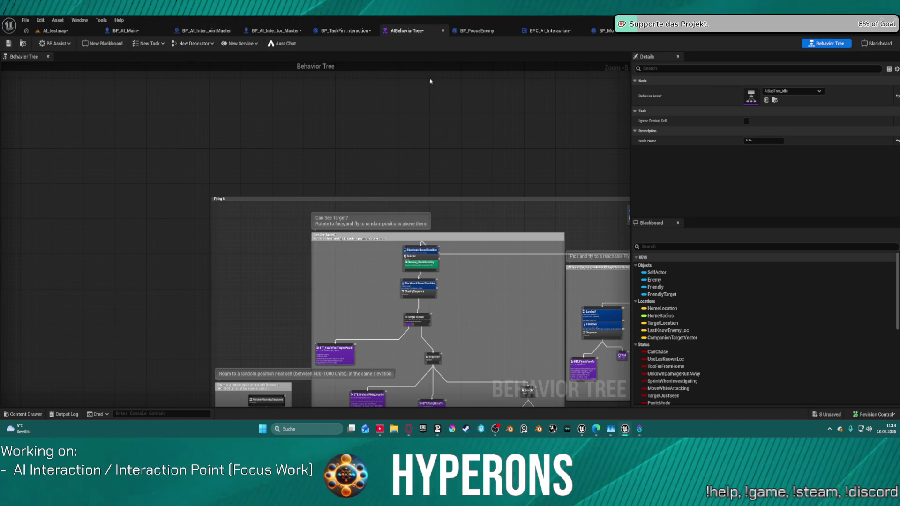
{"action": "double_click", "coordinate": [424, 55]}
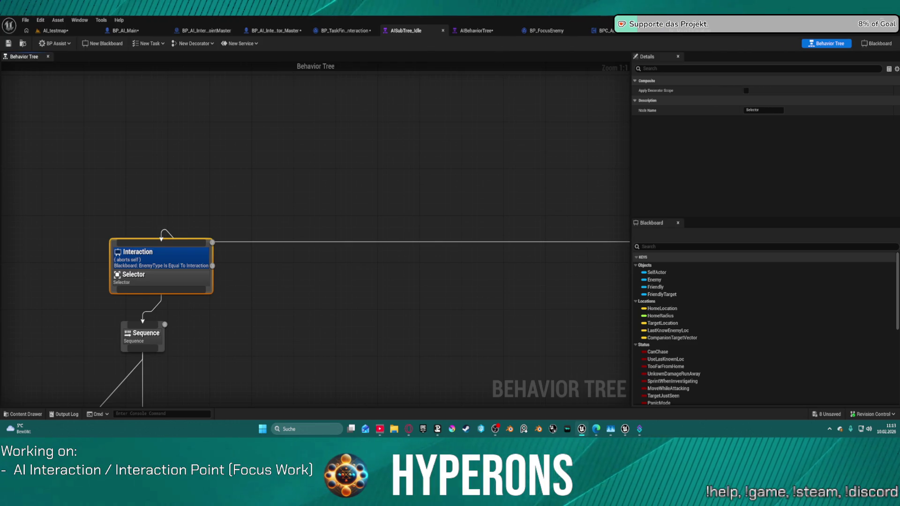
{"action": "mouse_move", "coordinate": [179, 223]}
{"action": "left_mouse_down"}
{"action": "mouse_move", "coordinate": [253, 138]}
{"action": "mouse_move", "coordinate": [433, 140]}
{"action": "left_mouse_up"}
{"action": "mouse_move", "coordinate": [354, 385]}
{"action": "left_mouse_down"}
{"action": "mouse_move", "coordinate": [407, 318]}
{"action": "mouse_move", "coordinate": [412, 356]}
{"action": "left_mouse_up"}
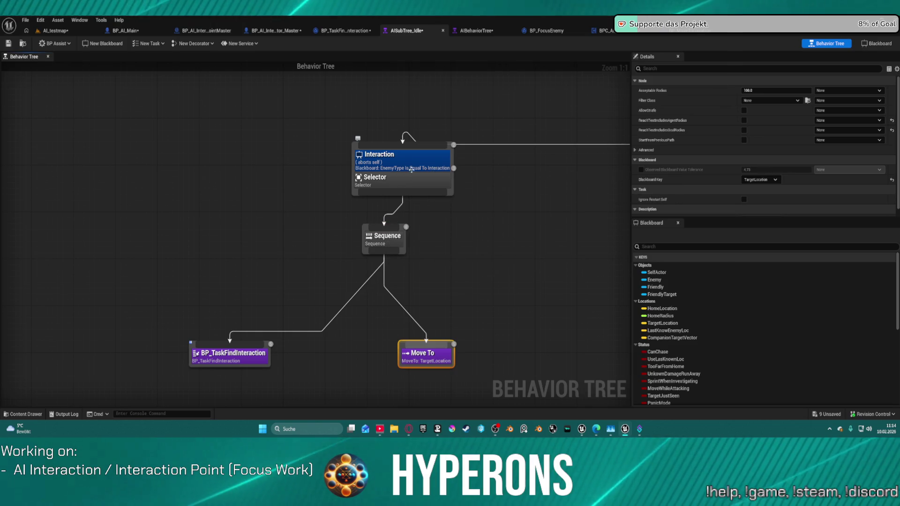
{"action": "mouse_move", "coordinate": [412, 170]}
{"action": "left_mouse_down"}
{"action": "mouse_move", "coordinate": [394, 219]}
{"action": "mouse_move", "coordinate": [396, 248]}
{"action": "mouse_move", "coordinate": [384, 236]}
{"action": "left_mouse_up"}
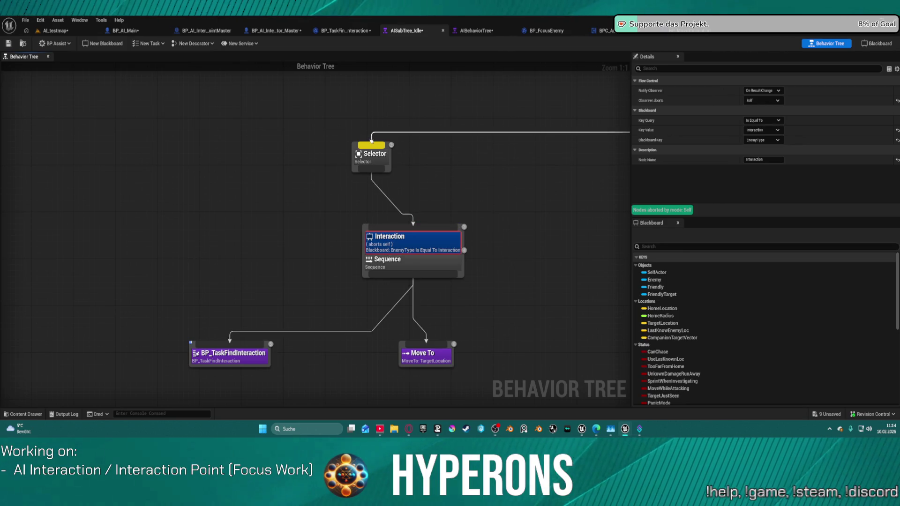
Delete the now-empty Selector node from the Interaction branch.
{"action": "mouse_move", "coordinate": [414, 227]}
{"action": "left_mouse_down"}
{"action": "mouse_move", "coordinate": [623, 131]}
{"action": "mouse_move", "coordinate": [707, 70]}
{"action": "mouse_move", "coordinate": [478, 136]}
{"action": "mouse_move", "coordinate": [642, 112]}
{"action": "mouse_move", "coordinate": [16, 176]}
{"action": "mouse_move", "coordinate": [47, 181]}
{"action": "left_mouse_up"}
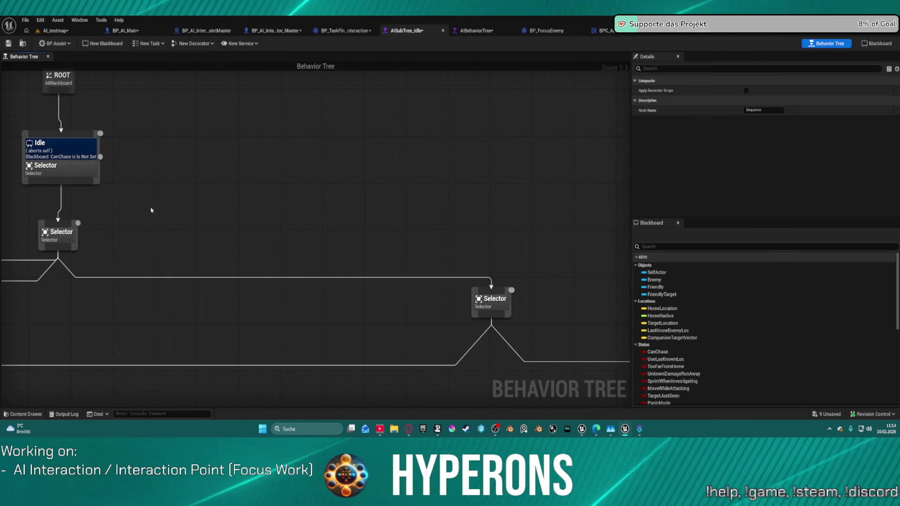
{"action": "scroll", "coordinate": [151, 210], "scroll_direction": "down", "scroll_amount": 3}
{"action": "scroll", "coordinate": [121, 125], "scroll_direction": "up", "scroll_amount": 3}
{"action": "mouse_move", "coordinate": [60, 240]}
{"action": "left_mouse_down"}
{"action": "mouse_move", "coordinate": [60, 261]}
{"action": "mouse_move", "coordinate": [180, 279]}
{"action": "left_mouse_up"}
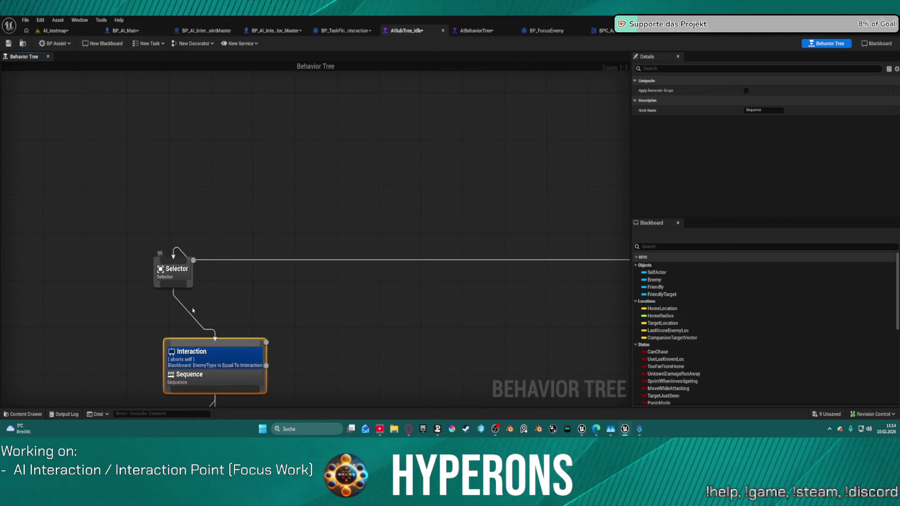
{"action": "left_click", "coordinate": [175, 272]}
{"action": "key", "text": "Delete"}
Connect the Interaction sequence to the Idle selector and tidy the node layout.
{"action": "mouse_move", "coordinate": [214, 339]}
{"action": "left_mouse_down"}
{"action": "mouse_move", "coordinate": [811, 155]}
{"action": "mouse_move", "coordinate": [506, 164]}
{"action": "mouse_move", "coordinate": [392, 181]}
{"action": "mouse_move", "coordinate": [396, 188]}
{"action": "left_mouse_up"}
{"action": "mouse_move", "coordinate": [164, 215]}
{"action": "left_mouse_down"}
{"action": "mouse_move", "coordinate": [411, 227]}
{"action": "mouse_move", "coordinate": [397, 270]}
{"action": "left_mouse_up"}
{"action": "scroll", "coordinate": [404, 114], "scroll_direction": "down", "scroll_amount": 4}
{"action": "scroll", "coordinate": [302, 124], "scroll_direction": "down", "scroll_amount": 4}
{"action": "left_click_drag", "start_coordinate": [227, 136], "coordinate": [337, 211]}
{"action": "left_click_drag", "start_coordinate": [298, 167], "coordinate": [300, 129]}
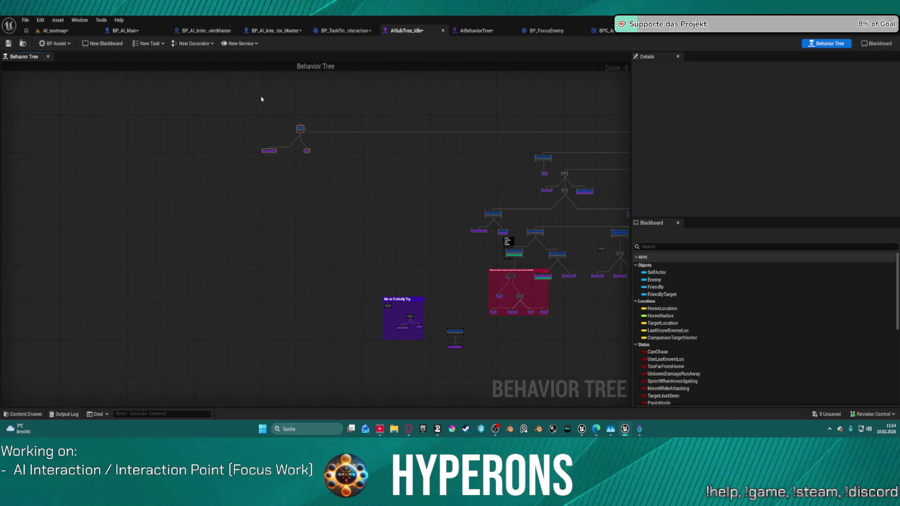
{"action": "left_click", "coordinate": [299, 134]}
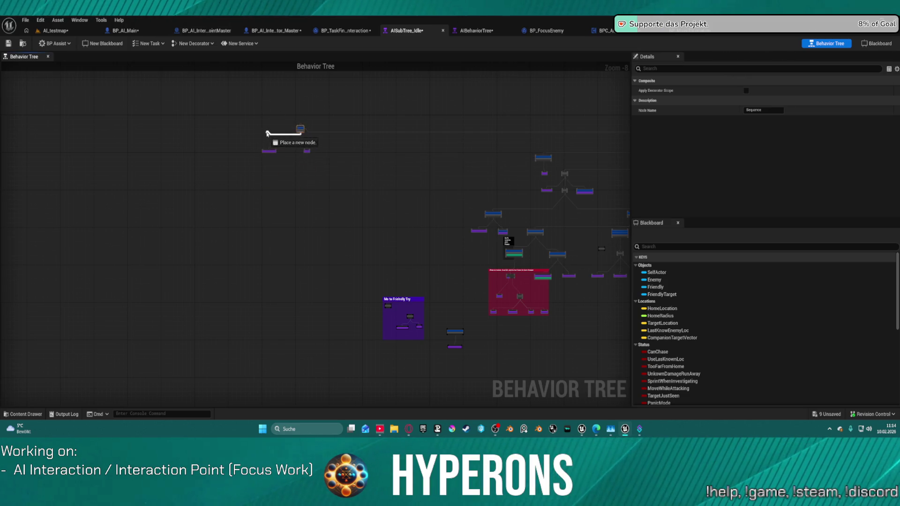
{"action": "left_click", "coordinate": [47, 30]}
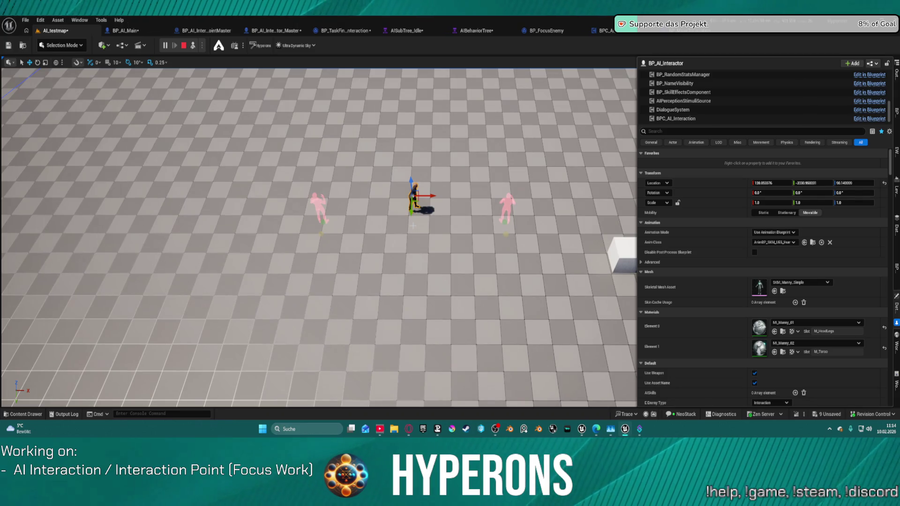
Stop the simulation and view the AISubTree_Idle graph from its ROOT node.
{"action": "left_click", "coordinate": [186, 46]}
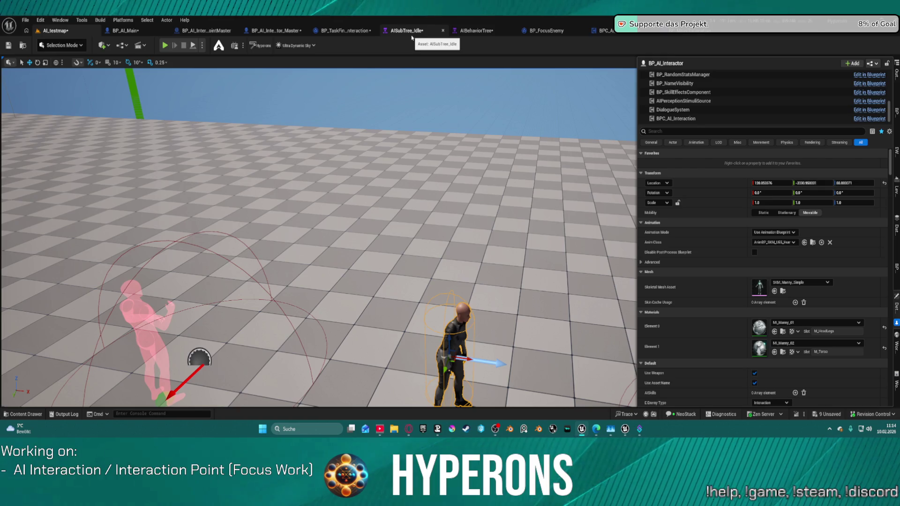
{"action": "left_click", "coordinate": [412, 38]}
{"action": "scroll", "coordinate": [231, 148], "scroll_direction": "up", "scroll_amount": 5}
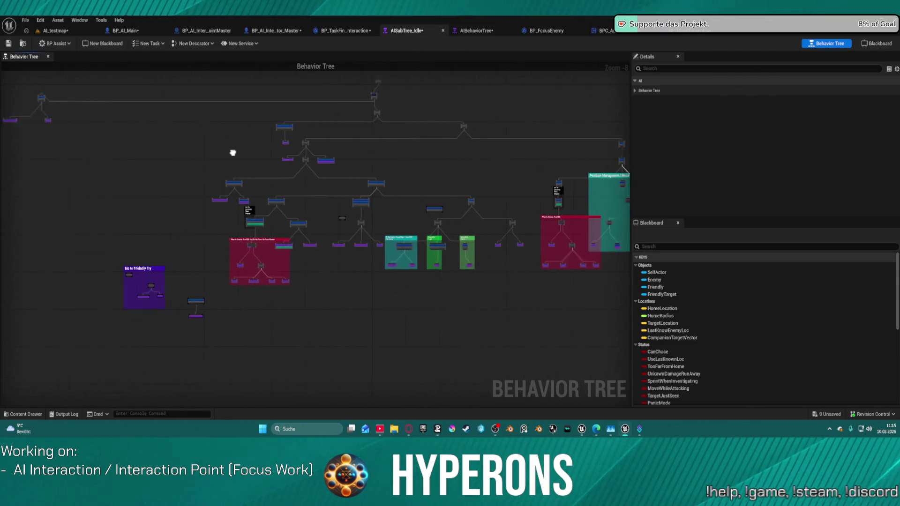
{"action": "mouse_move", "coordinate": [377, 213]}
{"action": "left_mouse_down"}
{"action": "mouse_move", "coordinate": [345, 231]}
{"action": "mouse_move", "coordinate": [350, 245]}
{"action": "left_mouse_up"}
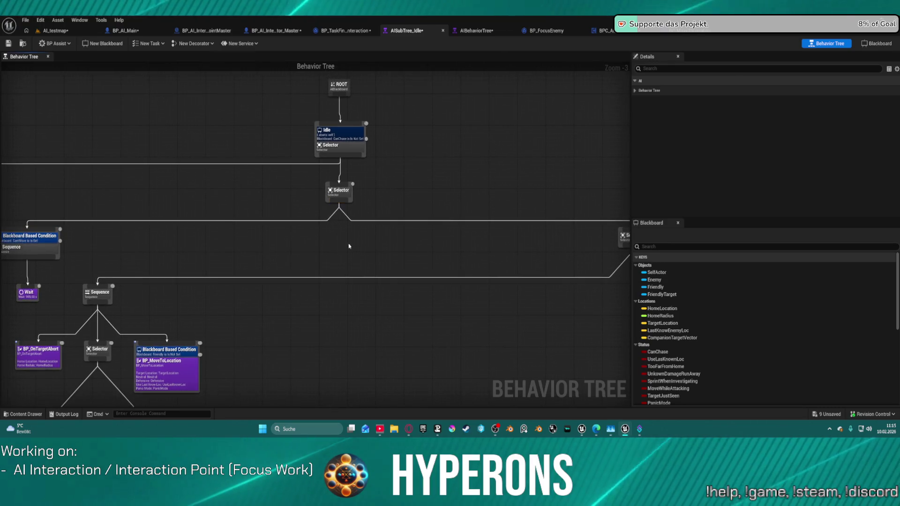
{"action": "mouse_move", "coordinate": [275, 145]}
{"action": "left_mouse_down"}
{"action": "mouse_move", "coordinate": [398, 192]}
{"action": "mouse_move", "coordinate": [552, 189]}
{"action": "mouse_move", "coordinate": [411, 202]}
{"action": "mouse_move", "coordinate": [309, 93]}
{"action": "mouse_move", "coordinate": [202, 61]}
{"action": "mouse_move", "coordinate": [20, 82]}
{"action": "left_mouse_up"}
Add a new Selector node and paste the Interaction decorator onto it.
{"action": "left_click_drag", "start_coordinate": [160, 144], "coordinate": [96, 154]}
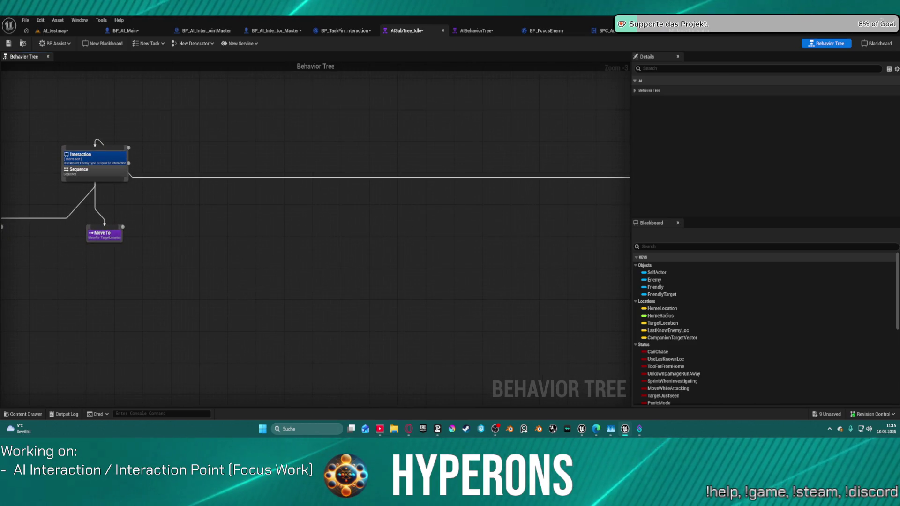
{"action": "mouse_move", "coordinate": [509, 142]}
{"action": "left_mouse_down"}
{"action": "mouse_move", "coordinate": [493, 153]}
{"action": "mouse_move", "coordinate": [317, 173]}
{"action": "left_mouse_up"}
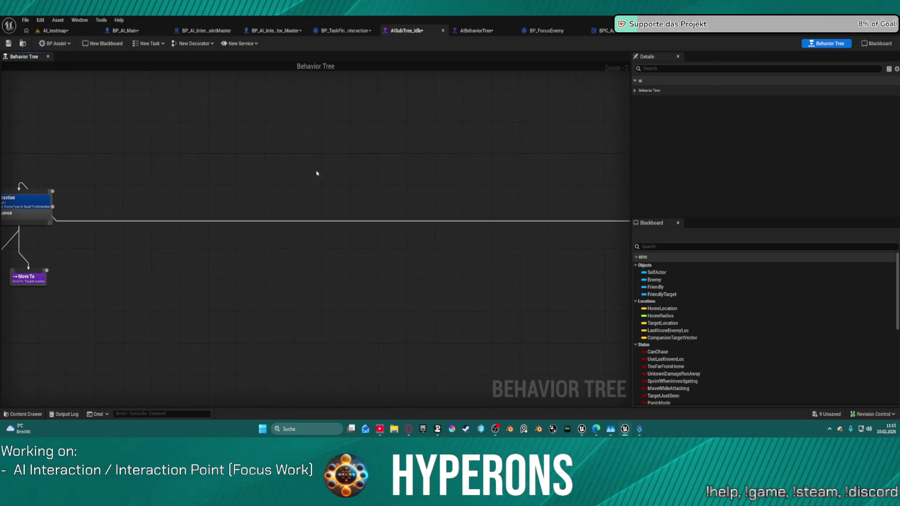
{"action": "right_click", "coordinate": [369, 196]}
{"action": "type", "text": "selec"}
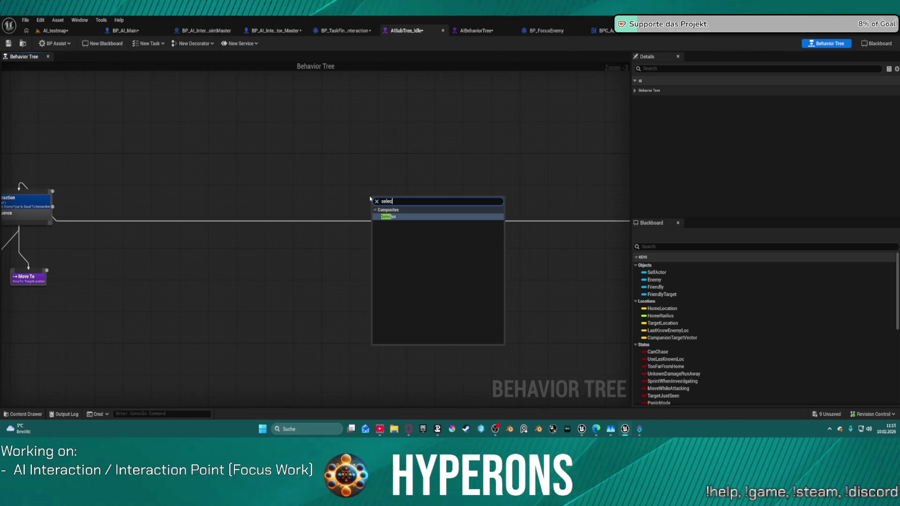
{"action": "key", "text": "Return"}
{"action": "left_click", "coordinate": [27, 210]}
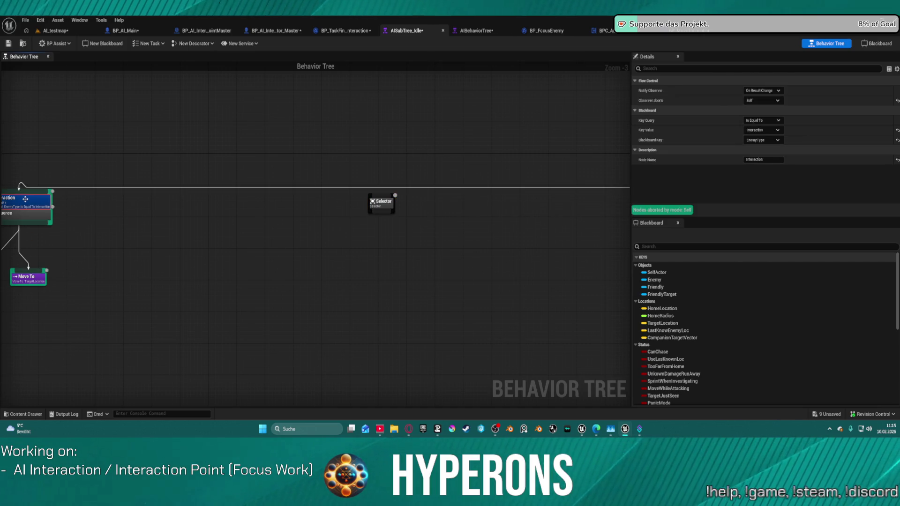
{"action": "left_click", "coordinate": [300, 181]}
{"action": "left_click", "coordinate": [376, 200]}
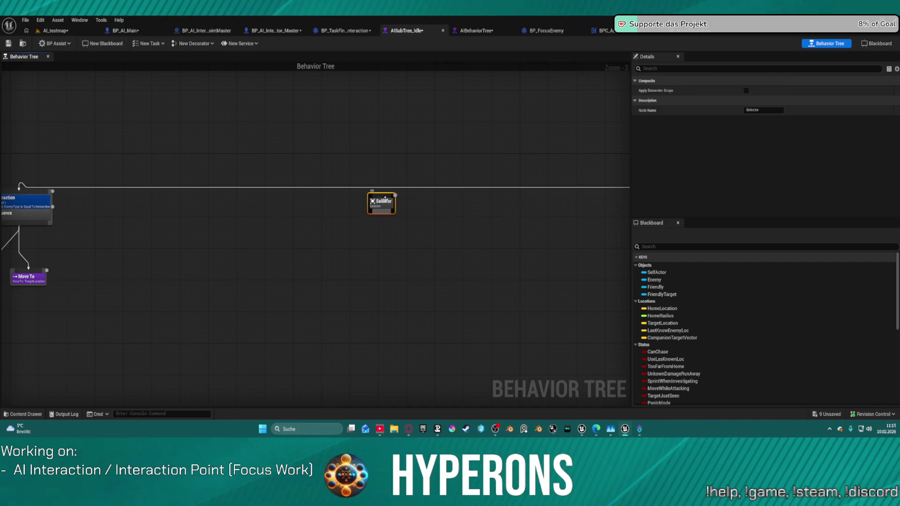
{"action": "key", "text": "ctrl+v"}
Wire ROOT to the new Interaction Selector and that Selector to the Idle node.
{"action": "scroll", "coordinate": [465, 209], "scroll_direction": "down", "scroll_amount": 2}
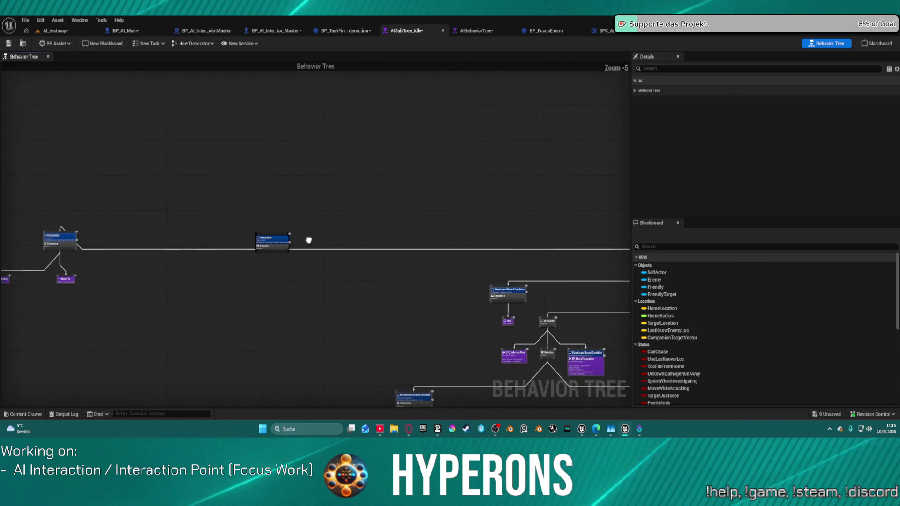
{"action": "mouse_move", "coordinate": [254, 247]}
{"action": "left_mouse_down"}
{"action": "mouse_move", "coordinate": [530, 184]}
{"action": "mouse_move", "coordinate": [393, 260]}
{"action": "mouse_move", "coordinate": [384, 249]}
{"action": "left_mouse_up"}
{"action": "scroll", "coordinate": [486, 190], "scroll_direction": "up", "scroll_amount": 2}
{"action": "scroll", "coordinate": [393, 261], "scroll_direction": "up", "scroll_amount": 3}
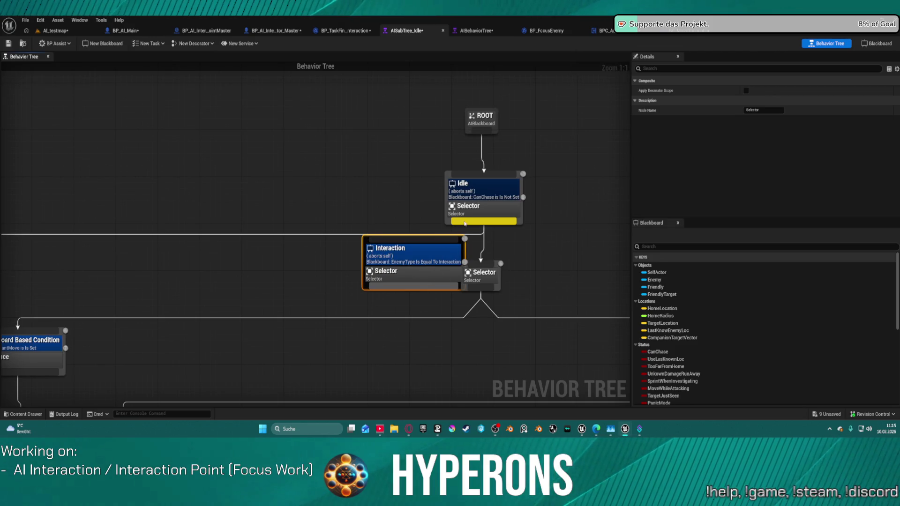
{"action": "mouse_move", "coordinate": [492, 216]}
{"action": "left_mouse_down"}
{"action": "mouse_move", "coordinate": [484, 199]}
{"action": "mouse_move", "coordinate": [486, 210]}
{"action": "left_mouse_up"}
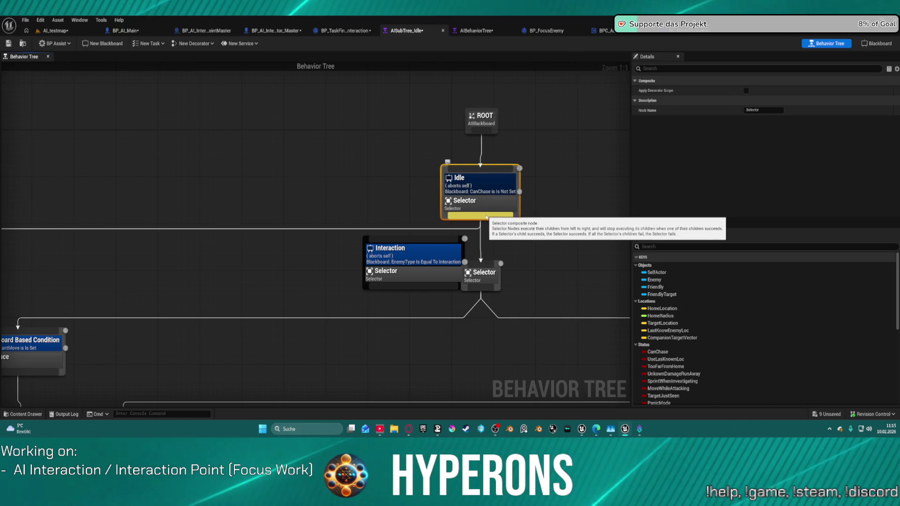
{"action": "mouse_move", "coordinate": [433, 279]}
{"action": "left_mouse_down"}
{"action": "mouse_move", "coordinate": [388, 153]}
{"action": "mouse_move", "coordinate": [391, 167]}
{"action": "left_mouse_up"}
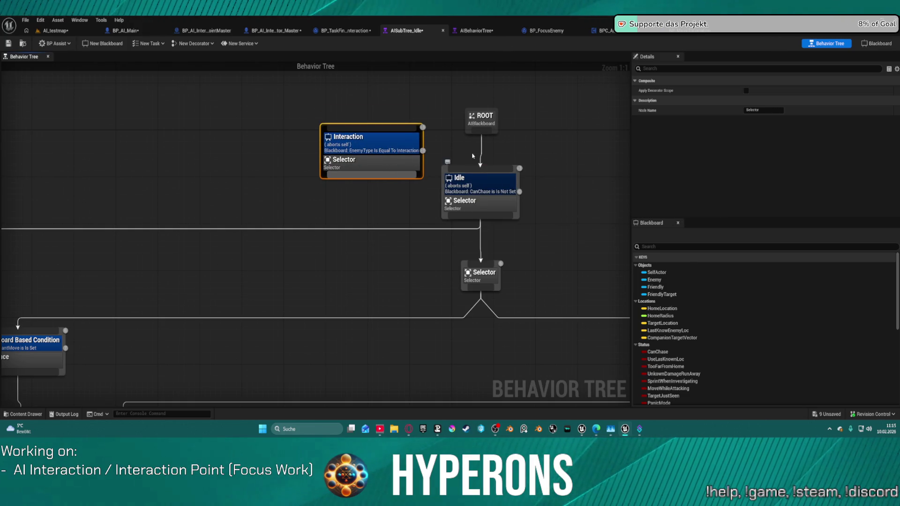
{"action": "left_click_drag", "start_coordinate": [477, 130], "coordinate": [373, 124]}
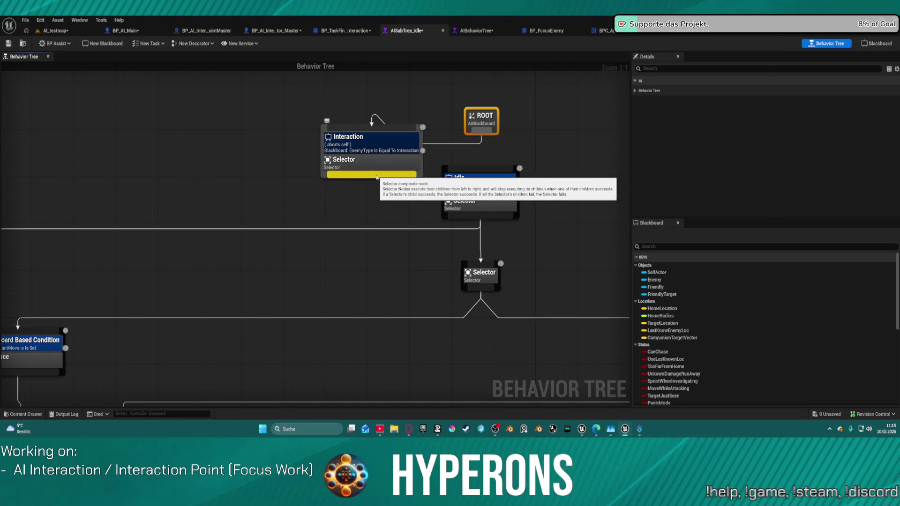
{"action": "left_click_drag", "start_coordinate": [380, 178], "coordinate": [478, 183]}
Rearrange ROOT above the Interaction node so the tree reads cleanly.
{"action": "mouse_move", "coordinate": [421, 178]}
{"action": "left_mouse_down"}
{"action": "mouse_move", "coordinate": [1, 187]}
{"action": "mouse_move", "coordinate": [21, 211]}
{"action": "mouse_move", "coordinate": [7, 244]}
{"action": "mouse_move", "coordinate": [5, 183]}
{"action": "mouse_move", "coordinate": [256, 255]}
{"action": "mouse_move", "coordinate": [225, 249]}
{"action": "left_mouse_up"}
{"action": "scroll", "coordinate": [21, 211], "scroll_direction": "down", "scroll_amount": 3}
{"action": "scroll", "coordinate": [559, 223], "scroll_direction": "down", "scroll_amount": 2}
{"action": "scroll", "coordinate": [559, 223], "scroll_direction": "down", "scroll_amount": 1}
{"action": "mouse_move", "coordinate": [559, 222]}
{"action": "left_mouse_down"}
{"action": "mouse_move", "coordinate": [313, 213]}
{"action": "mouse_move", "coordinate": [249, 183]}
{"action": "left_mouse_up"}
{"action": "scroll", "coordinate": [478, 197], "scroll_direction": "up", "scroll_amount": 3}
{"action": "mouse_move", "coordinate": [490, 161]}
{"action": "left_mouse_down"}
{"action": "mouse_move", "coordinate": [436, 100]}
{"action": "mouse_move", "coordinate": [398, 86]}
{"action": "left_mouse_up"}
{"action": "mouse_move", "coordinate": [432, 193]}
{"action": "left_mouse_down"}
{"action": "mouse_move", "coordinate": [408, 152]}
{"action": "mouse_move", "coordinate": [420, 163]}
{"action": "left_mouse_up"}
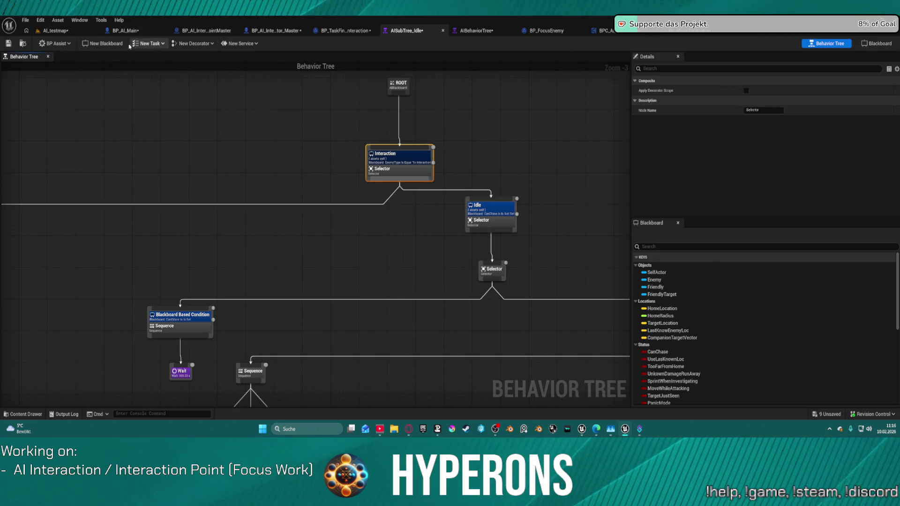
{"action": "left_click", "coordinate": [49, 31]}
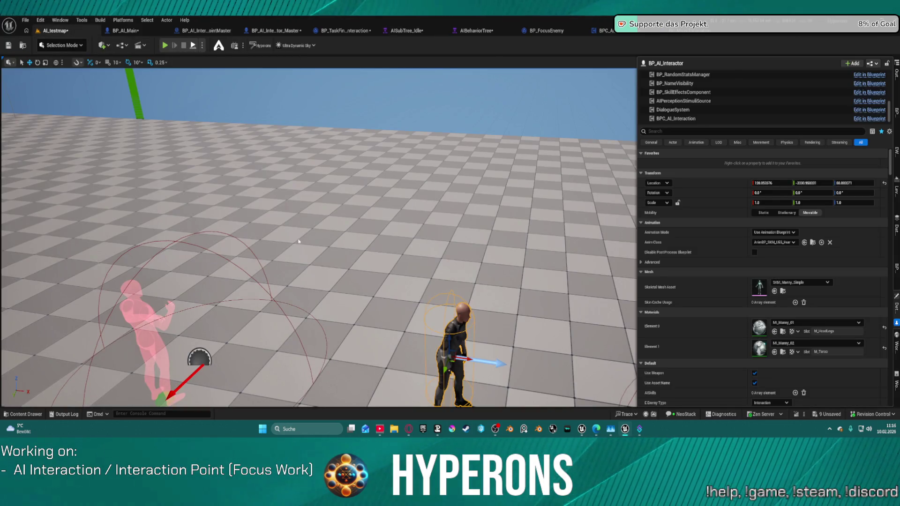
{"action": "key", "text": "alt+p"}
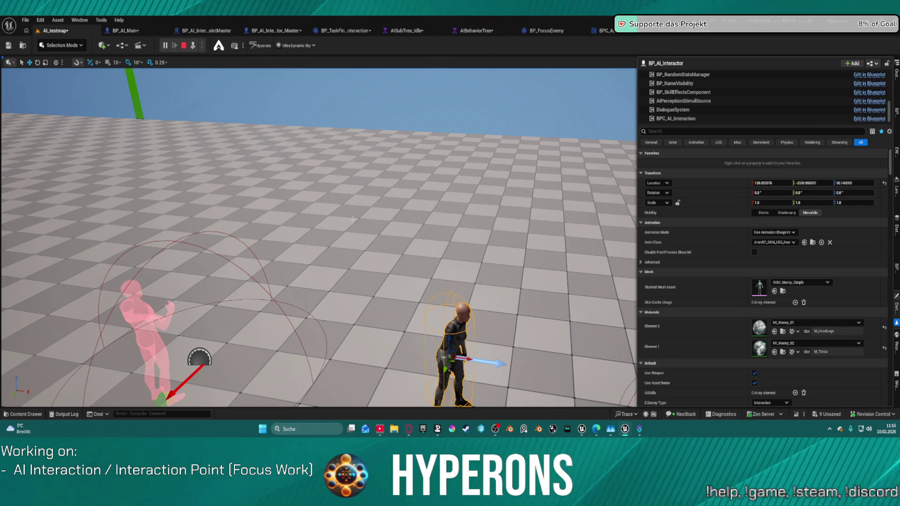
{"action": "left_click", "coordinate": [404, 32]}
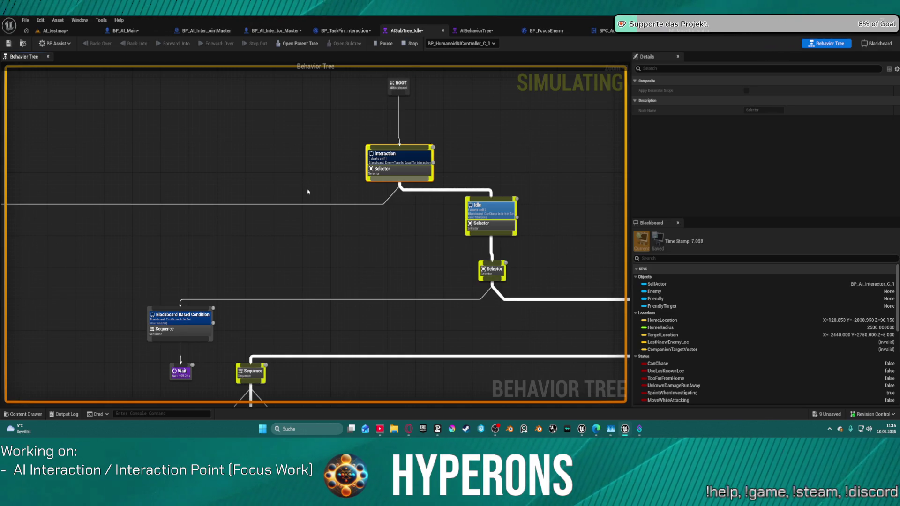
{"action": "scroll", "coordinate": [388, 164], "scroll_direction": "up", "scroll_amount": 2}
{"action": "left_click", "coordinate": [388, 157]}
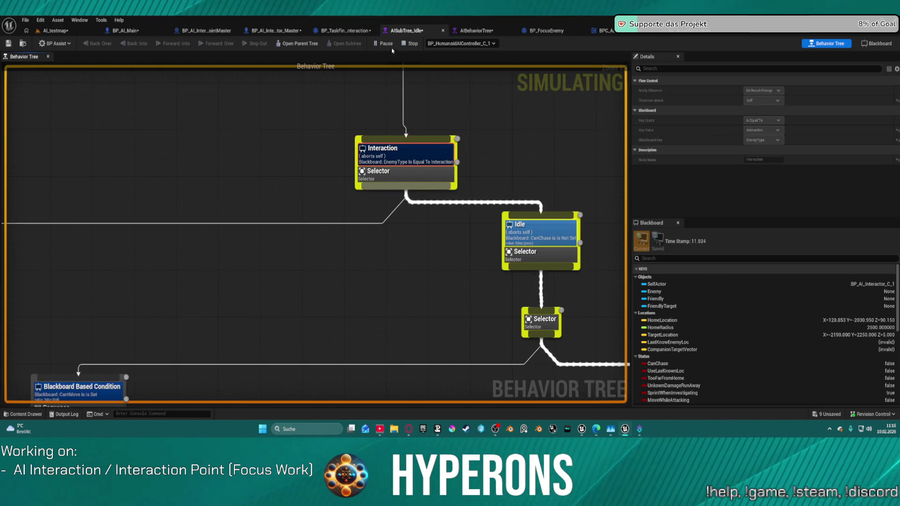
{"action": "left_click", "coordinate": [408, 44]}
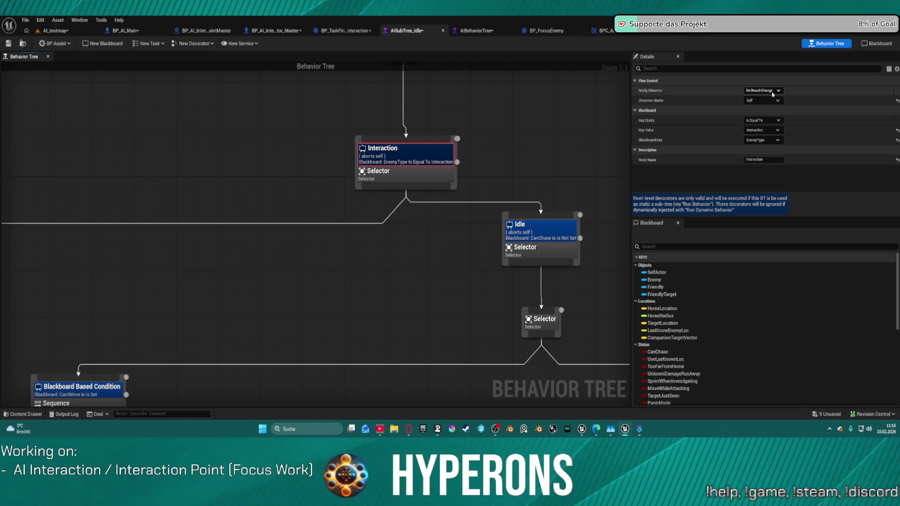
Set the Interaction decorator's Key Query to Is Not Equal To and play the level.
{"action": "left_click", "coordinate": [776, 121]}
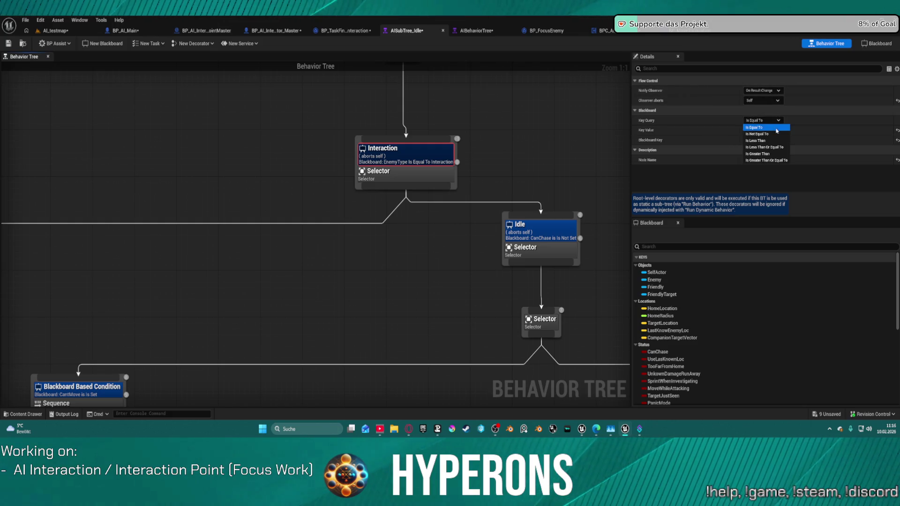
{"action": "left_click", "coordinate": [777, 134]}
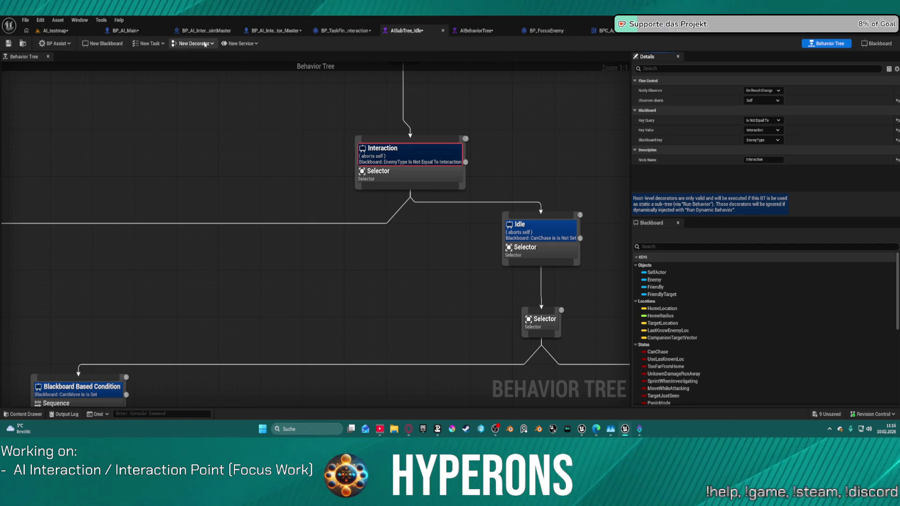
{"action": "left_click", "coordinate": [40, 31]}
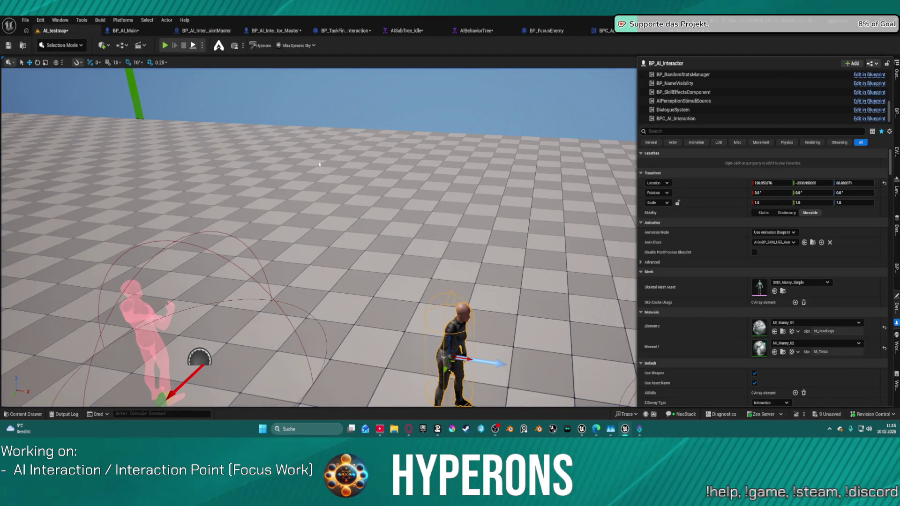
{"action": "key", "text": "alt+p"}
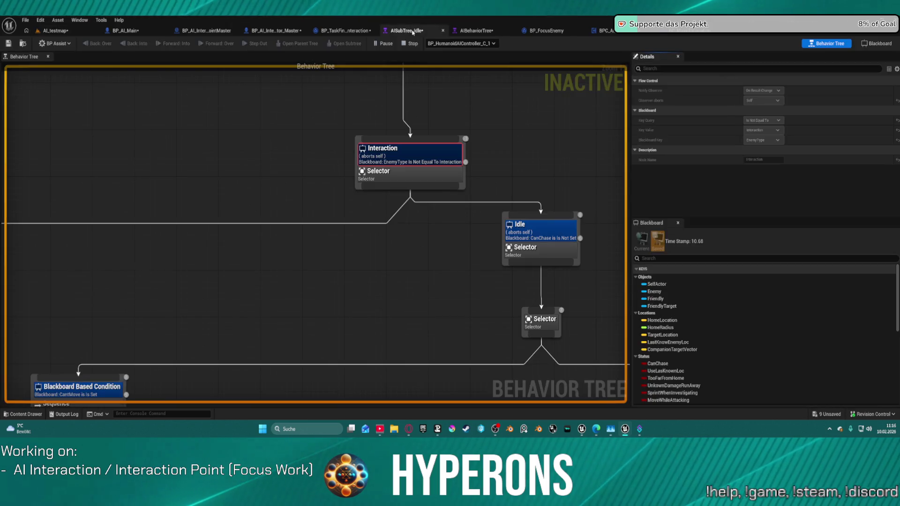
Check AISubTree_Idle during play, then restart the play session and view the AIBehaviorTree graph.
{"action": "left_click", "coordinate": [409, 31]}
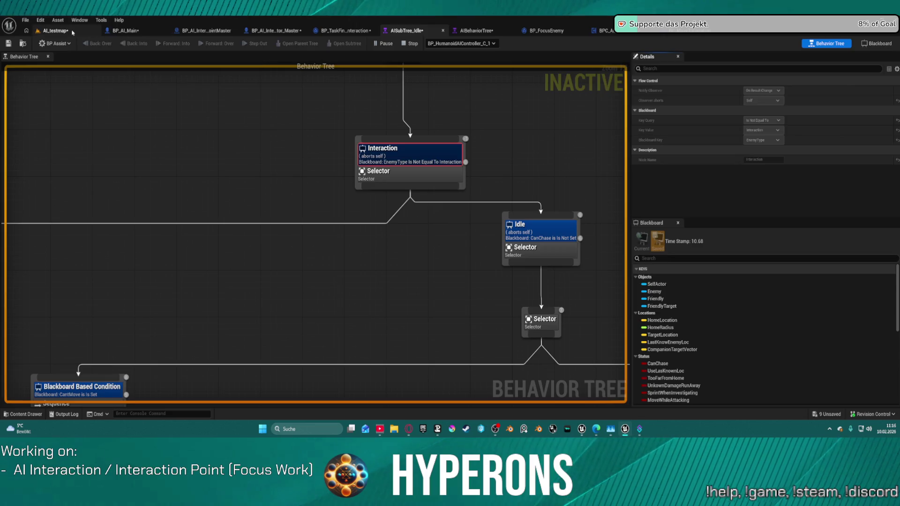
{"action": "left_click", "coordinate": [55, 31]}
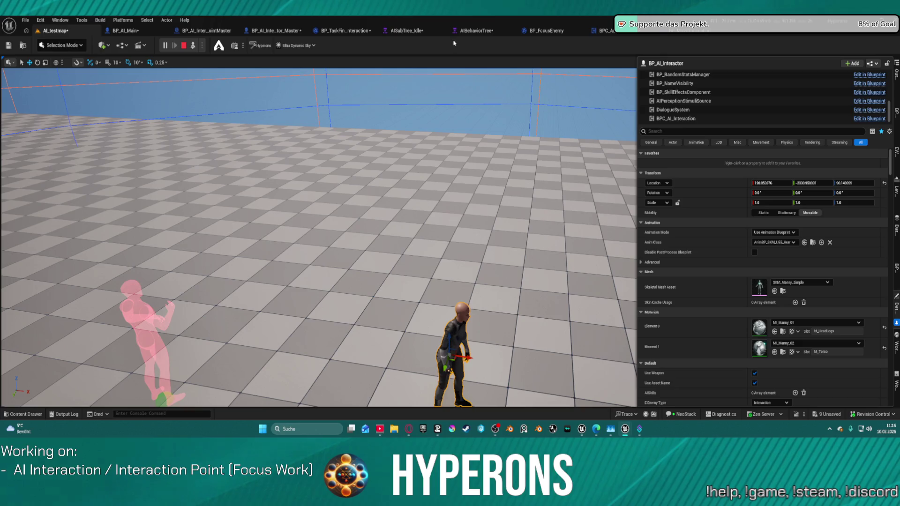
{"action": "left_click", "coordinate": [409, 30]}
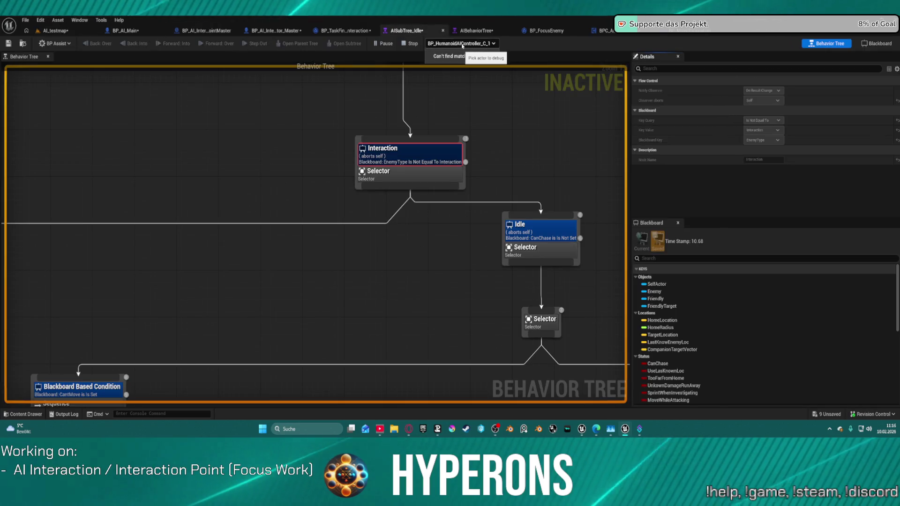
{"action": "left_click", "coordinate": [482, 44]}
{"action": "left_click", "coordinate": [472, 59]}
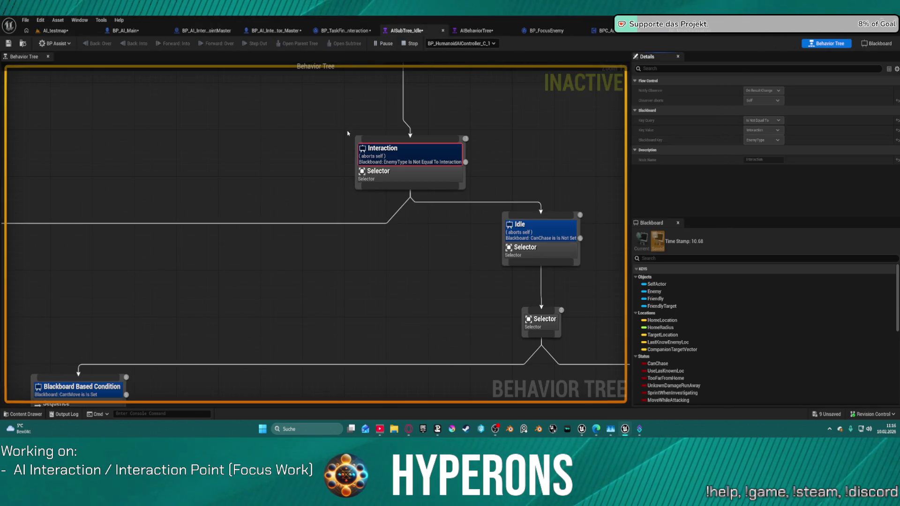
{"action": "left_click", "coordinate": [410, 43]}
{"action": "left_click", "coordinate": [43, 31]}
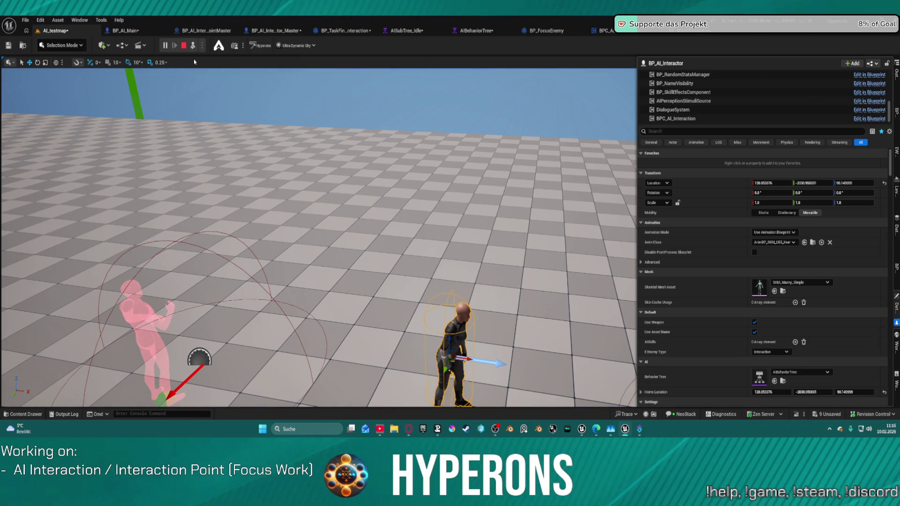
{"action": "key", "text": "alt+p"}
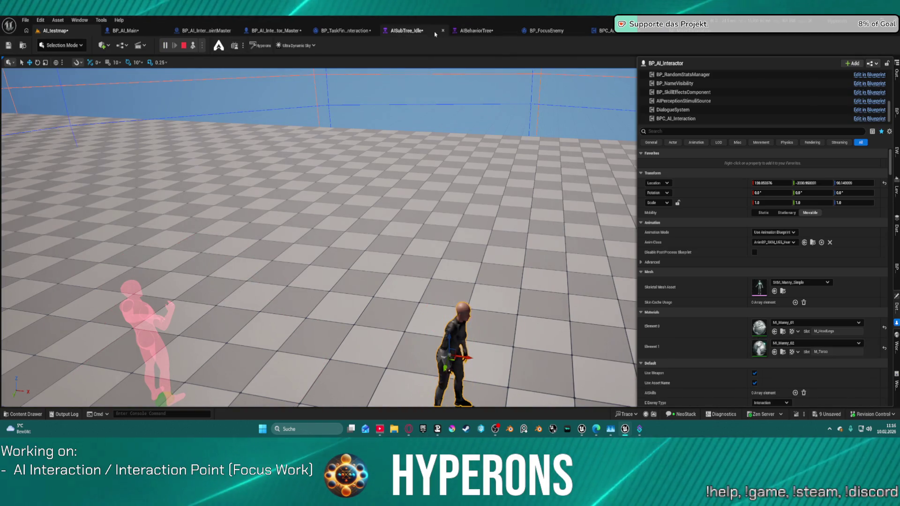
{"action": "left_click", "coordinate": [465, 29]}
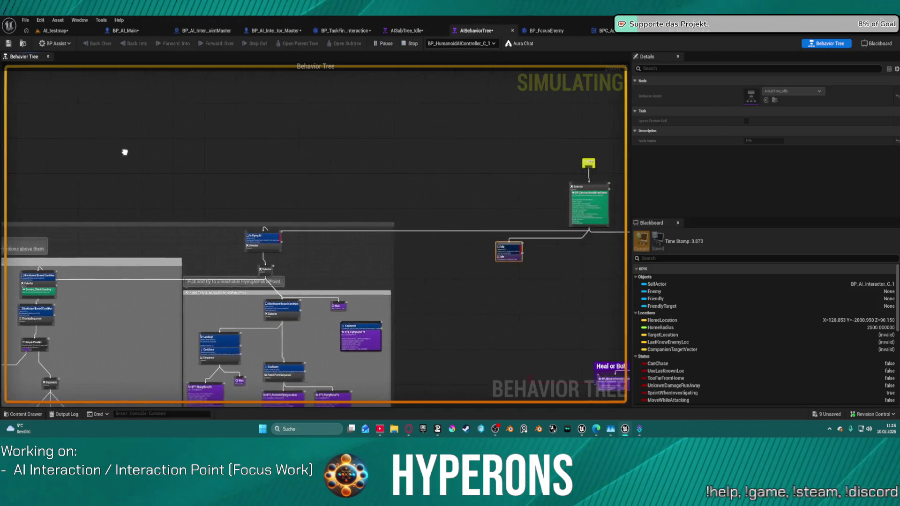
Stop the simulation and open the AISubTree_Idle subtree from the main tree's Idle node.
{"action": "scroll", "coordinate": [159, 139], "scroll_direction": "up", "scroll_amount": 2}
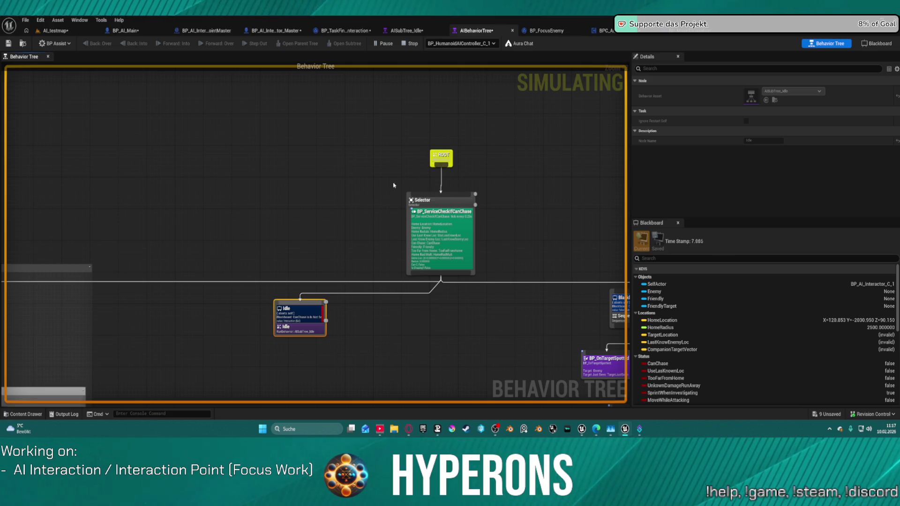
{"action": "left_click", "coordinate": [413, 44]}
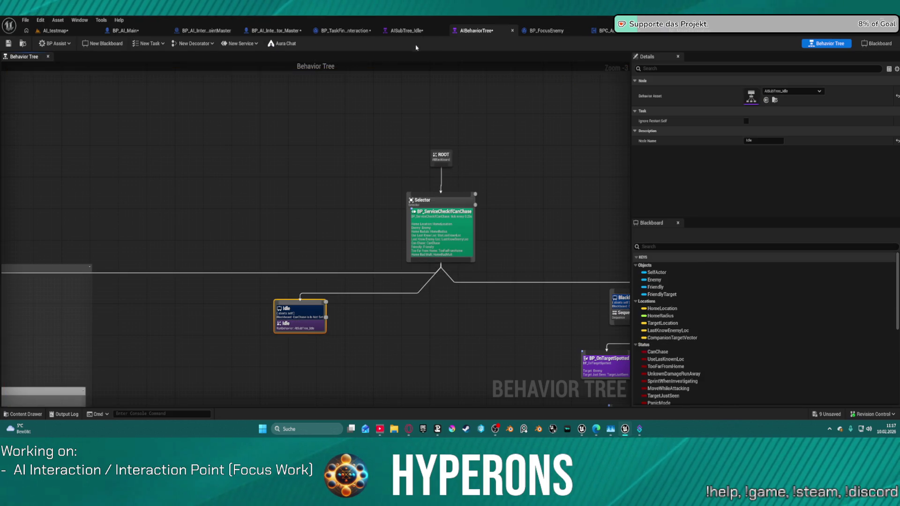
{"action": "left_click", "coordinate": [300, 313]}
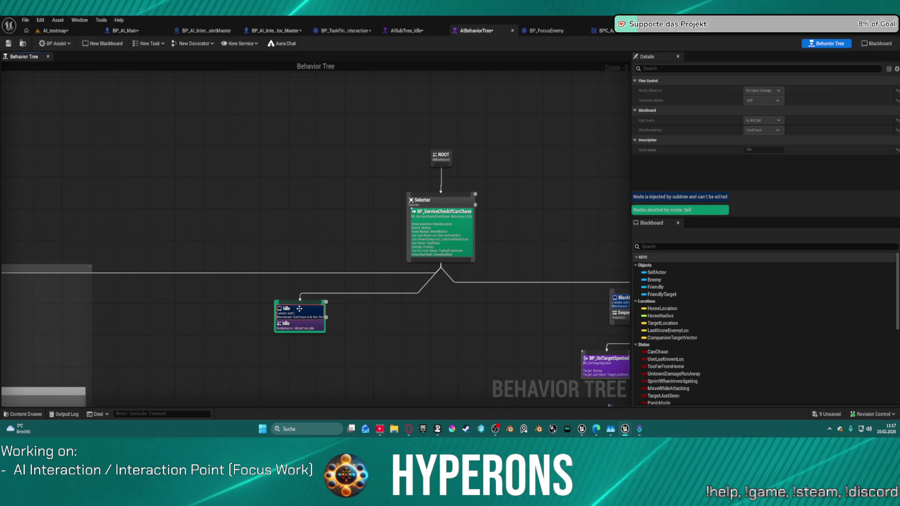
{"action": "double_click", "coordinate": [310, 325]}
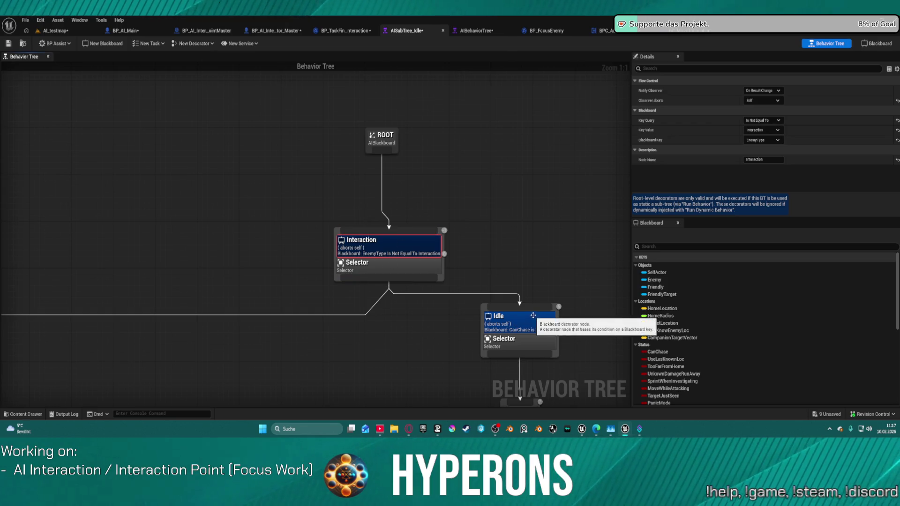
Reposition ROOT and wire its output to the Idle selector.
{"action": "mouse_move", "coordinate": [521, 307]}
{"action": "left_mouse_down"}
{"action": "mouse_move", "coordinate": [460, 258]}
{"action": "mouse_move", "coordinate": [387, 148]}
{"action": "left_mouse_up"}
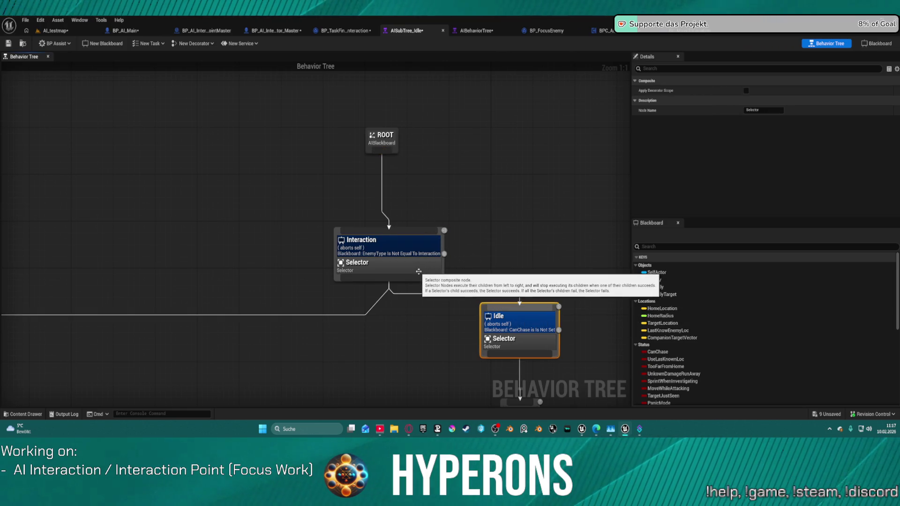
{"action": "left_click_drag", "start_coordinate": [432, 259], "coordinate": [492, 134]}
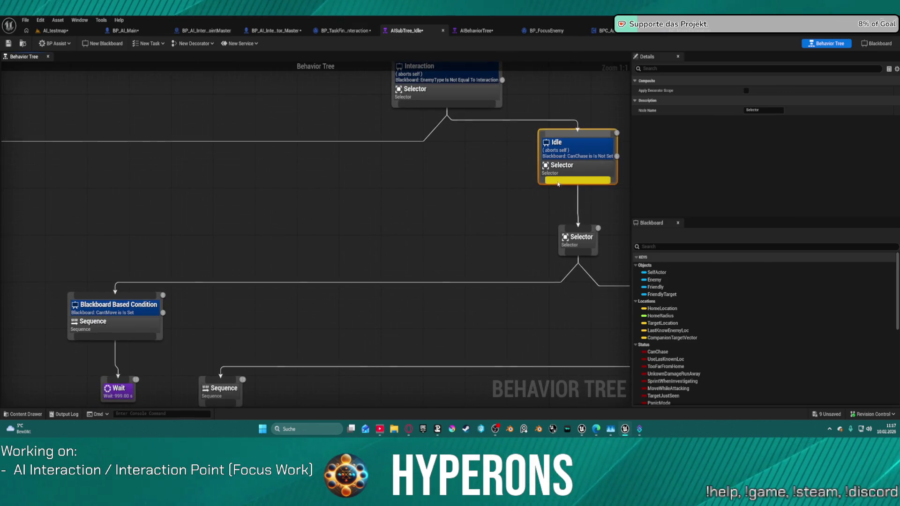
{"action": "left_click_drag", "start_coordinate": [554, 180], "coordinate": [460, 188]}
{"action": "mouse_move", "coordinate": [364, 181]}
{"action": "left_mouse_down"}
{"action": "mouse_move", "coordinate": [2, 183]}
{"action": "mouse_move", "coordinate": [1, 122]}
{"action": "mouse_move", "coordinate": [2, 141]}
{"action": "mouse_move", "coordinate": [129, 145]}
{"action": "mouse_move", "coordinate": [96, 146]}
{"action": "left_mouse_up"}
{"action": "scroll", "coordinate": [280, 168], "scroll_direction": "down", "scroll_amount": 4}
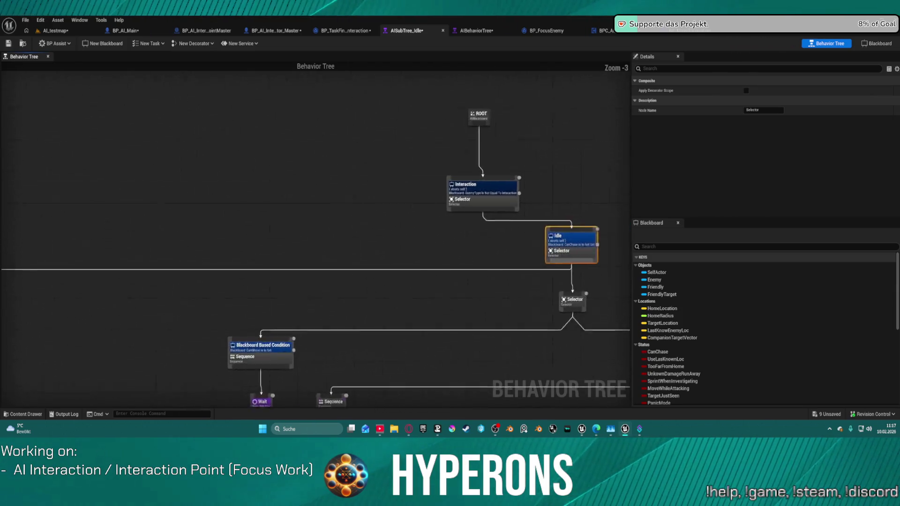
{"action": "left_click", "coordinate": [384, 232]}
{"action": "mouse_move", "coordinate": [358, 143]}
{"action": "left_mouse_down"}
{"action": "mouse_move", "coordinate": [403, 201]}
{"action": "mouse_move", "coordinate": [439, 151]}
{"action": "mouse_move", "coordinate": [445, 258]}
{"action": "left_mouse_up"}
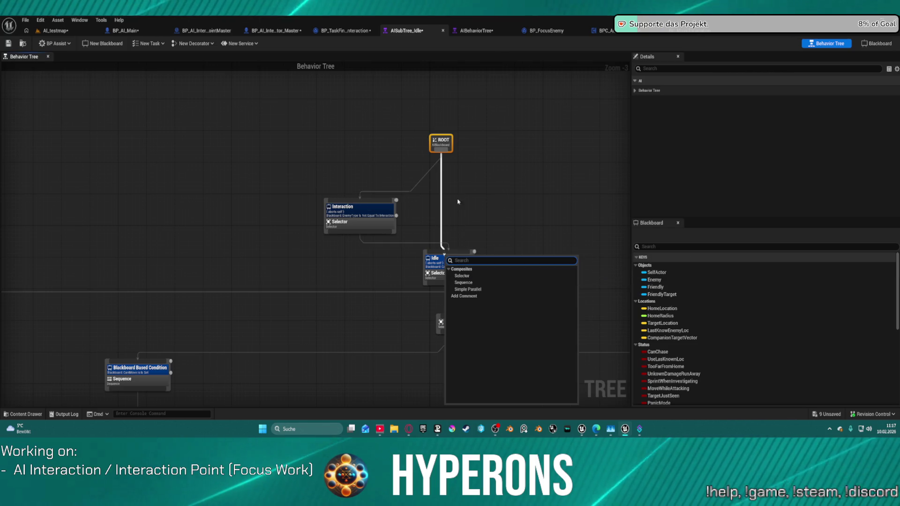
{"action": "left_click", "coordinate": [442, 149]}
{"action": "left_click_drag", "start_coordinate": [442, 149], "coordinate": [443, 251]}
Delete the old Interaction node and arrange the sequence, Move To and BP_TaskFindInteraction nodes.
{"action": "mouse_move", "coordinate": [289, 178]}
{"action": "left_mouse_down"}
{"action": "mouse_move", "coordinate": [396, 235]}
{"action": "mouse_move", "coordinate": [389, 233]}
{"action": "left_mouse_up"}
{"action": "key", "text": "Delete"}
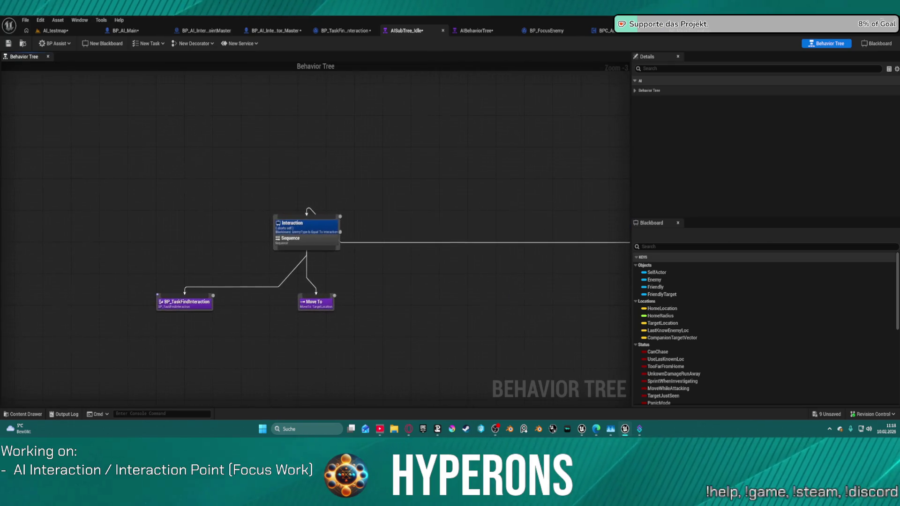
{"action": "left_click_drag", "start_coordinate": [322, 239], "coordinate": [329, 271]}
{"action": "mouse_move", "coordinate": [309, 304]}
{"action": "left_mouse_down"}
{"action": "mouse_move", "coordinate": [327, 323]}
{"action": "mouse_move", "coordinate": [324, 344]}
{"action": "left_mouse_up"}
{"action": "mouse_move", "coordinate": [192, 302]}
{"action": "left_mouse_down"}
{"action": "mouse_move", "coordinate": [192, 330]}
{"action": "mouse_move", "coordinate": [203, 308]}
{"action": "left_mouse_up"}
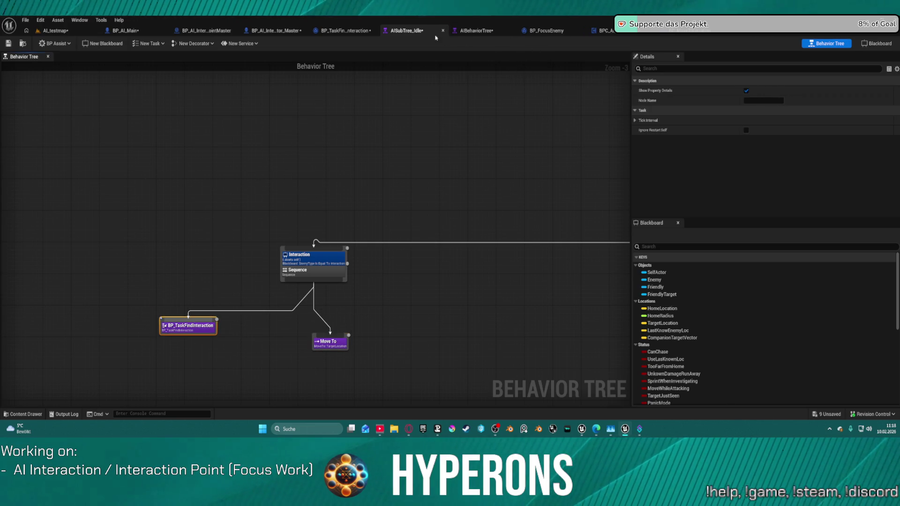
{"action": "left_click", "coordinate": [344, 31]}
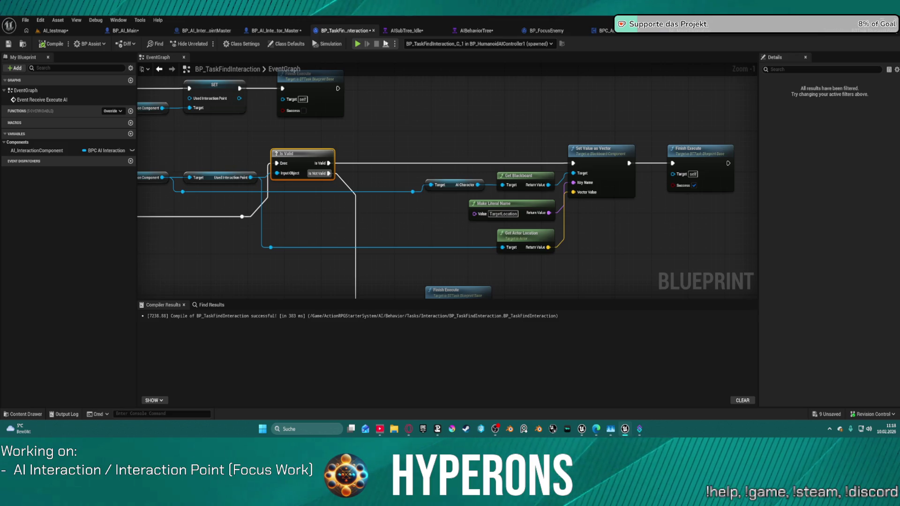
Simulate with Alt+P and follow AISubTree_Idle's Interaction branch as Move To targets TargetLocation.
{"action": "key", "text": "alt+p"}
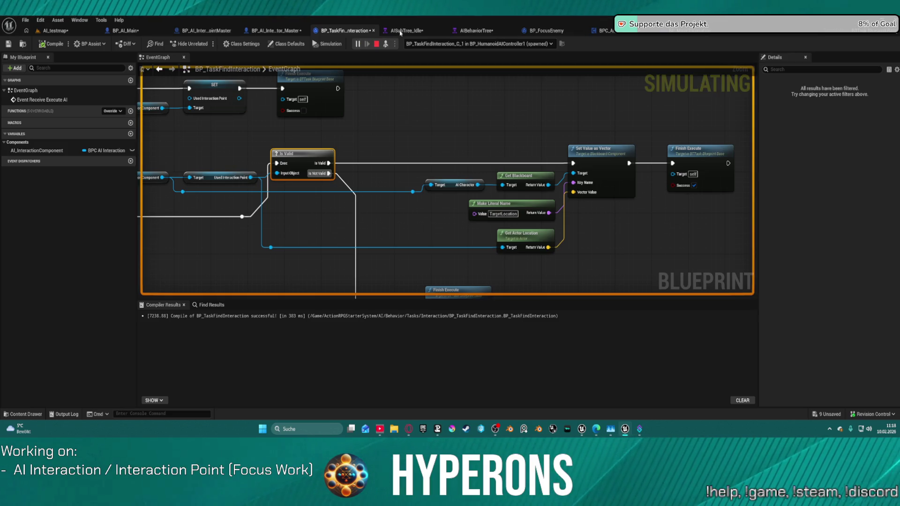
{"action": "left_click", "coordinate": [400, 31]}
{"action": "mouse_move", "coordinate": [488, 246]}
{"action": "left_mouse_down"}
{"action": "mouse_move", "coordinate": [142, 197]}
{"action": "mouse_move", "coordinate": [326, 195]}
{"action": "left_mouse_up"}
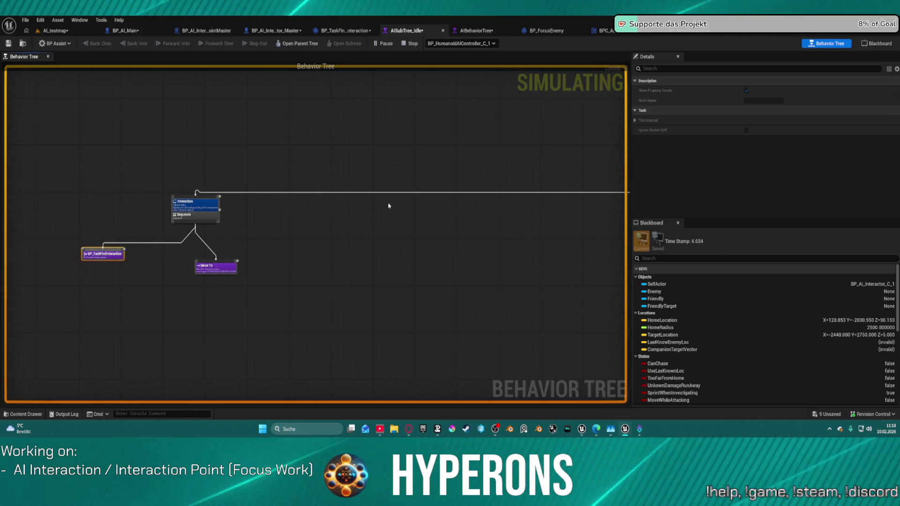
{"action": "mouse_move", "coordinate": [389, 205]}
{"action": "left_mouse_down"}
{"action": "mouse_move", "coordinate": [120, 234]}
{"action": "mouse_move", "coordinate": [174, 237]}
{"action": "left_mouse_up"}
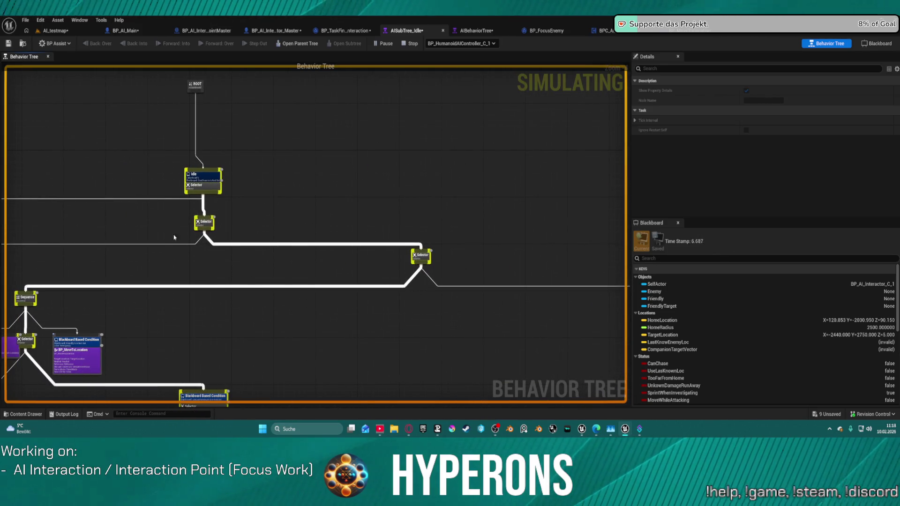
{"action": "mouse_move", "coordinate": [468, 263]}
{"action": "left_mouse_down"}
{"action": "mouse_move", "coordinate": [225, 178]}
{"action": "mouse_move", "coordinate": [446, 201]}
{"action": "left_mouse_up"}
{"action": "scroll", "coordinate": [424, 272], "scroll_direction": "up", "scroll_amount": 4}
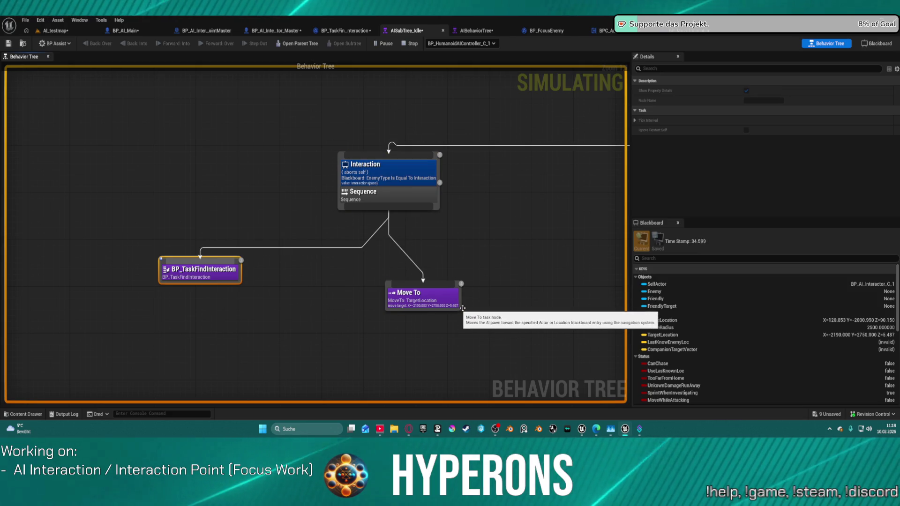
{"action": "mouse_move", "coordinate": [538, 273]}
{"action": "left_mouse_down"}
{"action": "mouse_move", "coordinate": [422, 235]}
{"action": "mouse_move", "coordinate": [269, 213]}
{"action": "mouse_move", "coordinate": [36, 238]}
{"action": "mouse_move", "coordinate": [37, 322]}
{"action": "mouse_move", "coordinate": [10, 357]}
{"action": "mouse_move", "coordinate": [89, 192]}
{"action": "left_mouse_up"}
{"action": "left_click_drag", "start_coordinate": [76, 326], "coordinate": [76, 326]}
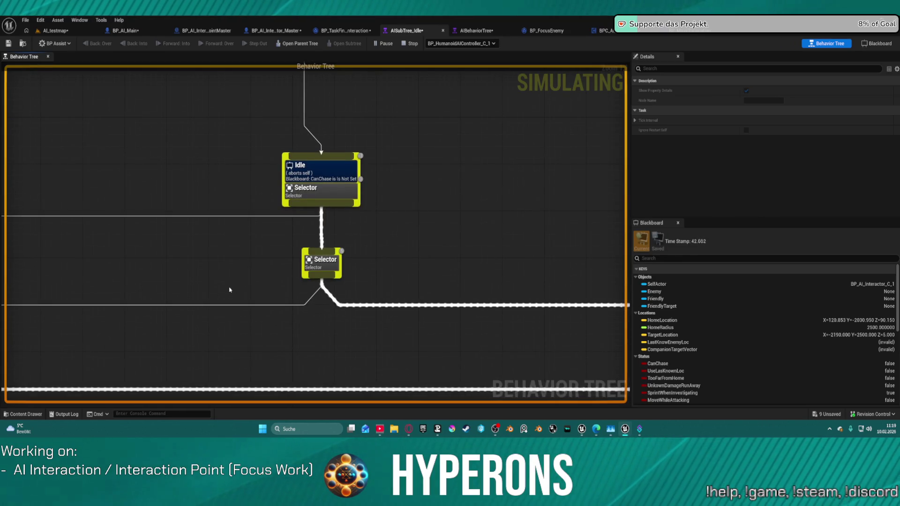
{"action": "left_click_drag", "start_coordinate": [183, 258], "coordinate": [469, 305]}
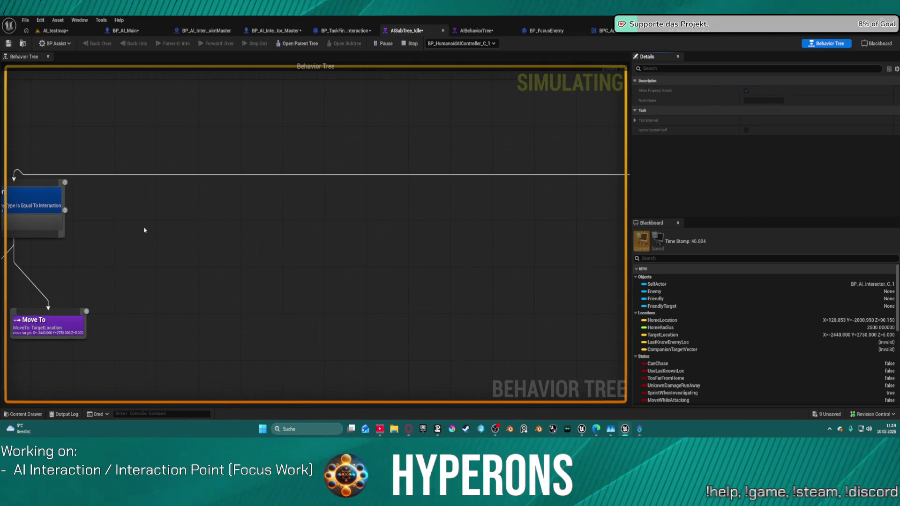
{"action": "left_click_drag", "start_coordinate": [145, 230], "coordinate": [336, 238]}
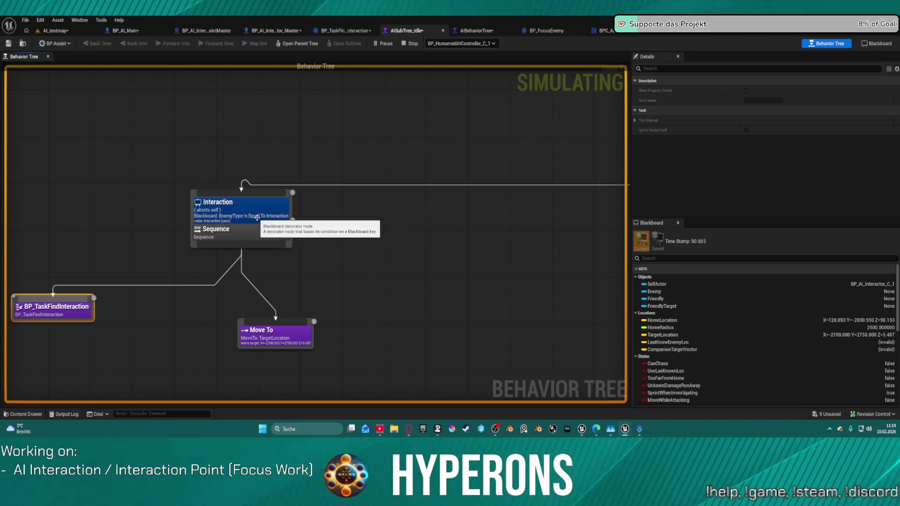
Stop the simulation and add a Wait task under the Interaction sequence.
{"action": "left_click", "coordinate": [407, 44]}
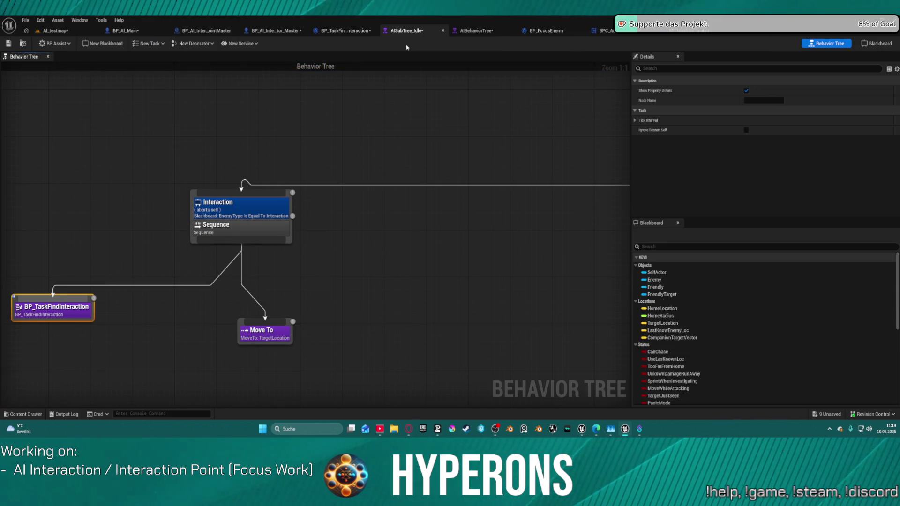
{"action": "scroll", "coordinate": [316, 245], "scroll_direction": "down", "scroll_amount": 5}
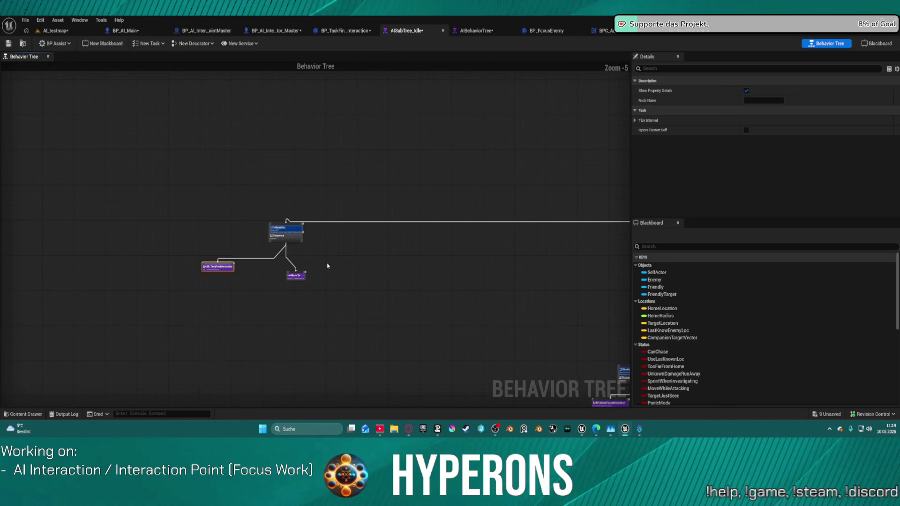
{"action": "scroll", "coordinate": [328, 264], "scroll_direction": "up", "scroll_amount": 5}
{"action": "mouse_move", "coordinate": [290, 223]}
{"action": "left_mouse_down"}
{"action": "mouse_move", "coordinate": [422, 302]}
{"action": "mouse_move", "coordinate": [416, 291]}
{"action": "left_mouse_up"}
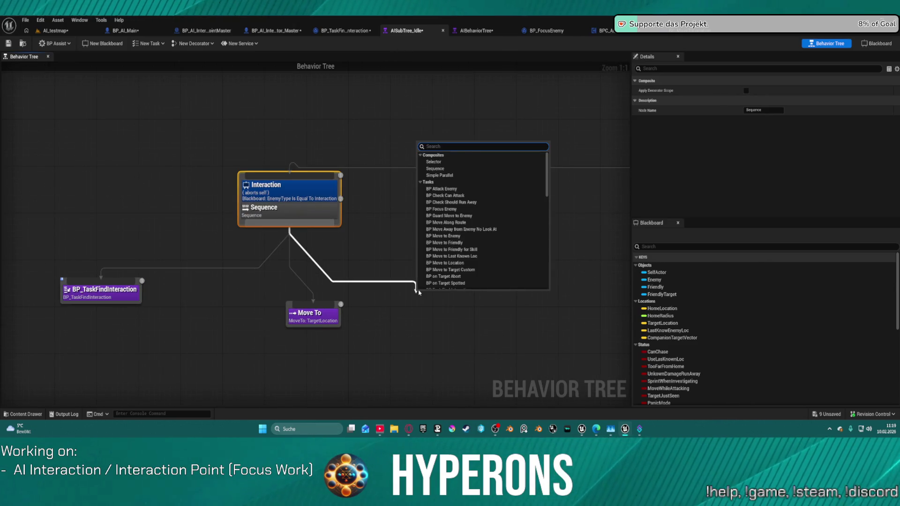
{"action": "type", "text": "wait"}
{"action": "key", "text": "Return"}
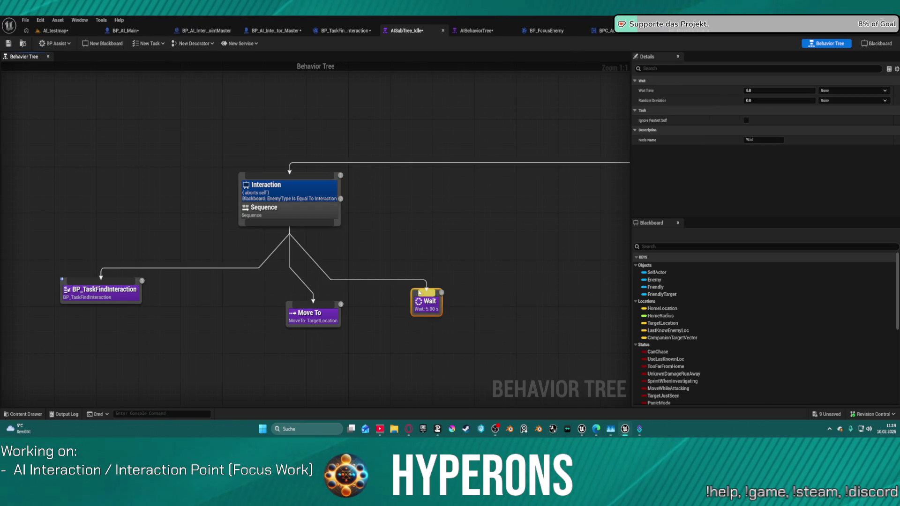
Place Wait between BP_TaskFindInteraction and Move To with a Wait Time of 10.
{"action": "mouse_move", "coordinate": [430, 302]}
{"action": "left_mouse_down"}
{"action": "mouse_move", "coordinate": [231, 296]}
{"action": "mouse_move", "coordinate": [249, 333]}
{"action": "left_mouse_up"}
{"action": "mouse_move", "coordinate": [313, 315]}
{"action": "left_mouse_down"}
{"action": "mouse_move", "coordinate": [451, 287]}
{"action": "mouse_move", "coordinate": [486, 291]}
{"action": "left_mouse_up"}
{"action": "left_click_drag", "start_coordinate": [253, 331], "coordinate": [332, 319]}
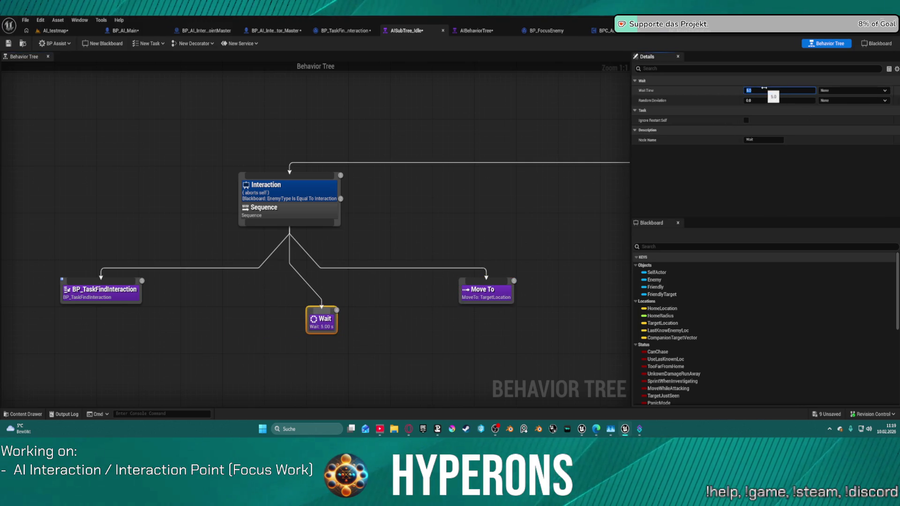
{"action": "type", "text": "0"}
{"action": "key", "text": "Return"}
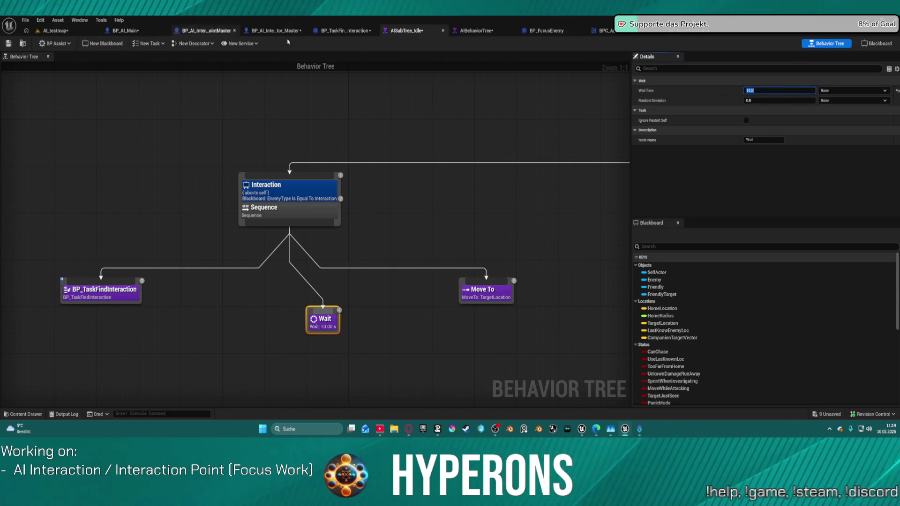
Return to the BP_TaskFindInteraction blueprint and start simulating the level.
{"action": "left_click", "coordinate": [474, 31]}
{"action": "left_click", "coordinate": [404, 30]}
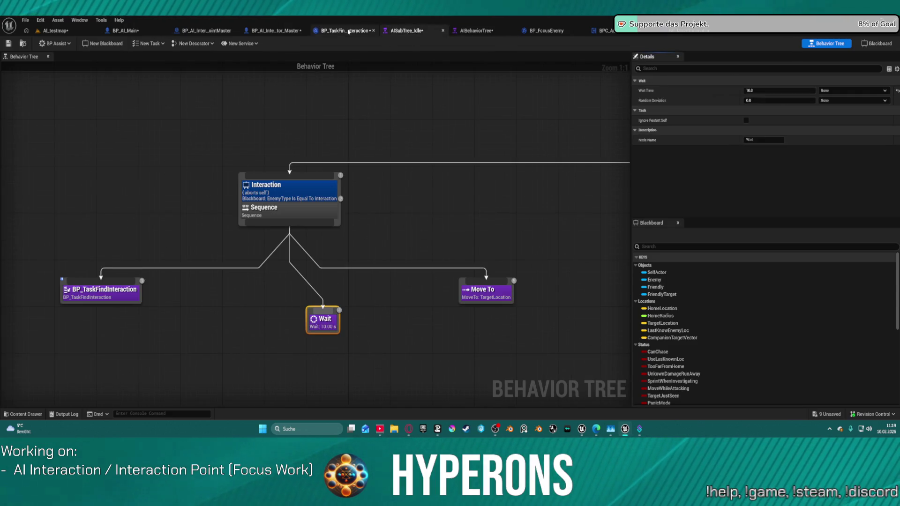
{"action": "left_click", "coordinate": [349, 31]}
{"action": "left_click", "coordinate": [386, 44]}
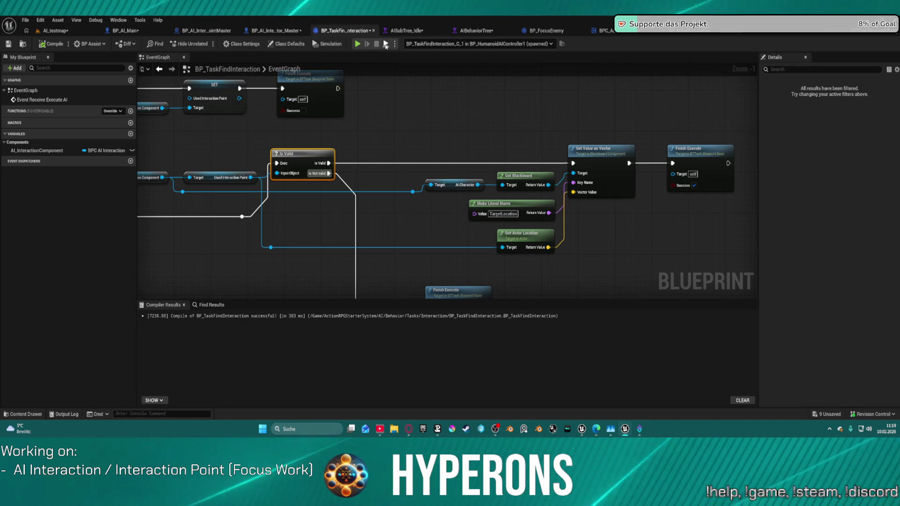
Watch AISubTree_Idle pause on the 10-second Wait, then stop the simulation.
{"action": "left_click", "coordinate": [420, 30]}
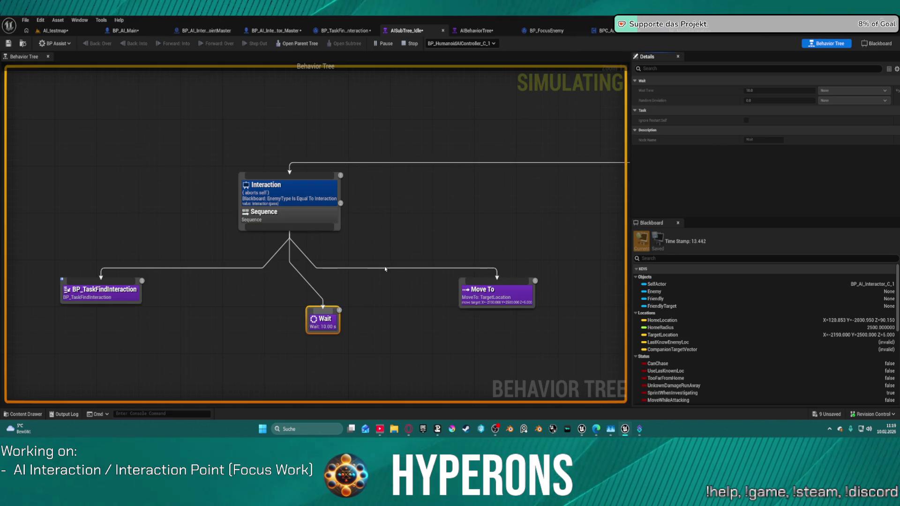
{"action": "scroll", "coordinate": [301, 227], "scroll_direction": "down", "scroll_amount": 3}
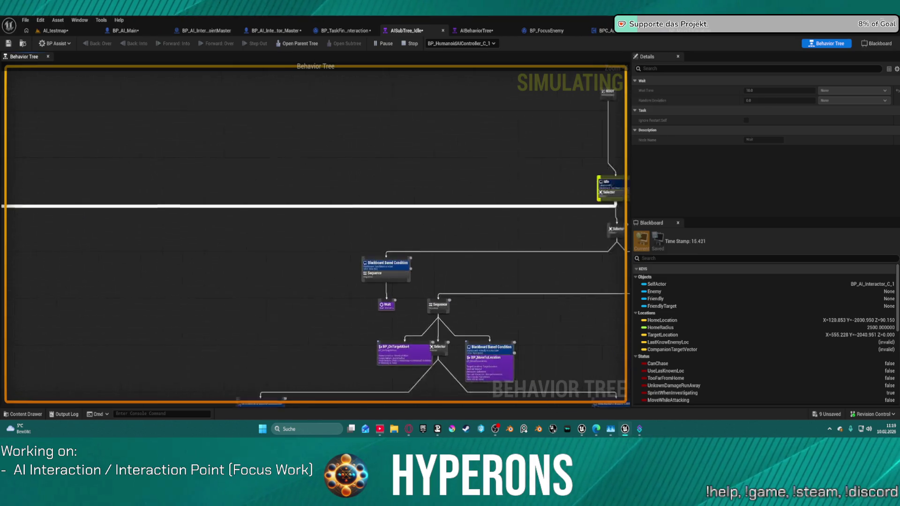
{"action": "scroll", "coordinate": [418, 229], "scroll_direction": "up", "scroll_amount": 3}
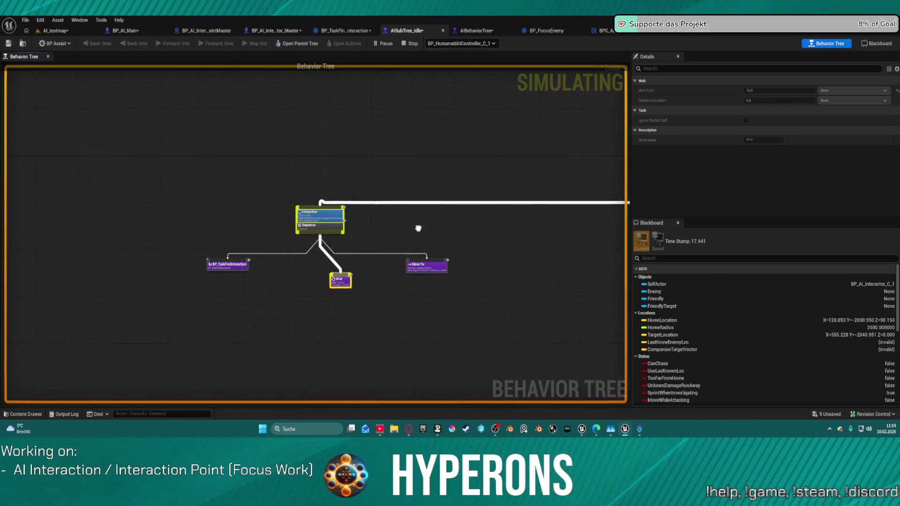
{"action": "scroll", "coordinate": [489, 240], "scroll_direction": "up", "scroll_amount": 2}
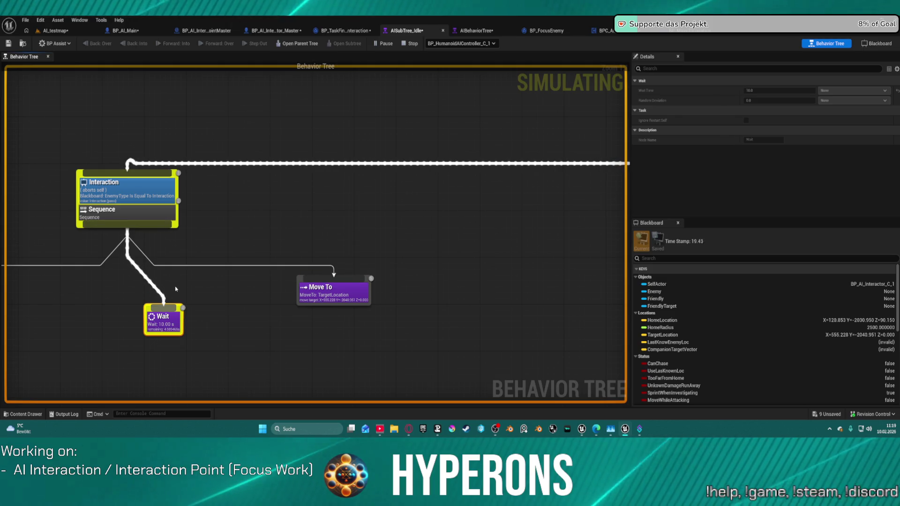
{"action": "key", "text": "Escape"}
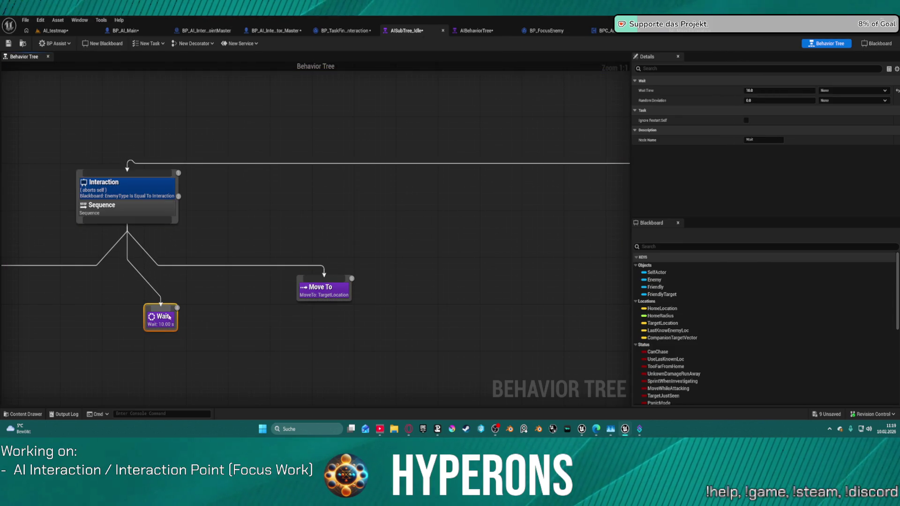
Reorder the tasks so Move To precedes Wait, then play AI_testmap in the editor.
{"action": "left_click_drag", "start_coordinate": [161, 318], "coordinate": [414, 278]}
{"action": "mouse_move", "coordinate": [308, 293]}
{"action": "left_mouse_down"}
{"action": "mouse_move", "coordinate": [166, 310]}
{"action": "mouse_move", "coordinate": [98, 303]}
{"action": "left_mouse_up"}
{"action": "left_click_drag", "start_coordinate": [413, 283], "coordinate": [353, 304]}
{"action": "left_click", "coordinate": [54, 31]}
{"action": "left_click", "coordinate": [200, 47]}
{"action": "left_click", "coordinate": [225, 192]}
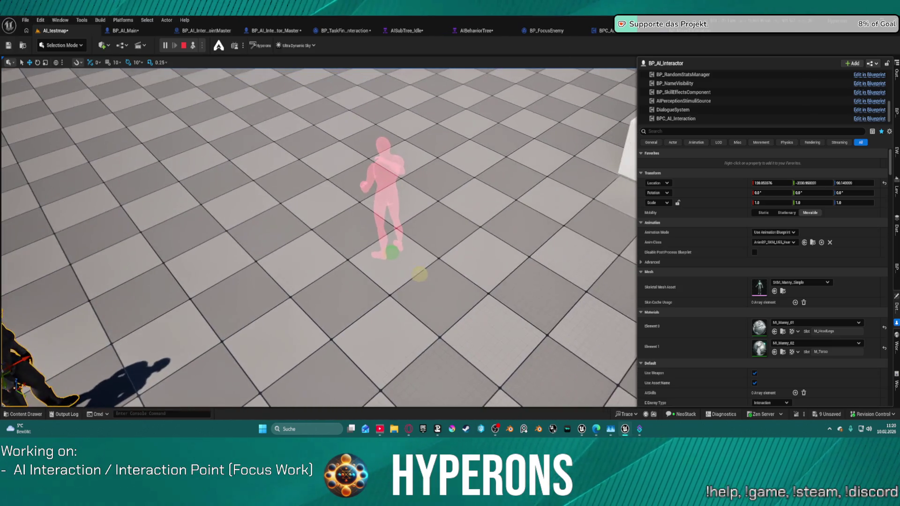
Frame the character, stop the play session, and review BP_TaskFindInteraction's event graph.
{"action": "key", "text": "f"}
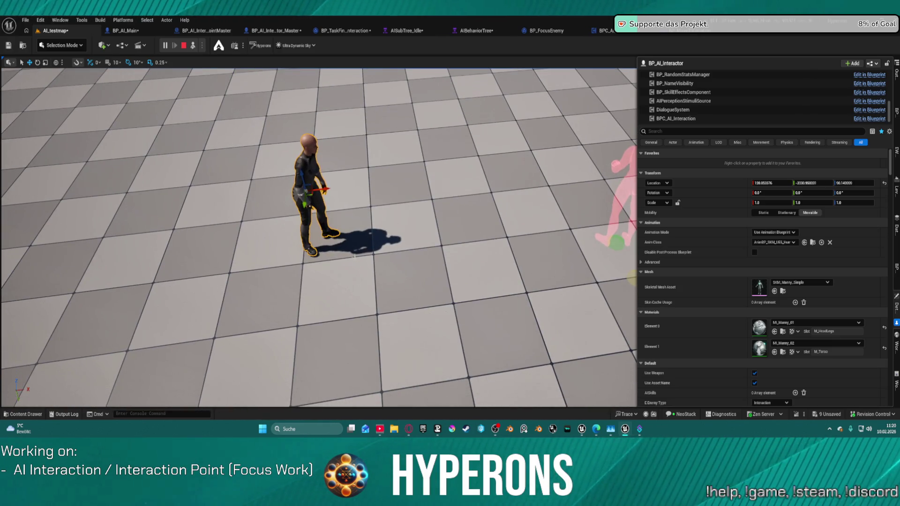
{"action": "key", "text": "Escape"}
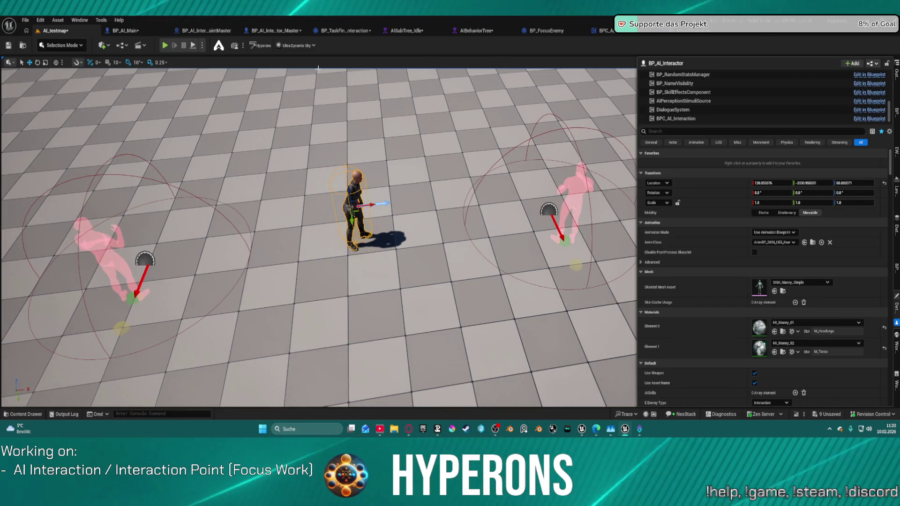
{"action": "left_click", "coordinate": [346, 32]}
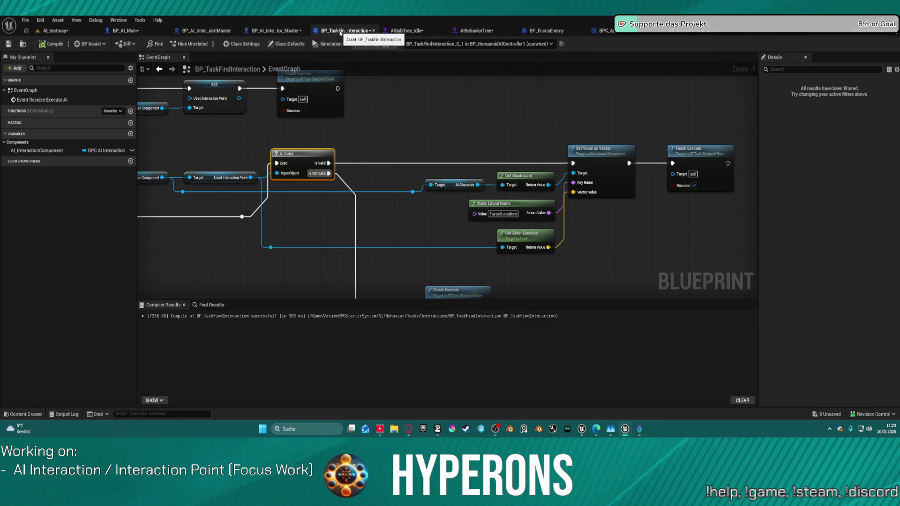
{"action": "mouse_move", "coordinate": [309, 133]}
{"action": "left_mouse_down"}
{"action": "mouse_move", "coordinate": [579, 111]}
{"action": "mouse_move", "coordinate": [641, 176]}
{"action": "mouse_move", "coordinate": [628, 182]}
{"action": "left_mouse_up"}
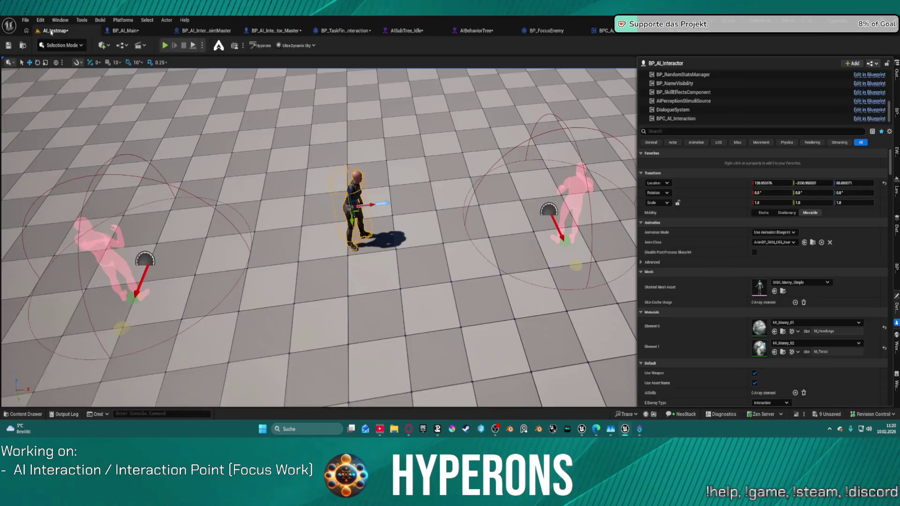
Move the two interaction points in AI_testmap to new positions along X and Y.
{"action": "left_click", "coordinate": [56, 31]}
{"action": "mouse_move", "coordinate": [275, 166]}
{"action": "left_mouse_down"}
{"action": "mouse_move", "coordinate": [239, 246]}
{"action": "mouse_move", "coordinate": [202, 281]}
{"action": "mouse_move", "coordinate": [221, 254]}
{"action": "mouse_move", "coordinate": [331, 212]}
{"action": "left_mouse_up"}
{"action": "left_click", "coordinate": [194, 257]}
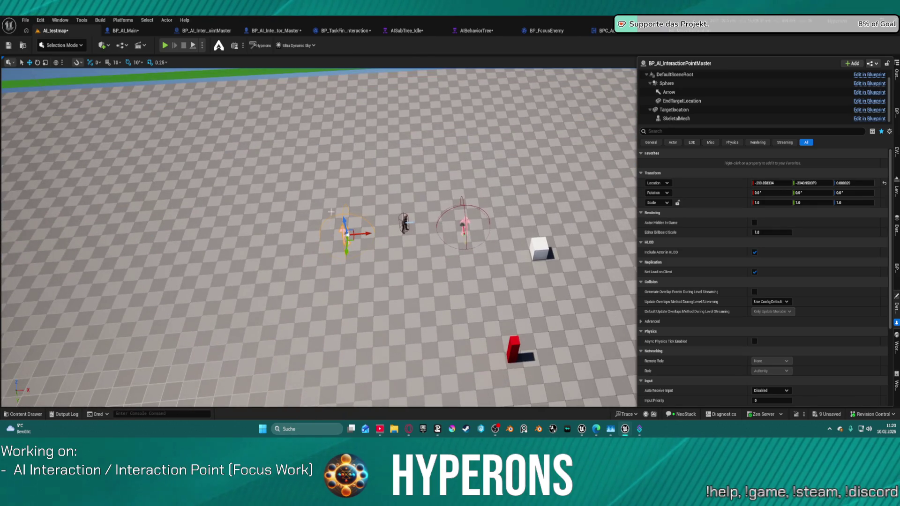
{"action": "left_click_drag", "start_coordinate": [298, 238], "coordinate": [255, 243]}
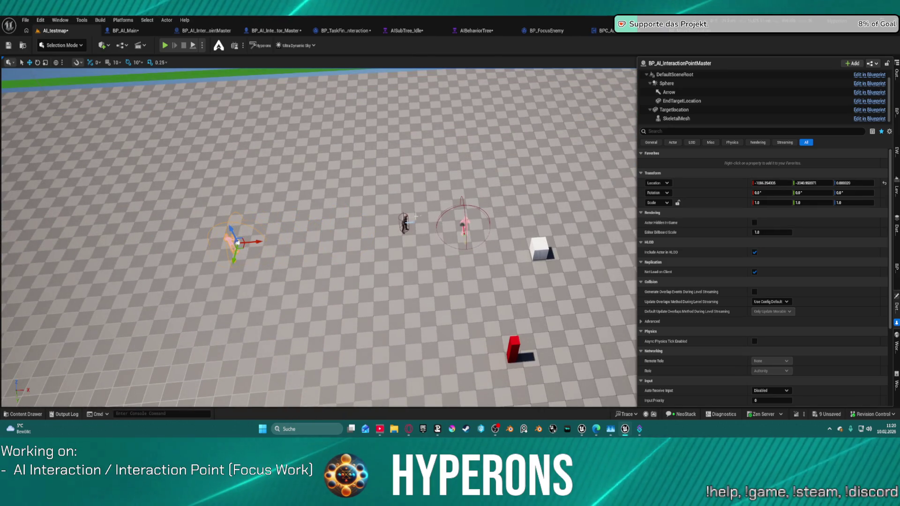
{"action": "left_click", "coordinate": [463, 227]}
{"action": "left_click_drag", "start_coordinate": [486, 226], "coordinate": [594, 217]}
{"action": "left_click", "coordinate": [405, 221]}
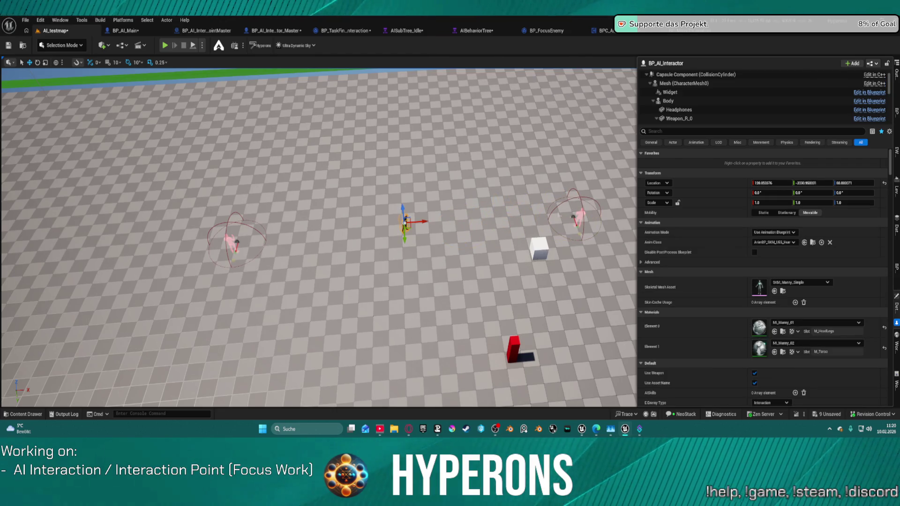
{"action": "left_click", "coordinate": [574, 221]}
{"action": "mouse_move", "coordinate": [577, 232]}
{"action": "left_mouse_down"}
{"action": "mouse_move", "coordinate": [550, 190]}
{"action": "mouse_move", "coordinate": [561, 270]}
{"action": "left_mouse_up"}
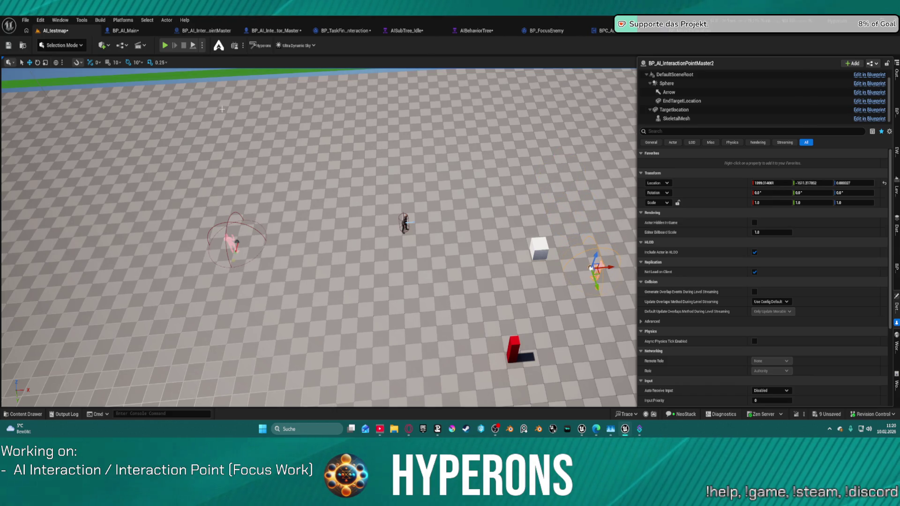
Simulate the level and debug AISubTree_Idle live.
{"action": "left_click", "coordinate": [193, 46]}
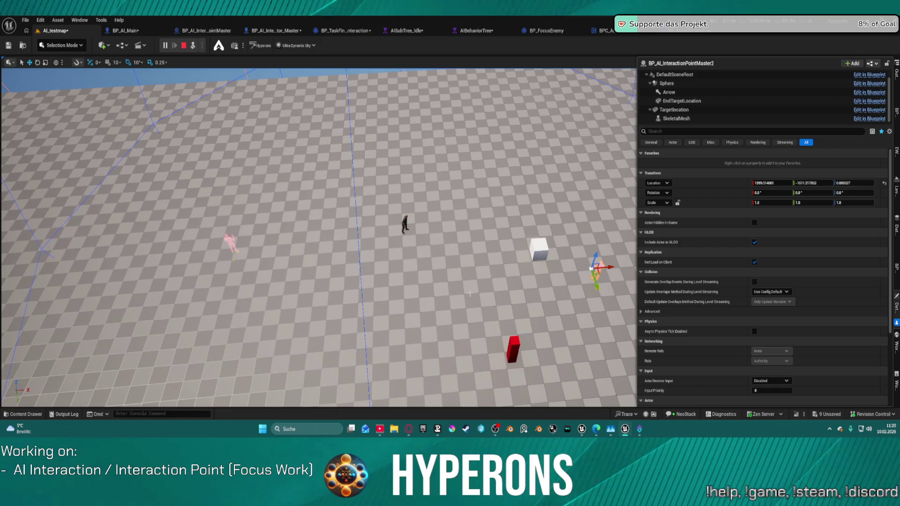
{"action": "left_click", "coordinate": [406, 30]}
{"action": "scroll", "coordinate": [450, 227], "scroll_direction": "down", "scroll_amount": 5}
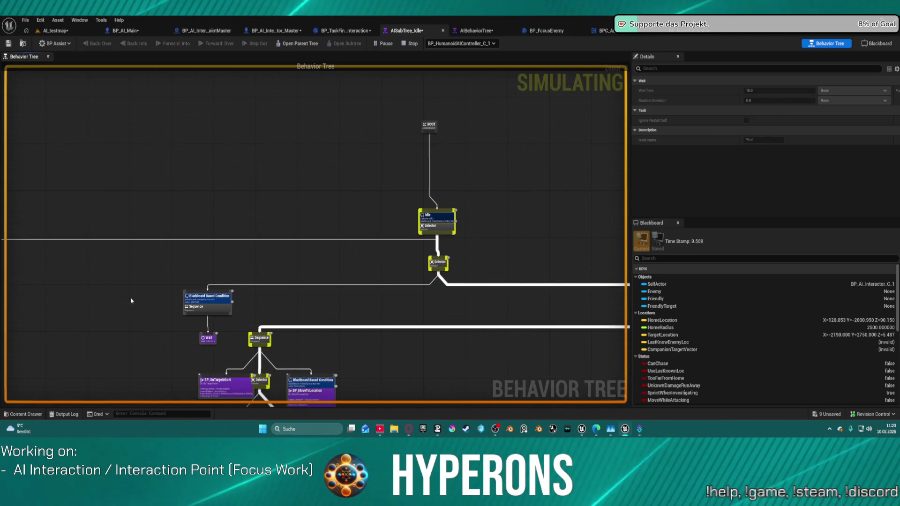
Trace the running Idle subtree into BP_TaskFindInteraction's Is Valid and Finish Execute chain, then stop.
{"action": "left_click_drag", "start_coordinate": [131, 302], "coordinate": [480, 252]}
{"action": "mouse_move", "coordinate": [383, 253]}
{"action": "left_mouse_down"}
{"action": "mouse_move", "coordinate": [371, 241]}
{"action": "mouse_move", "coordinate": [468, 231]}
{"action": "mouse_move", "coordinate": [68, 223]}
{"action": "left_mouse_up"}
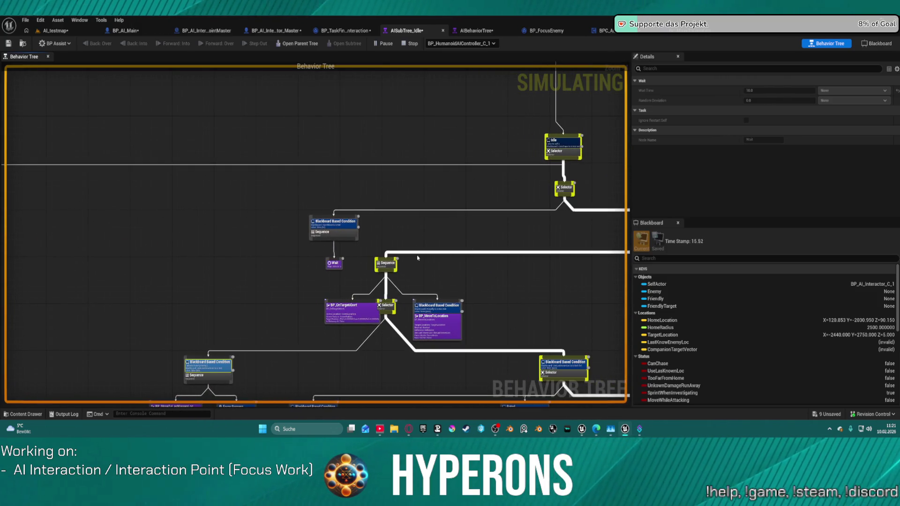
{"action": "left_click", "coordinate": [603, 30]}
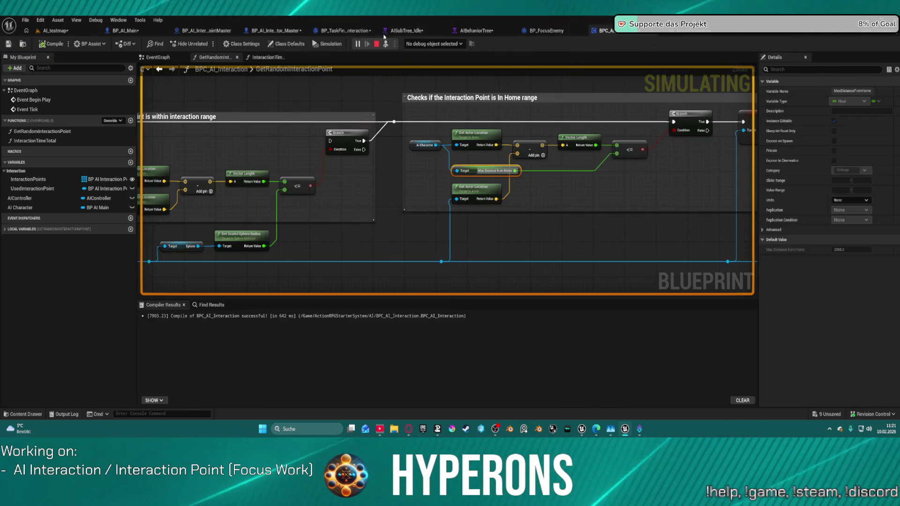
{"action": "left_click", "coordinate": [357, 31]}
{"action": "mouse_move", "coordinate": [584, 185]}
{"action": "left_mouse_down"}
{"action": "mouse_move", "coordinate": [188, 185]}
{"action": "mouse_move", "coordinate": [161, 149]}
{"action": "mouse_move", "coordinate": [483, 139]}
{"action": "mouse_move", "coordinate": [462, 134]}
{"action": "mouse_move", "coordinate": [654, 158]}
{"action": "mouse_move", "coordinate": [634, 160]}
{"action": "mouse_move", "coordinate": [899, 168]}
{"action": "mouse_move", "coordinate": [862, 172]}
{"action": "left_mouse_up"}
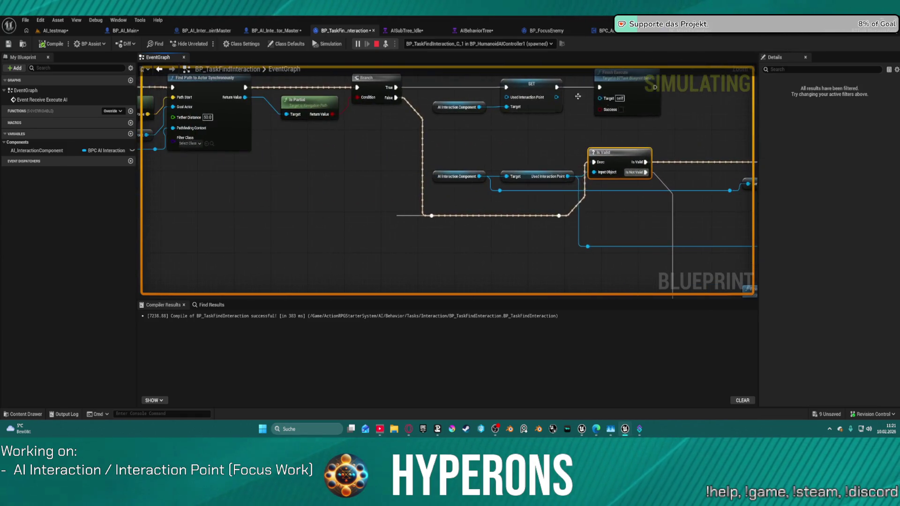
{"action": "left_click", "coordinate": [378, 44]}
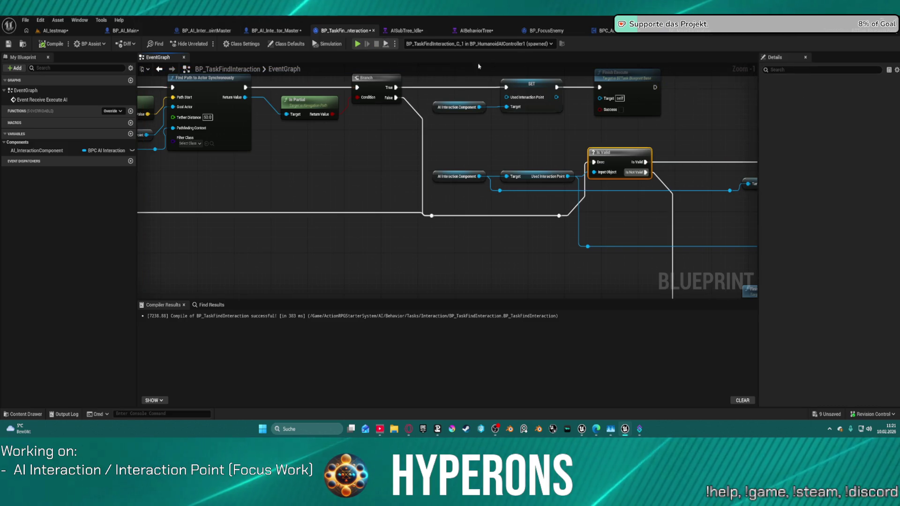
Review GetRandomInteractionPoint's SET, GET, Branch and Return nodes, then open BP_AI_InteractionPointMaster.
{"action": "left_click", "coordinate": [638, 34]}
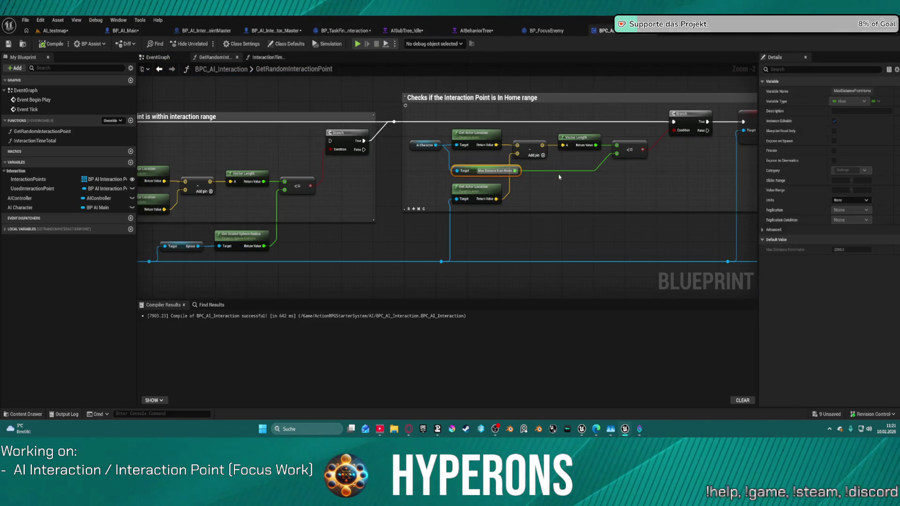
{"action": "mouse_move", "coordinate": [611, 189]}
{"action": "left_mouse_down"}
{"action": "mouse_move", "coordinate": [374, 183]}
{"action": "mouse_move", "coordinate": [283, 172]}
{"action": "left_mouse_up"}
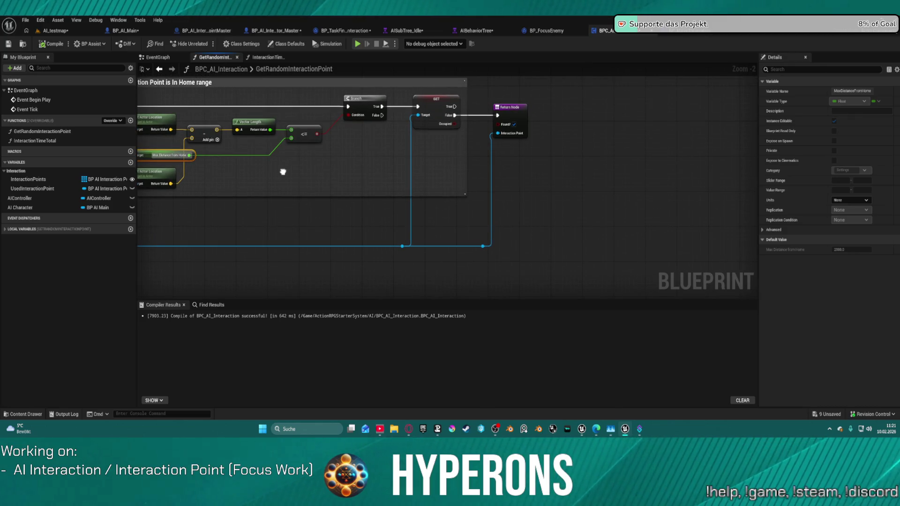
{"action": "scroll", "coordinate": [283, 172], "scroll_direction": "down", "scroll_amount": 4}
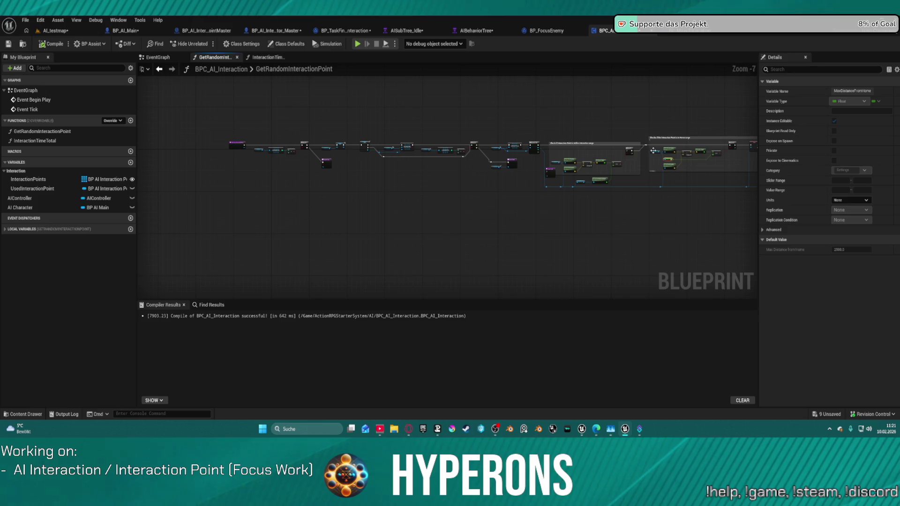
{"action": "scroll", "coordinate": [503, 175], "scroll_direction": "up", "scroll_amount": 3}
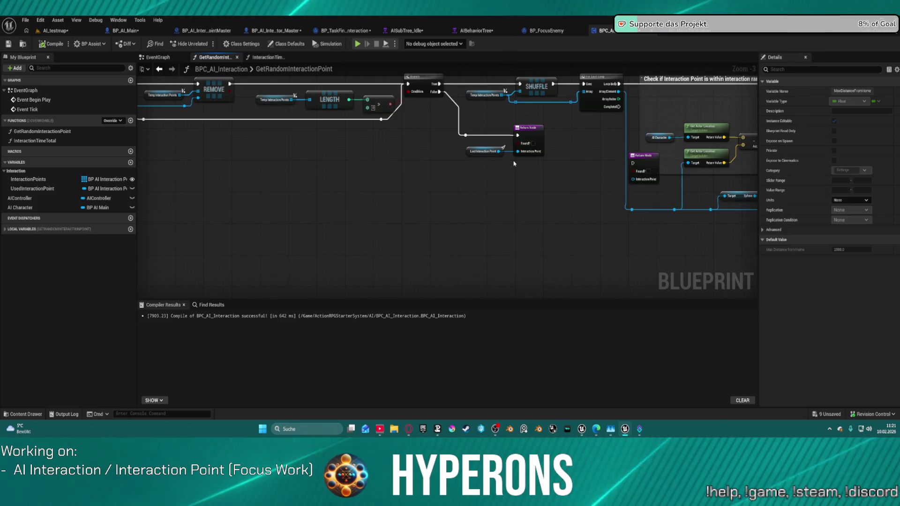
{"action": "mouse_move", "coordinate": [327, 147]}
{"action": "left_mouse_down"}
{"action": "mouse_move", "coordinate": [610, 128]}
{"action": "mouse_move", "coordinate": [639, 202]}
{"action": "mouse_move", "coordinate": [541, 196]}
{"action": "left_mouse_up"}
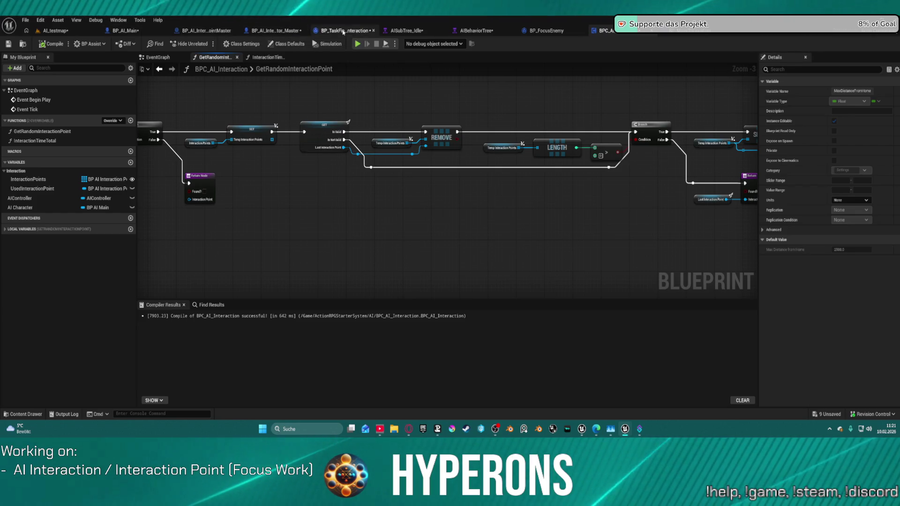
{"action": "left_click", "coordinate": [223, 31]}
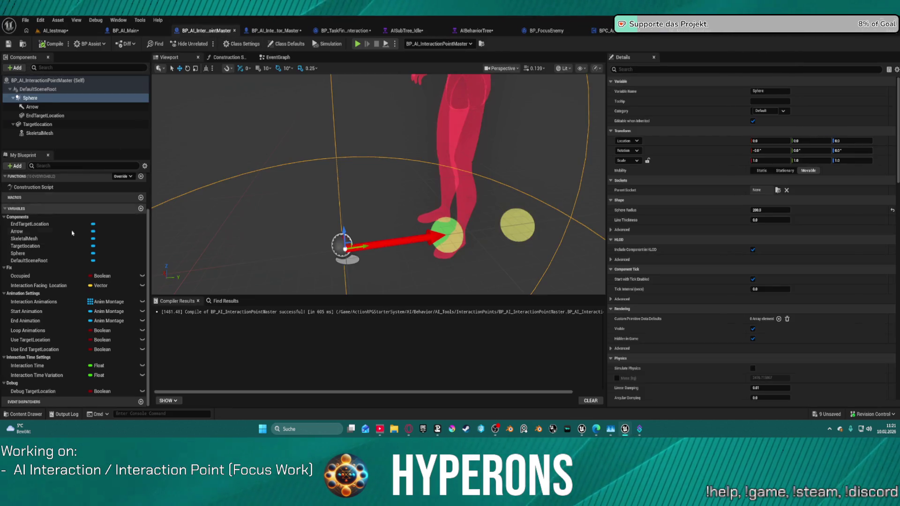
Inspect the Occupied variable's properties and view the character in the preview viewport.
{"action": "left_click", "coordinate": [47, 277]}
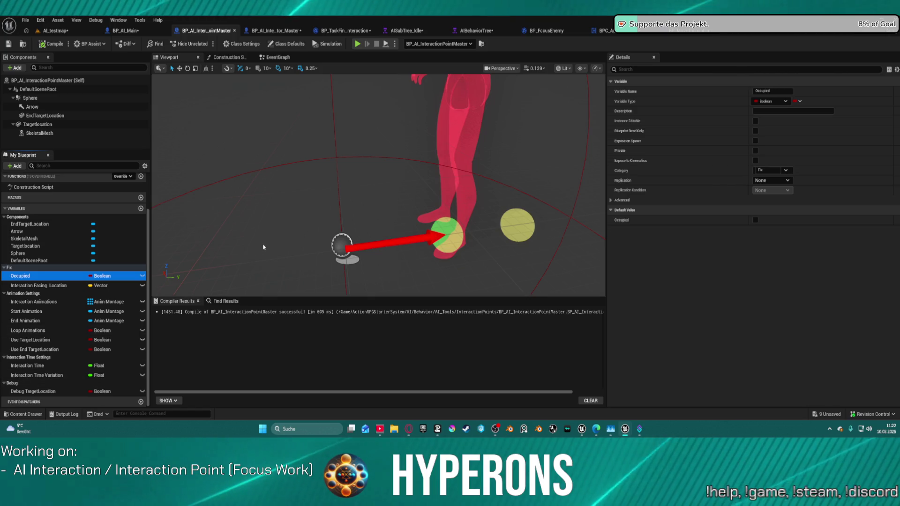
{"action": "left_click_drag", "start_coordinate": [316, 226], "coordinate": [324, 224]}
{"action": "scroll", "coordinate": [324, 224], "scroll_direction": "down", "scroll_amount": 5}
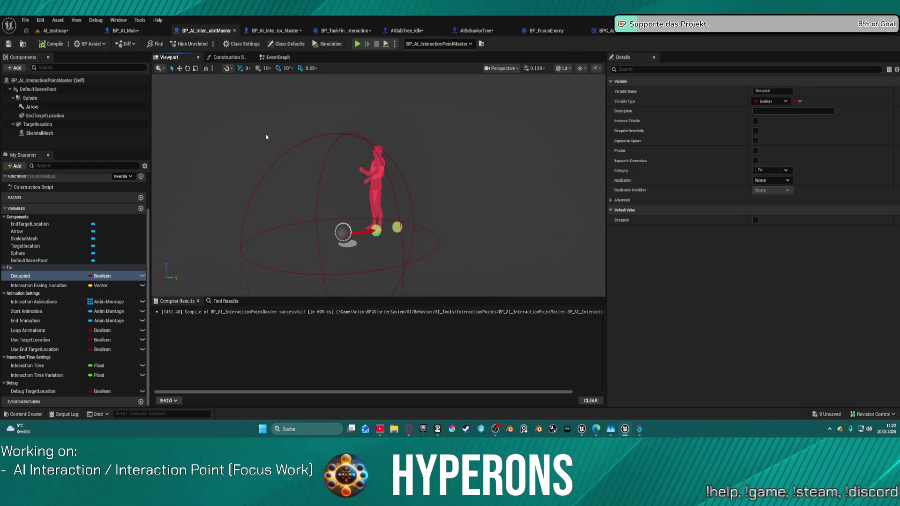
Centre GetRandomInteractionPoint's Shuffle loop, home-range check and Return Node, bringing up its actions.
{"action": "left_click", "coordinate": [604, 30]}
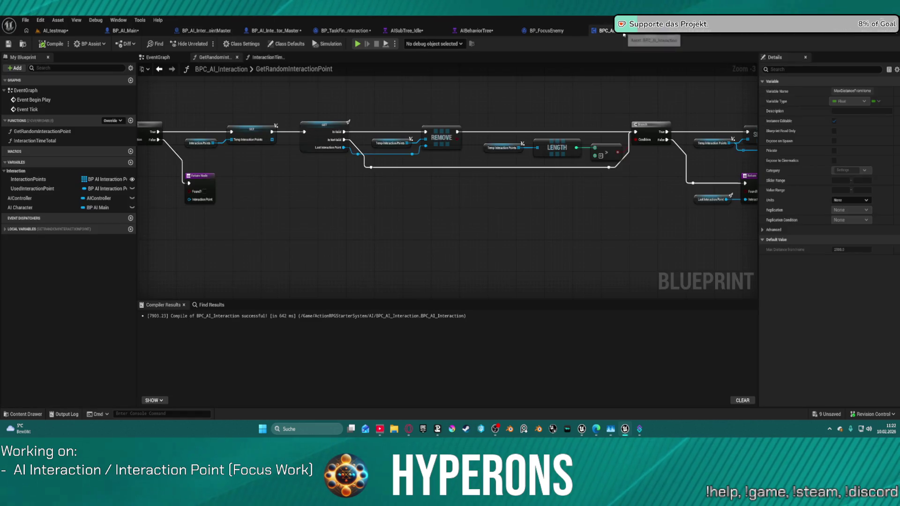
{"action": "left_click_drag", "start_coordinate": [610, 144], "coordinate": [261, 156]}
{"action": "left_click_drag", "start_coordinate": [407, 156], "coordinate": [237, 157]}
{"action": "left_click", "coordinate": [295, 198]}
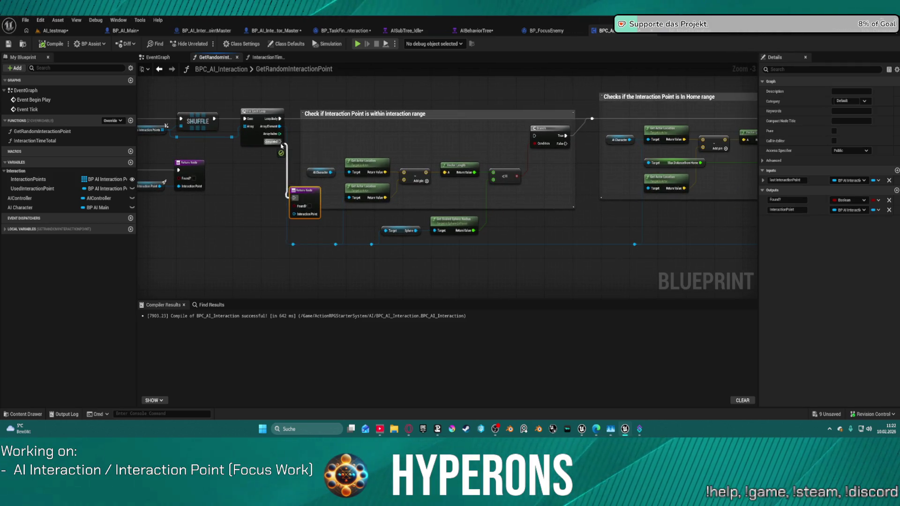
{"action": "left_click_drag", "start_coordinate": [622, 151], "coordinate": [281, 141]}
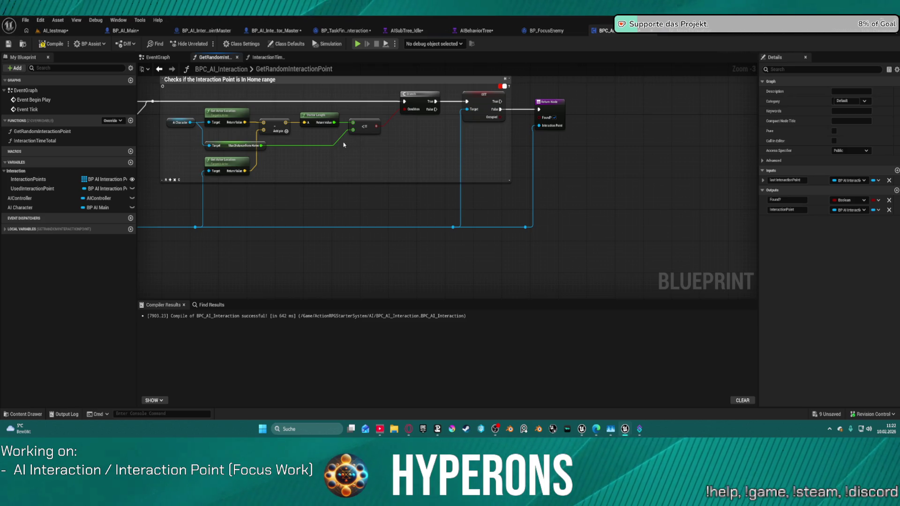
{"action": "right_click", "coordinate": [537, 111]}
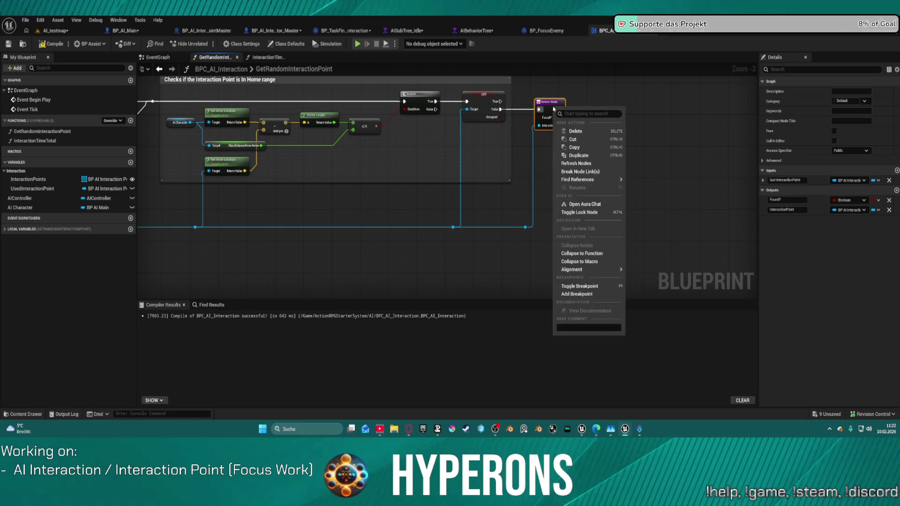
Add a Return Node breakpoint, simulate with Alt+S until it breaks, stop, and open BP_MoveToLocation.
{"action": "left_click", "coordinate": [581, 290]}
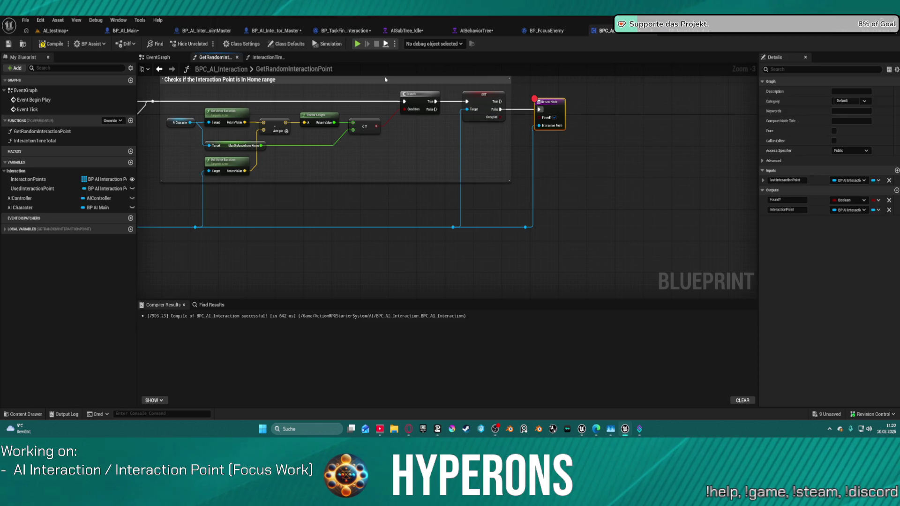
{"action": "key", "text": "alt+s"}
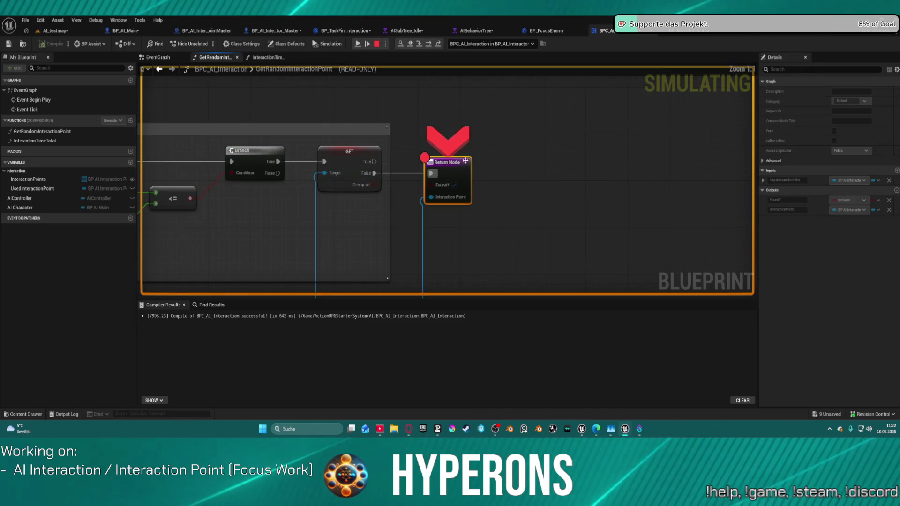
{"action": "mouse_move", "coordinate": [374, 185]}
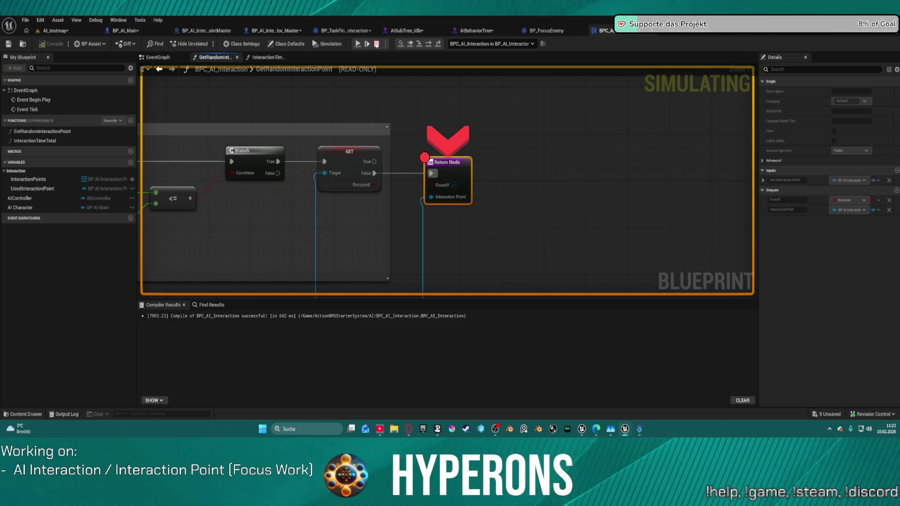
{"action": "left_click", "coordinate": [376, 44]}
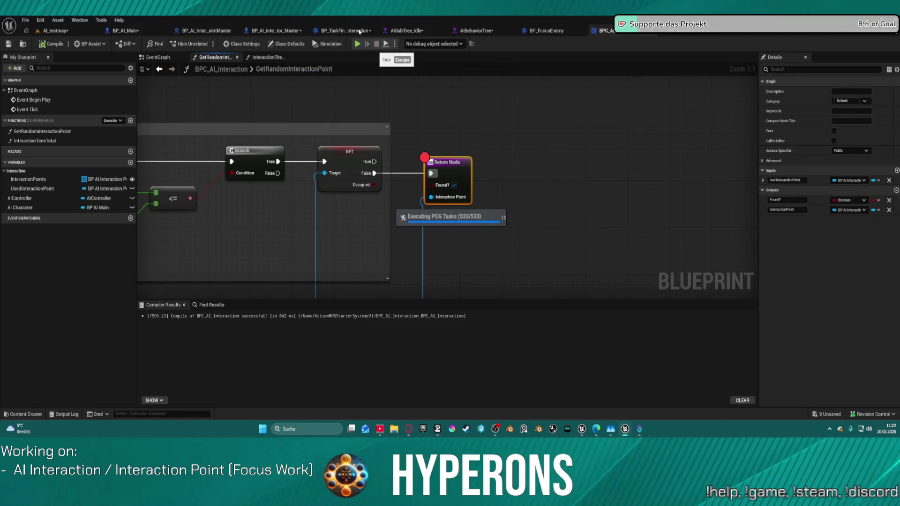
{"action": "left_click", "coordinate": [694, 30]}
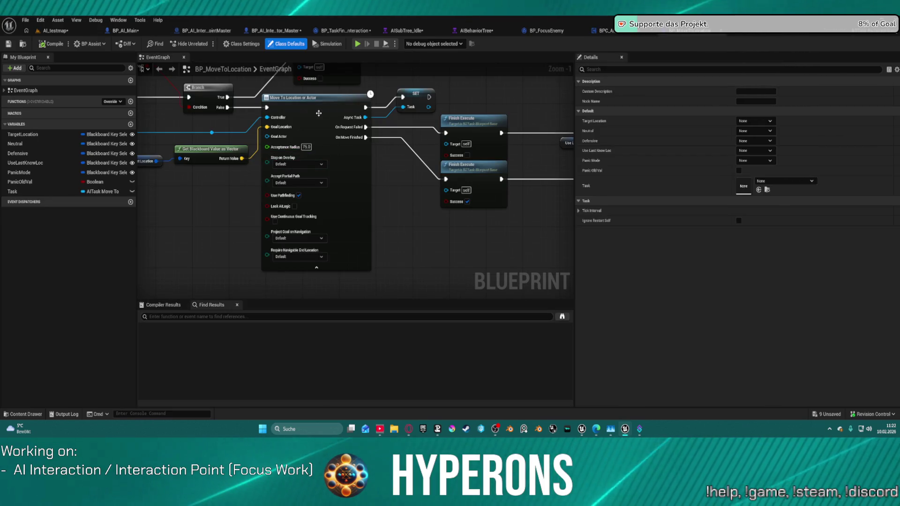
Add a breakpoint on the Branch node in BP_MoveToLocation.
{"action": "right_click", "coordinate": [325, 158]}
{"action": "mouse_move", "coordinate": [347, 277]}
{"action": "right_click", "coordinate": [208, 97]}
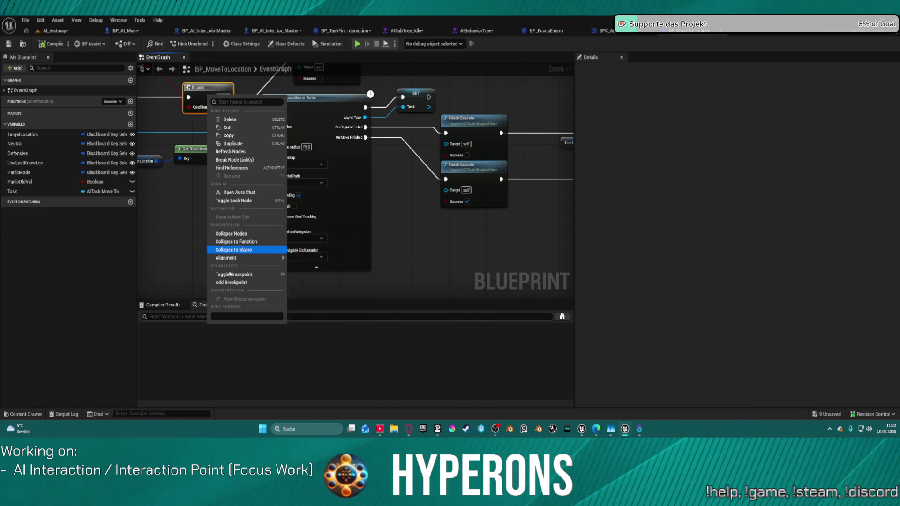
{"action": "left_click", "coordinate": [232, 284]}
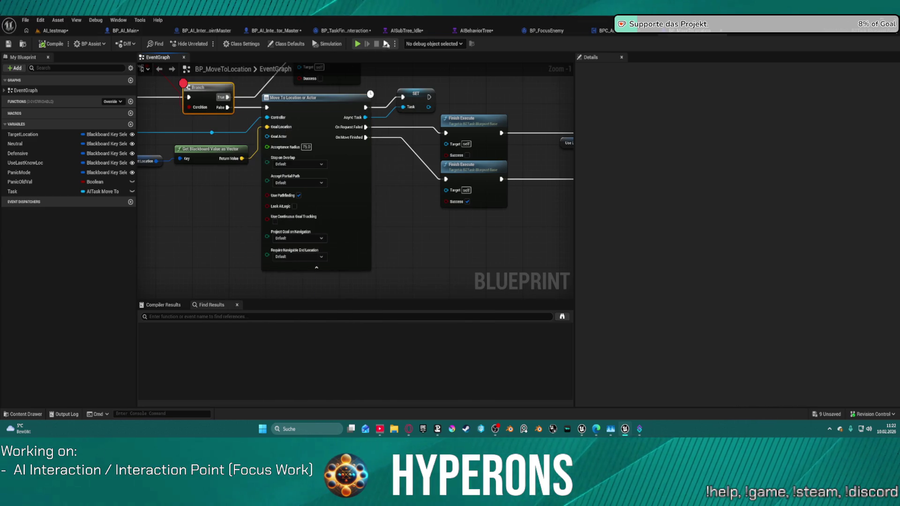
Simulate with Alt+S, remove the Return Node breakpoint, and resume until execution halts at the Branch.
{"action": "key", "text": "alt+s"}
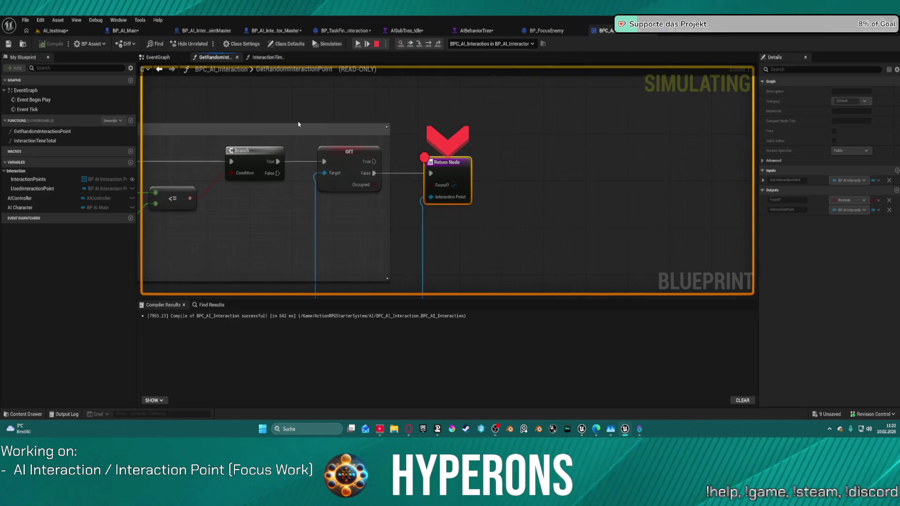
{"action": "right_click", "coordinate": [459, 165]}
{"action": "left_click", "coordinate": [497, 258]}
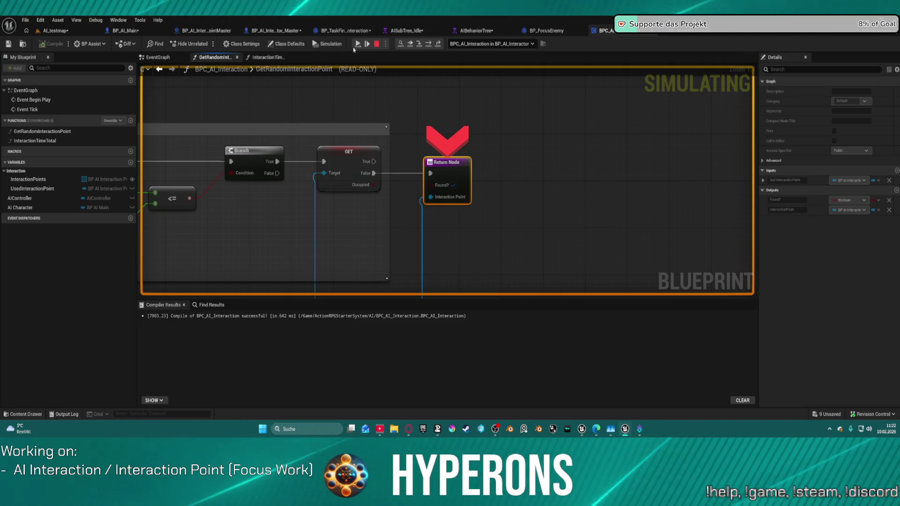
{"action": "left_click", "coordinate": [358, 44]}
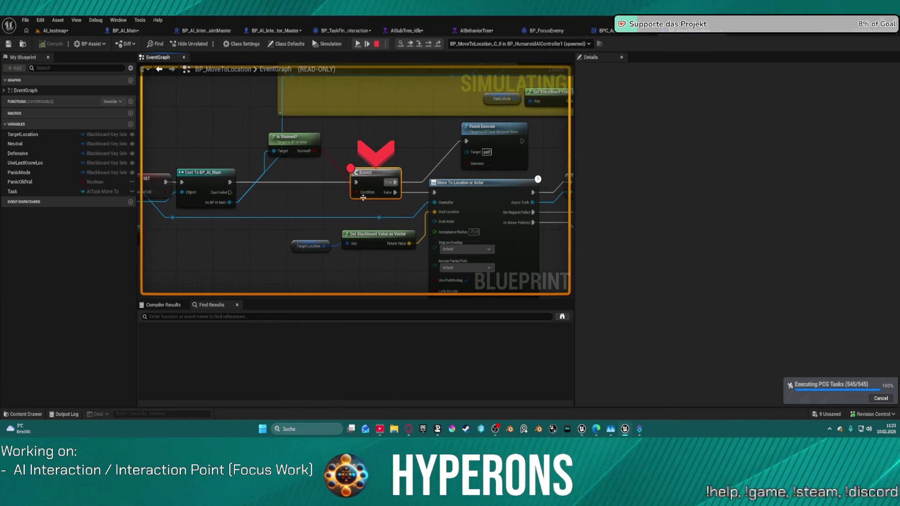
Inspect the Key and Return Value pins, then step execution on to the Move To Location node.
{"action": "mouse_move", "coordinate": [377, 195]}
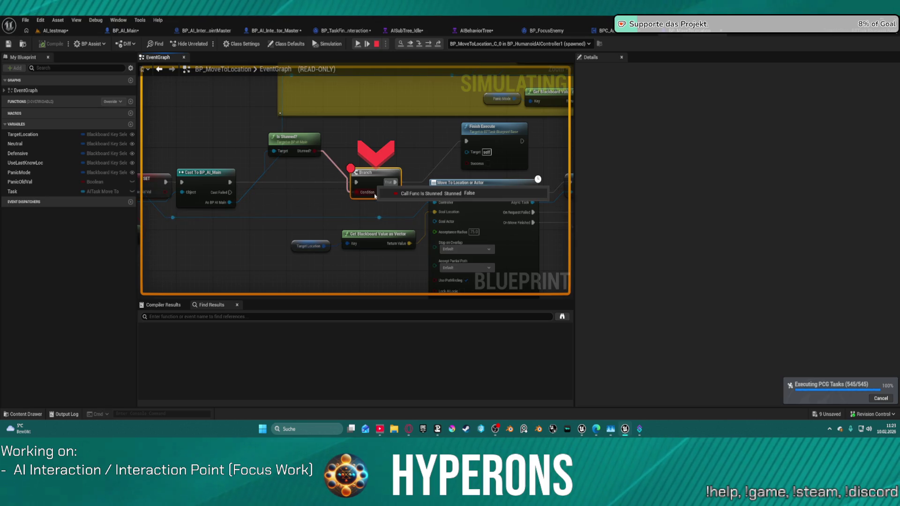
{"action": "mouse_move", "coordinate": [283, 150]}
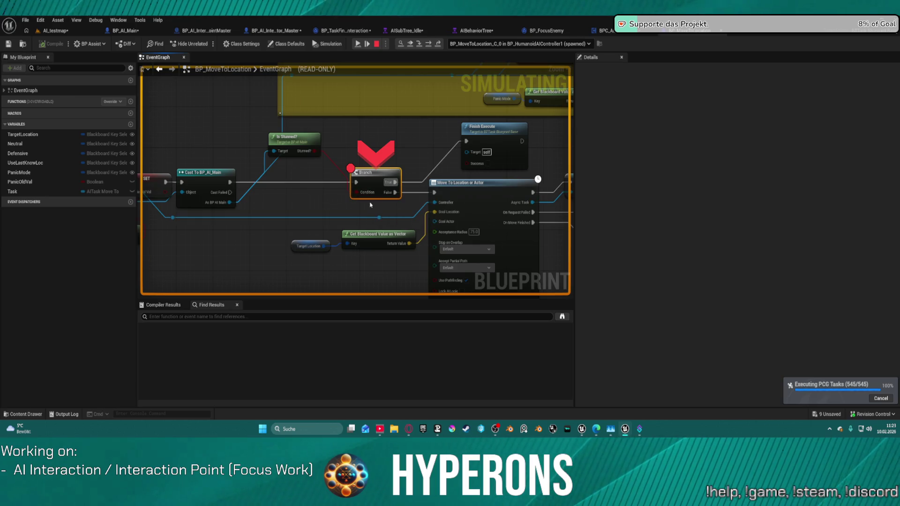
{"action": "left_click_drag", "start_coordinate": [408, 161], "coordinate": [306, 133]}
{"action": "mouse_move", "coordinate": [261, 167]}
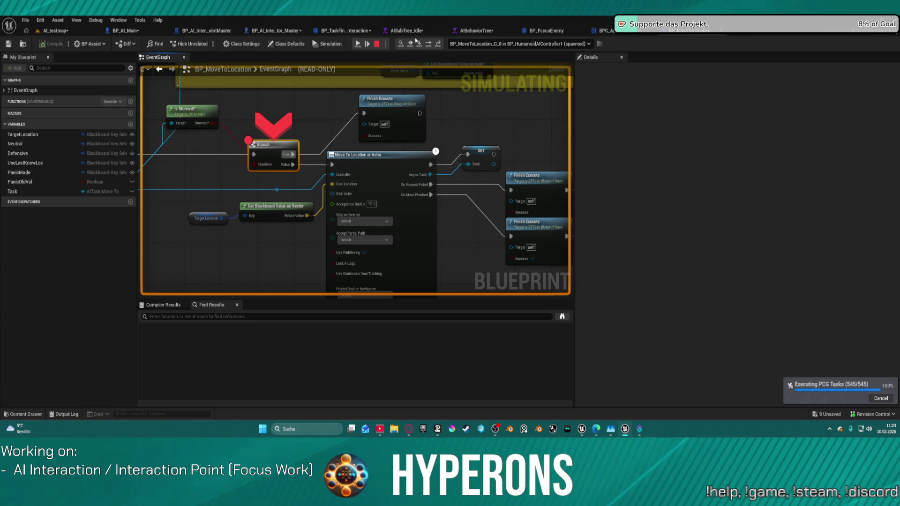
{"action": "left_click", "coordinate": [430, 45]}
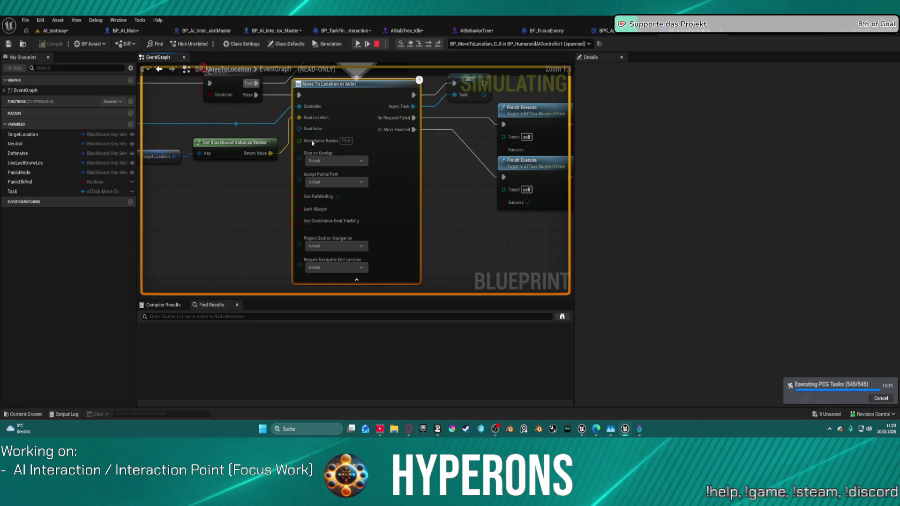
Check the Get Blackboard Value node, then step through Move To Location to Finish Execute.
{"action": "mouse_move", "coordinate": [215, 154]}
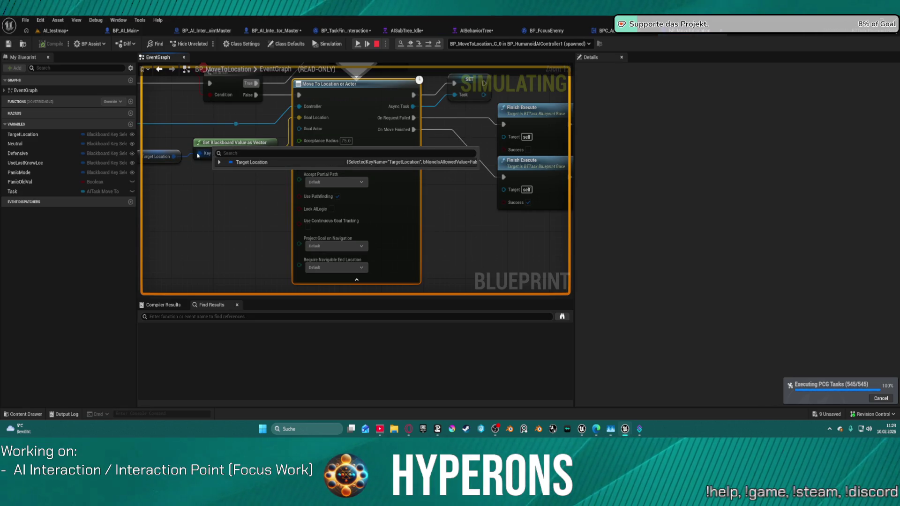
{"action": "left_click_drag", "start_coordinate": [197, 155], "coordinate": [335, 151]}
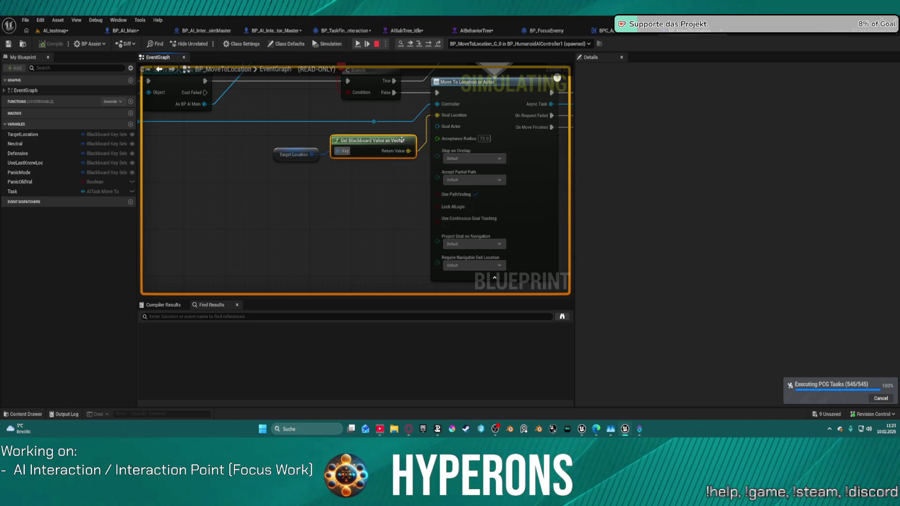
{"action": "mouse_move", "coordinate": [390, 156]}
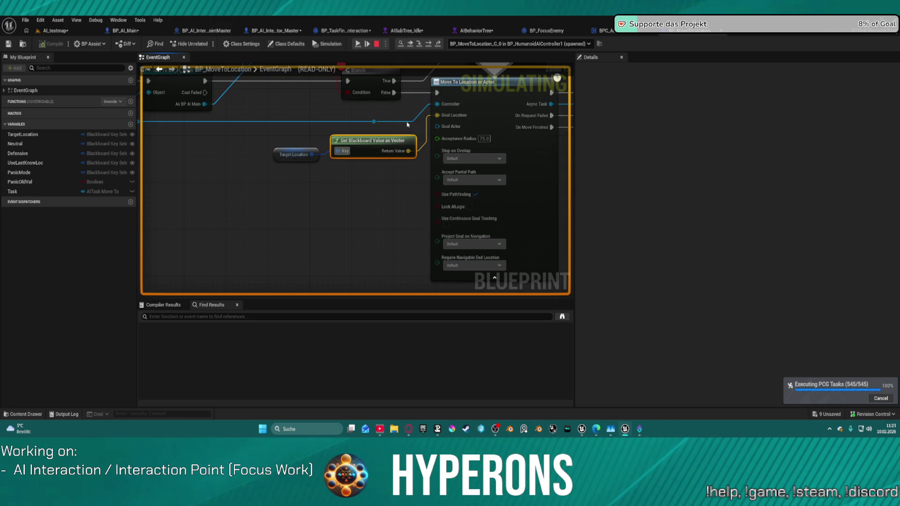
{"action": "left_click", "coordinate": [427, 44]}
{"action": "left_click", "coordinate": [428, 44]}
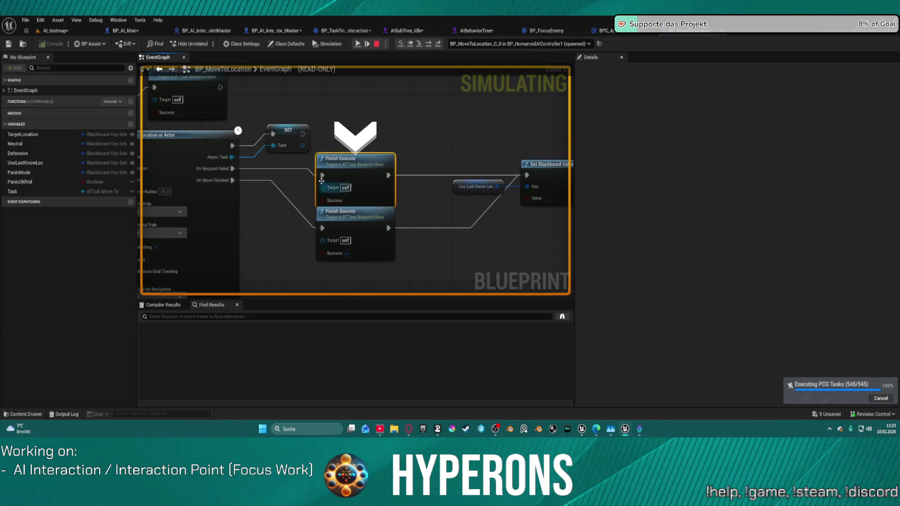
Resume, step from the Branch through Move To Location or Actor to Finish Execute, then return to AI_testmap.
{"action": "left_click", "coordinate": [356, 44]}
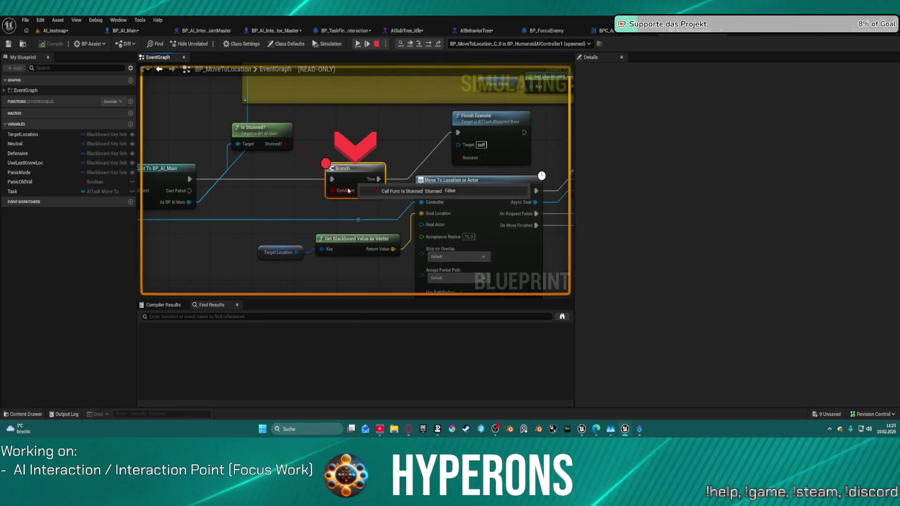
{"action": "left_click", "coordinate": [429, 46]}
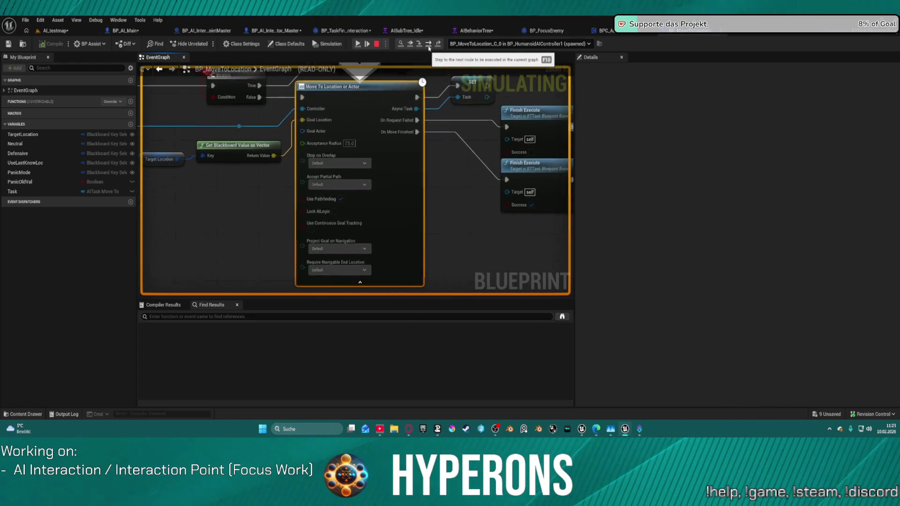
{"action": "left_click", "coordinate": [424, 47]}
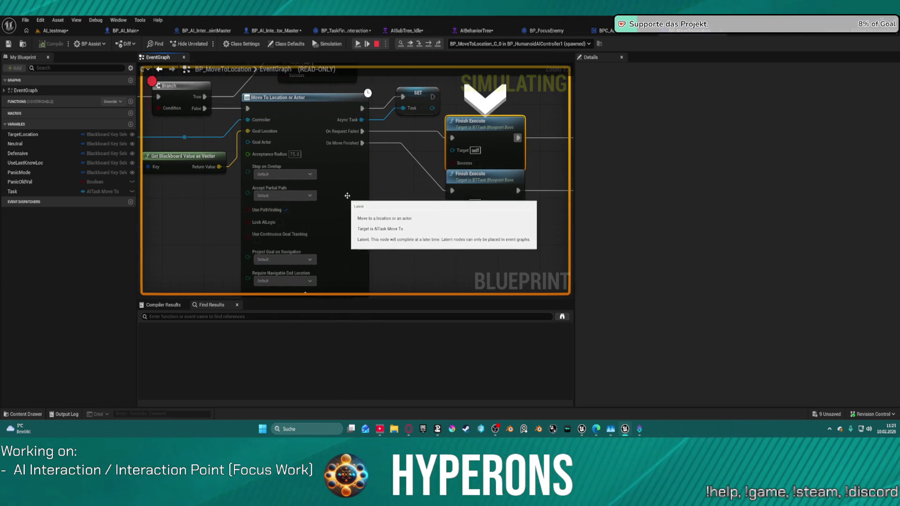
{"action": "mouse_move", "coordinate": [402, 225]}
{"action": "left_mouse_down"}
{"action": "mouse_move", "coordinate": [422, 161]}
{"action": "mouse_move", "coordinate": [435, 200]}
{"action": "left_mouse_up"}
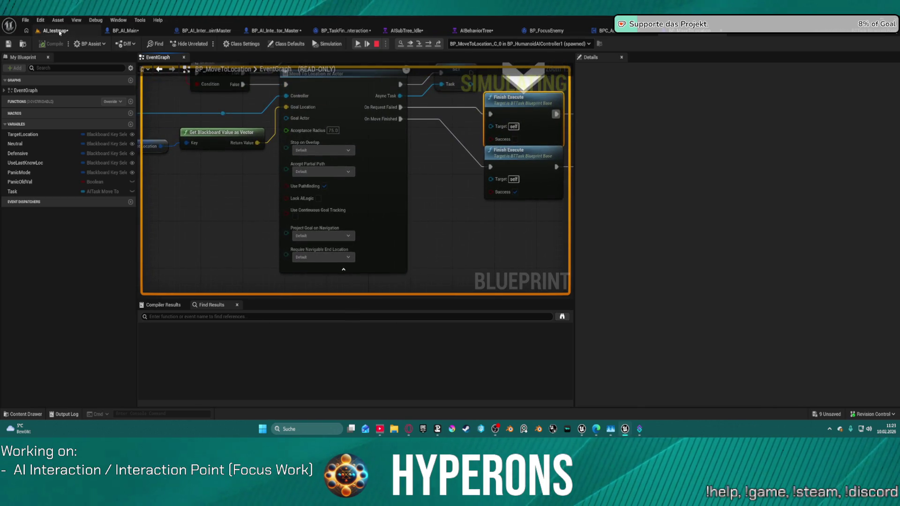
{"action": "left_click", "coordinate": [59, 31]}
Check the Floor actor's options, then stop the running simulation.
{"action": "right_click", "coordinate": [362, 121]}
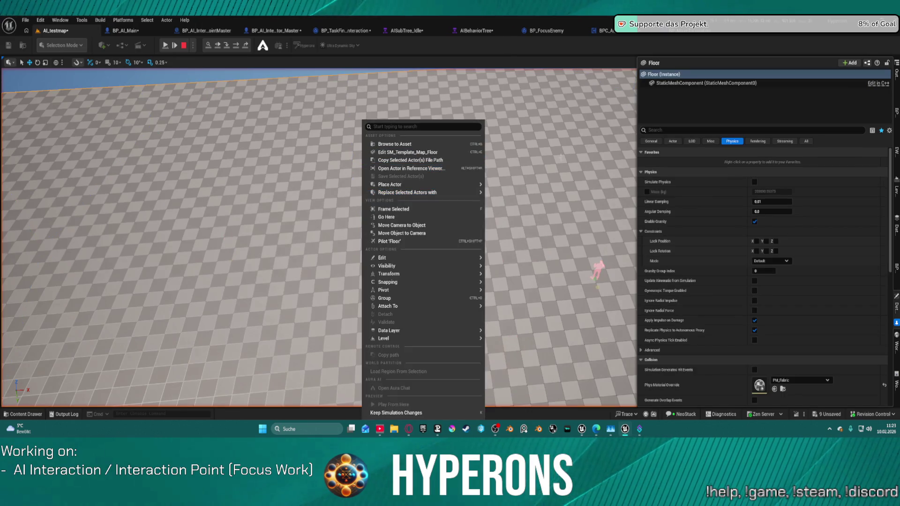
{"action": "right_click", "coordinate": [568, 121]}
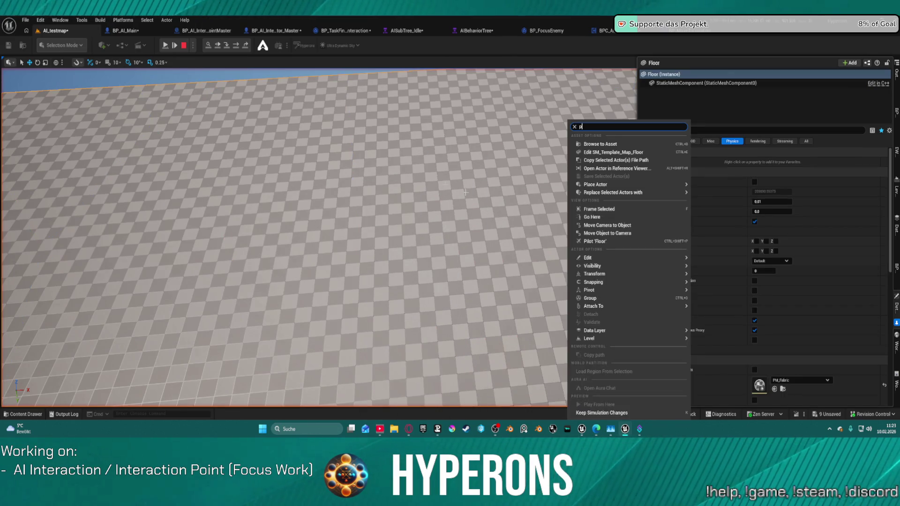
{"action": "left_click", "coordinate": [465, 192]}
{"action": "right_click", "coordinate": [458, 121]}
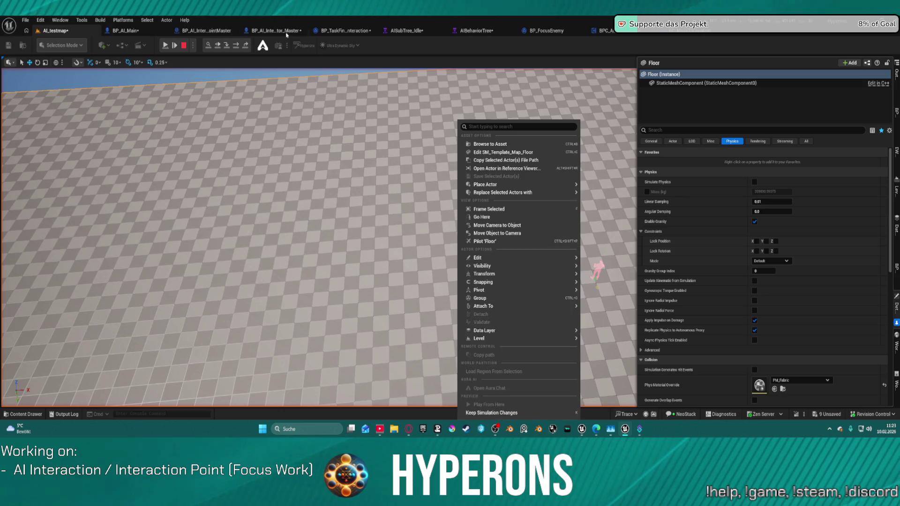
{"action": "left_click", "coordinate": [184, 45]}
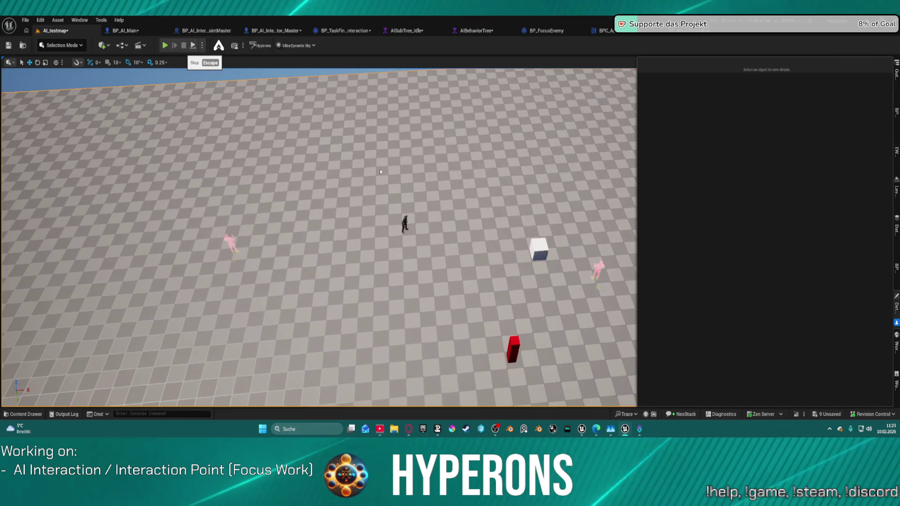
Jump to the navmesh volume and fly to a high overview of the maze and building.
{"action": "right_click", "coordinate": [316, 194]}
{"action": "left_click", "coordinate": [464, 183]}
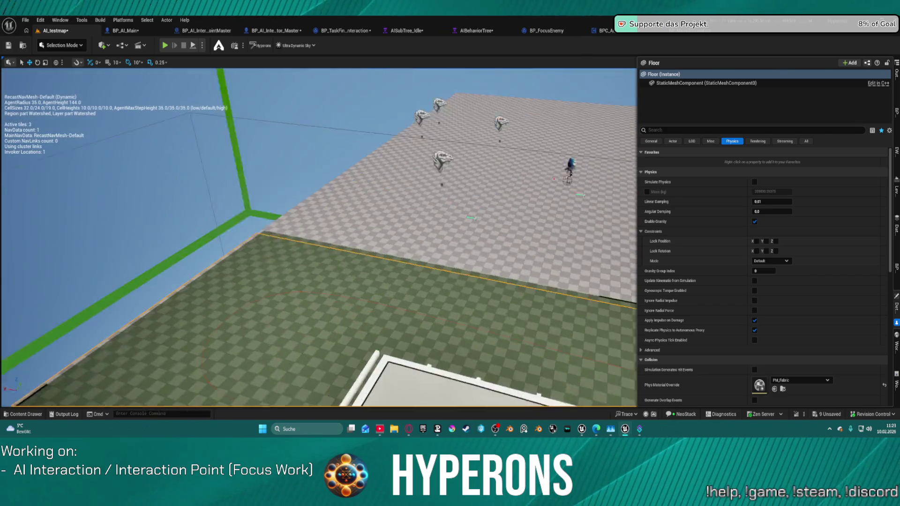
{"action": "key", "text": "s"}
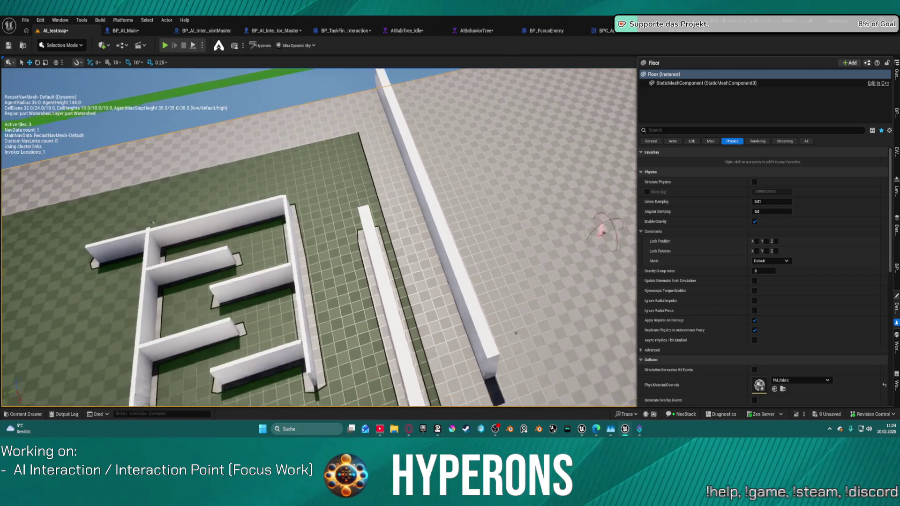
{"action": "left_click_drag", "start_coordinate": [241, 153], "coordinate": [241, 154]}
{"action": "left_click_drag", "start_coordinate": [538, 195], "coordinate": [539, 195]}
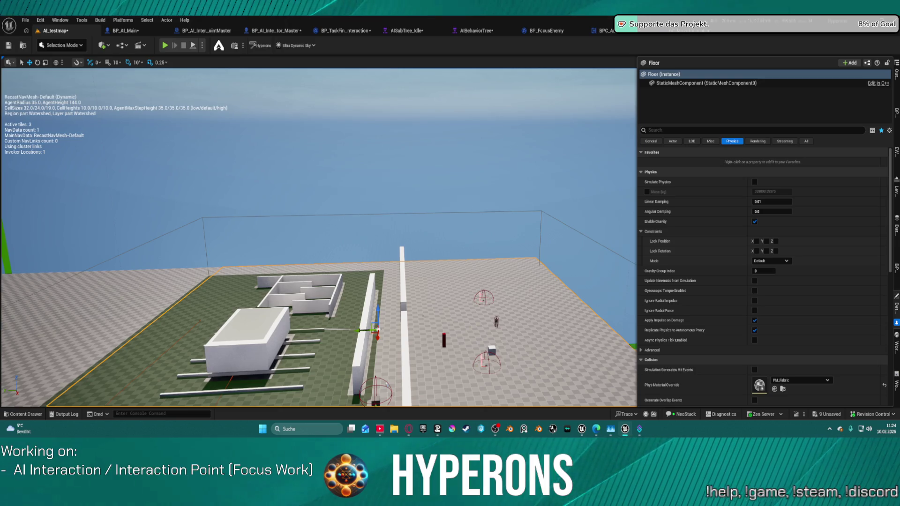
{"action": "left_click", "coordinate": [897, 75]}
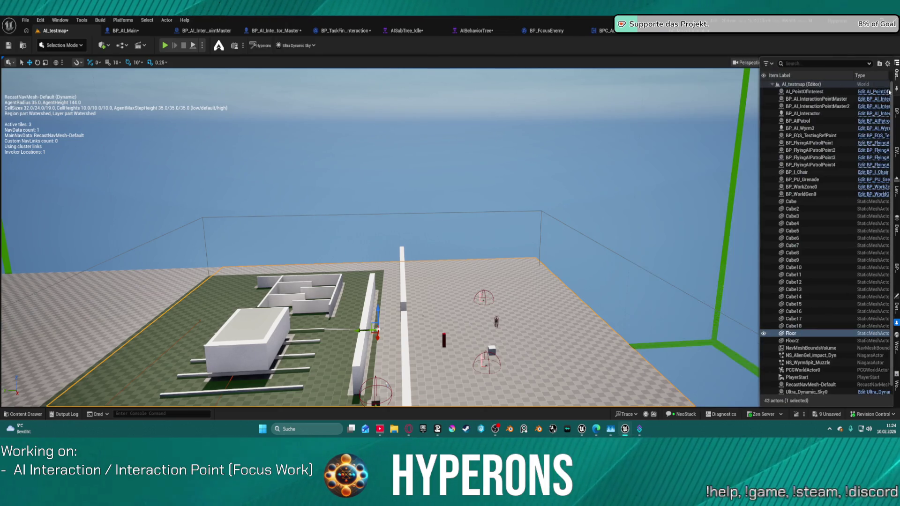
Select NavMeshBoundsVolume and drag it along Y to about Y 2776.47, covering the maze-and-building area.
{"action": "scroll", "coordinate": [819, 339], "scroll_direction": "down", "scroll_amount": 1}
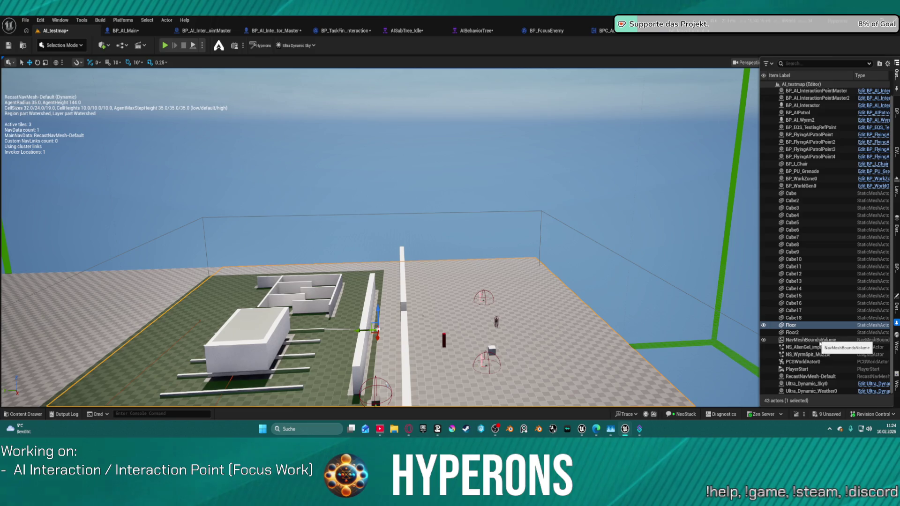
{"action": "left_click", "coordinate": [820, 340]}
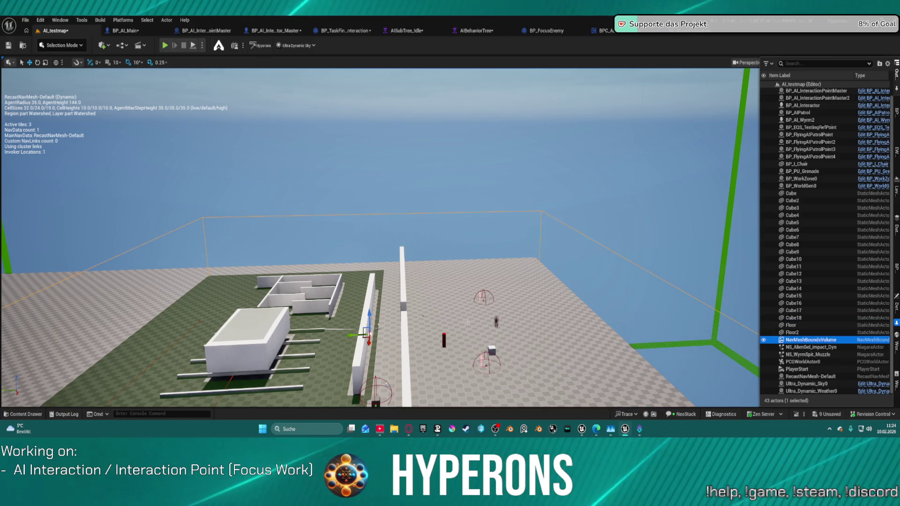
{"action": "left_click_drag", "start_coordinate": [350, 335], "coordinate": [436, 331]}
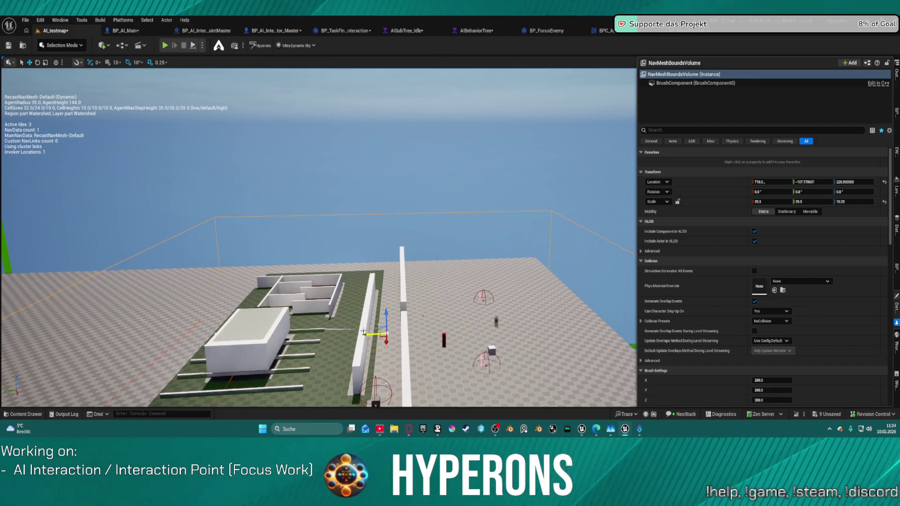
{"action": "scroll", "coordinate": [364, 331], "scroll_direction": "up", "scroll_amount": 10}
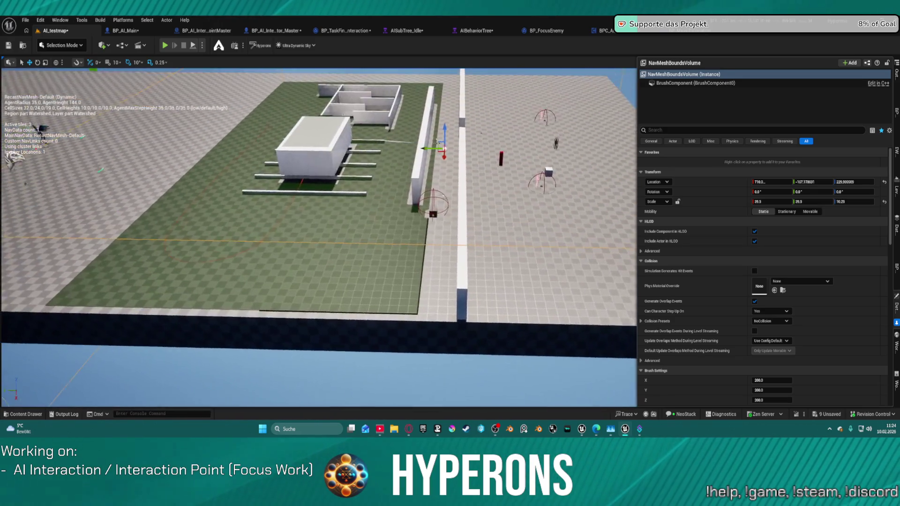
{"action": "mouse_move", "coordinate": [364, 332]}
{"action": "left_mouse_down"}
{"action": "mouse_move", "coordinate": [281, 335]}
{"action": "mouse_move", "coordinate": [318, 363]}
{"action": "mouse_move", "coordinate": [347, 342]}
{"action": "left_mouse_up"}
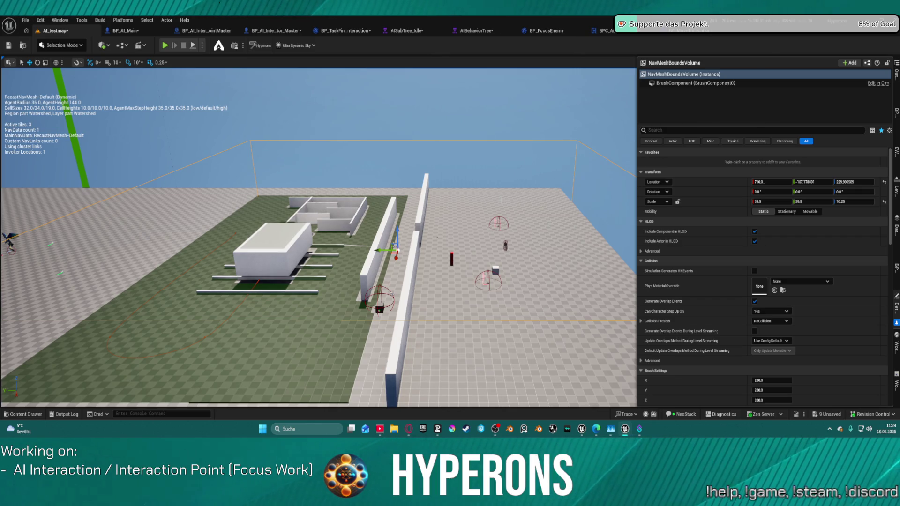
{"action": "mouse_move", "coordinate": [257, 247]}
{"action": "left_mouse_down"}
{"action": "mouse_move", "coordinate": [83, 241]}
{"action": "mouse_move", "coordinate": [527, 253]}
{"action": "left_mouse_up"}
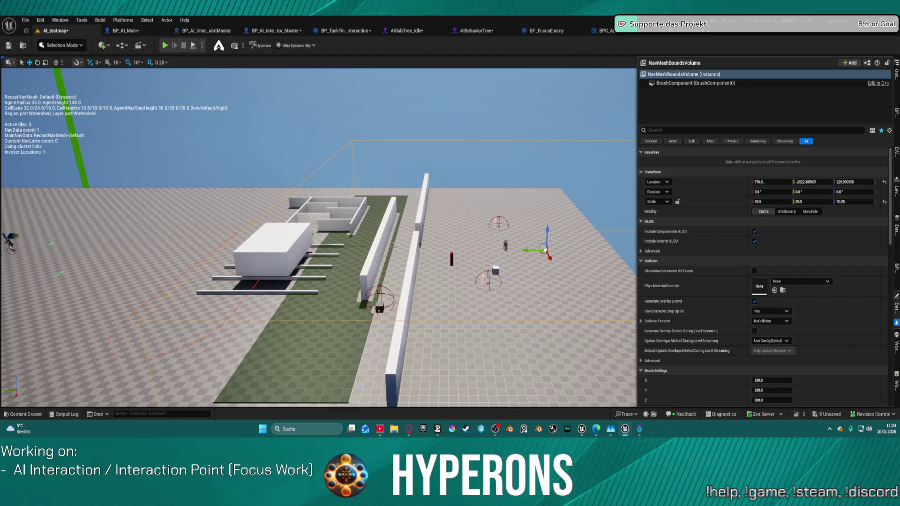
{"action": "left_click_drag", "start_coordinate": [370, 244], "coordinate": [206, 244]}
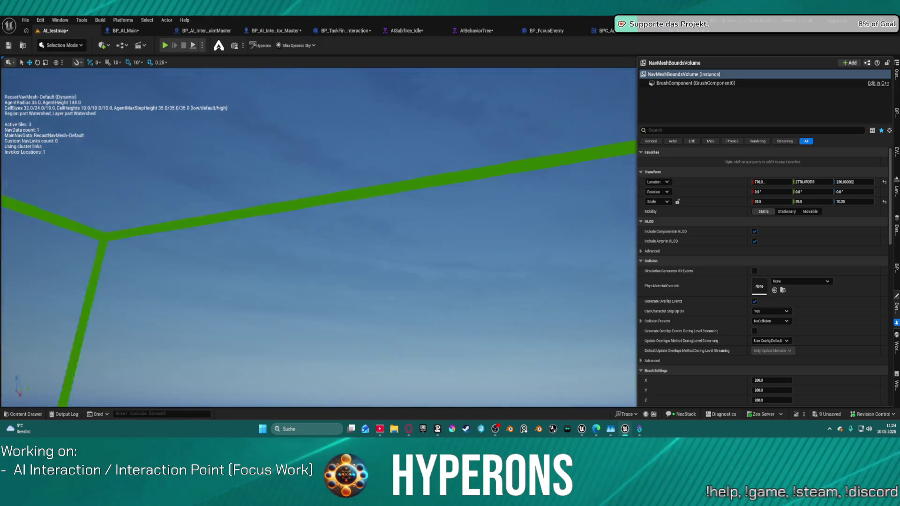
{"action": "key", "text": "f"}
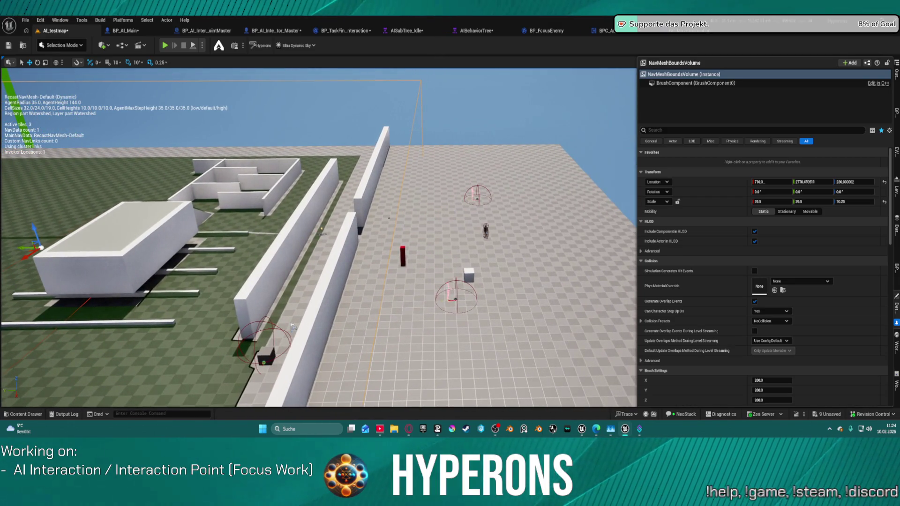
Select BP_AI_InteractionPointMaster2 and two other actors, move them onto the green navmesh, and frame them.
{"action": "left_click", "coordinate": [456, 298]}
{"action": "left_click", "coordinate": [488, 230], "text": "ctrl"}
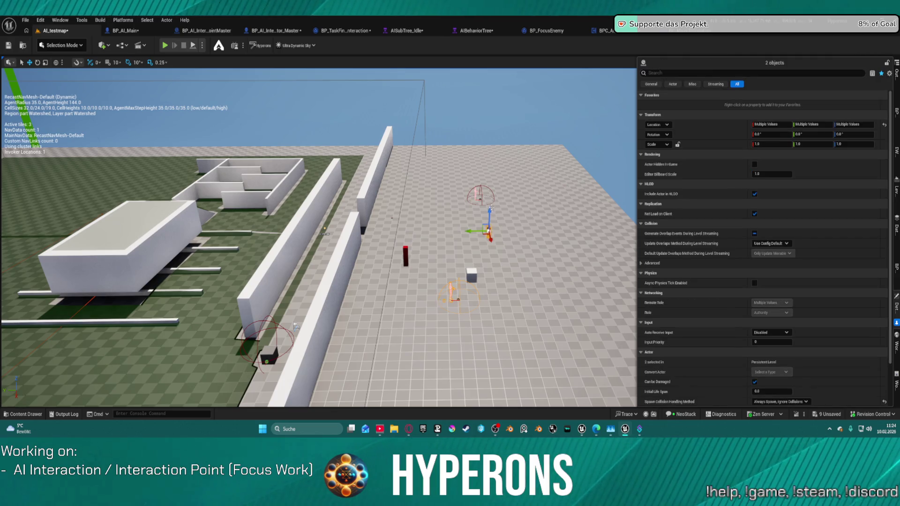
{"action": "left_click", "coordinate": [477, 195], "text": "ctrl"}
{"action": "mouse_move", "coordinate": [463, 201]}
{"action": "left_mouse_down"}
{"action": "mouse_move", "coordinate": [42, 300]}
{"action": "mouse_move", "coordinate": [65, 201]}
{"action": "mouse_move", "coordinate": [9, 234]}
{"action": "left_mouse_up"}
{"action": "scroll", "coordinate": [204, 307], "scroll_direction": "up", "scroll_amount": 5}
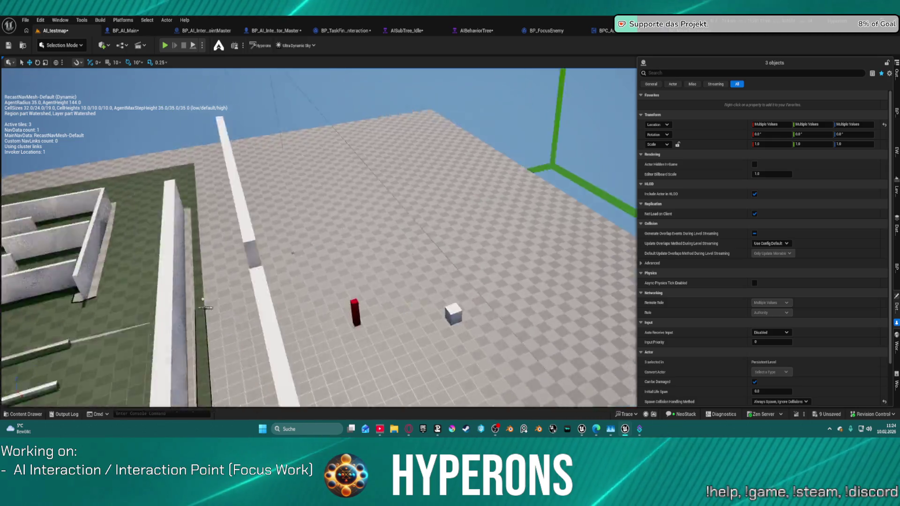
{"action": "key", "text": "f"}
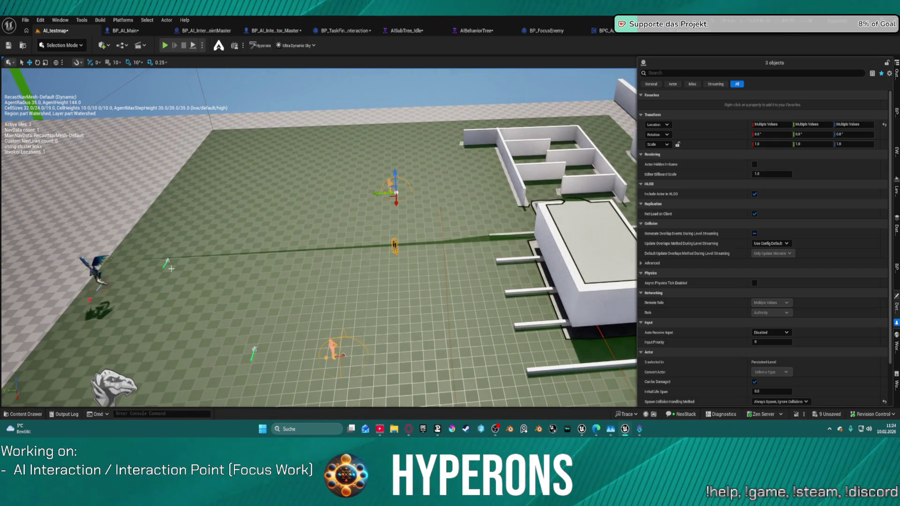